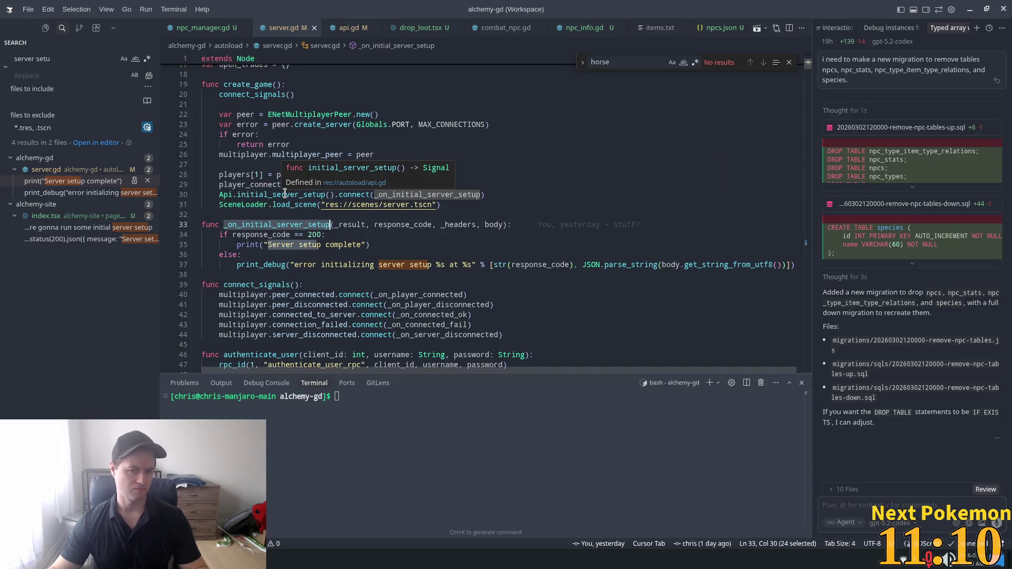
- Change the success-branch print in server.gd to print_debug and save the file
key(Down)
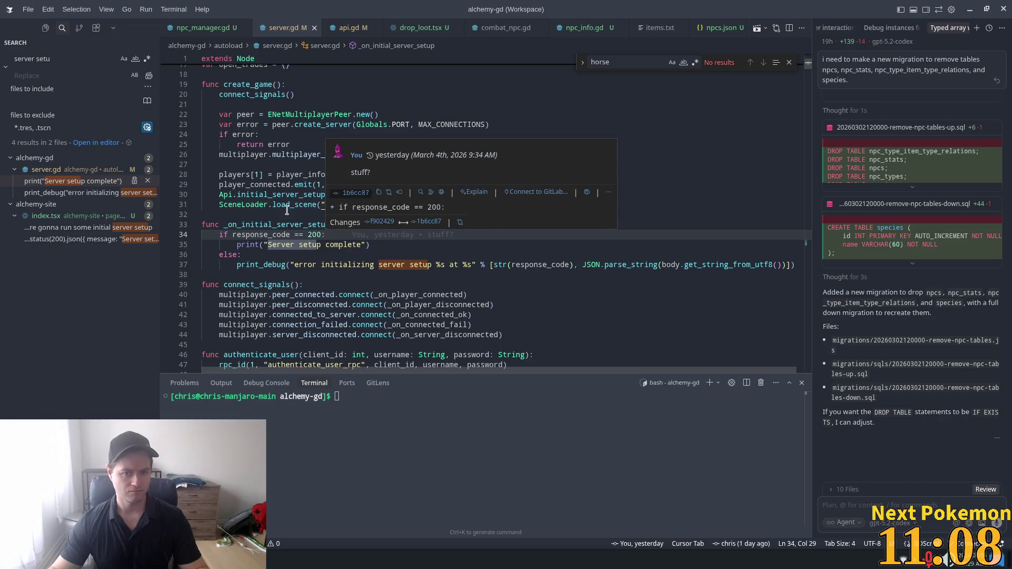
click(237, 184)
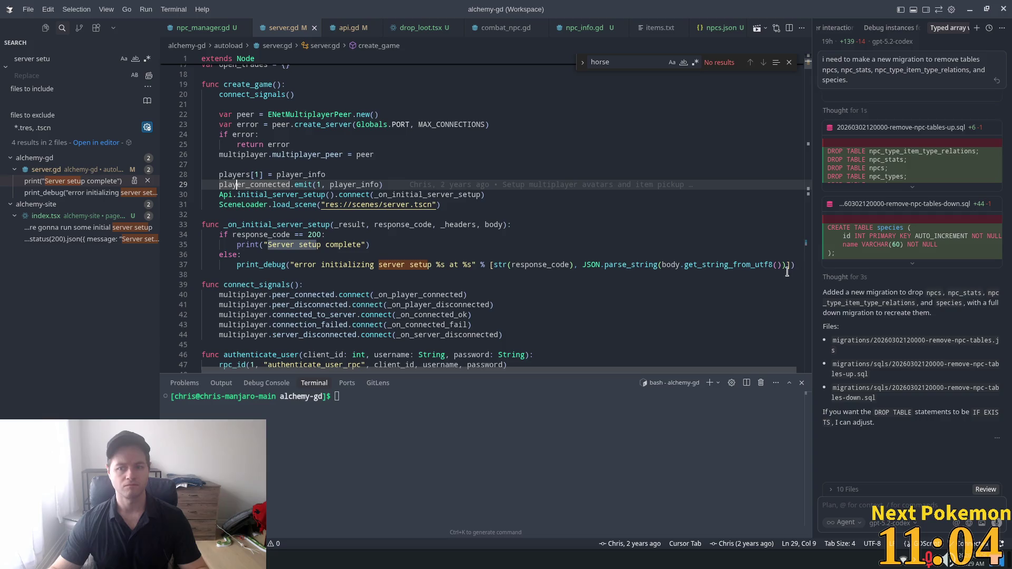
click(265, 244)
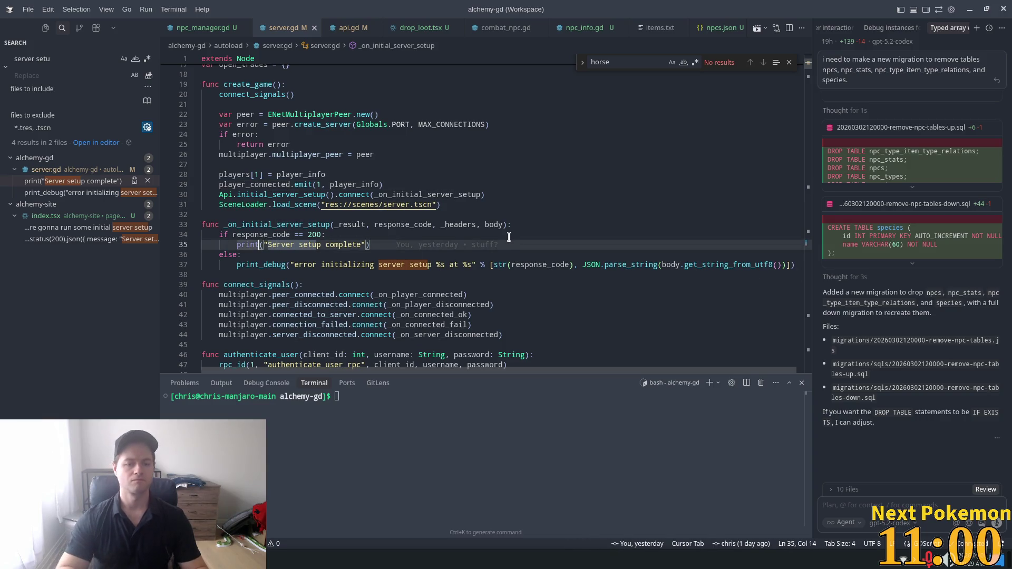
text(_de)
key(Tab)
key(ctrl+s)
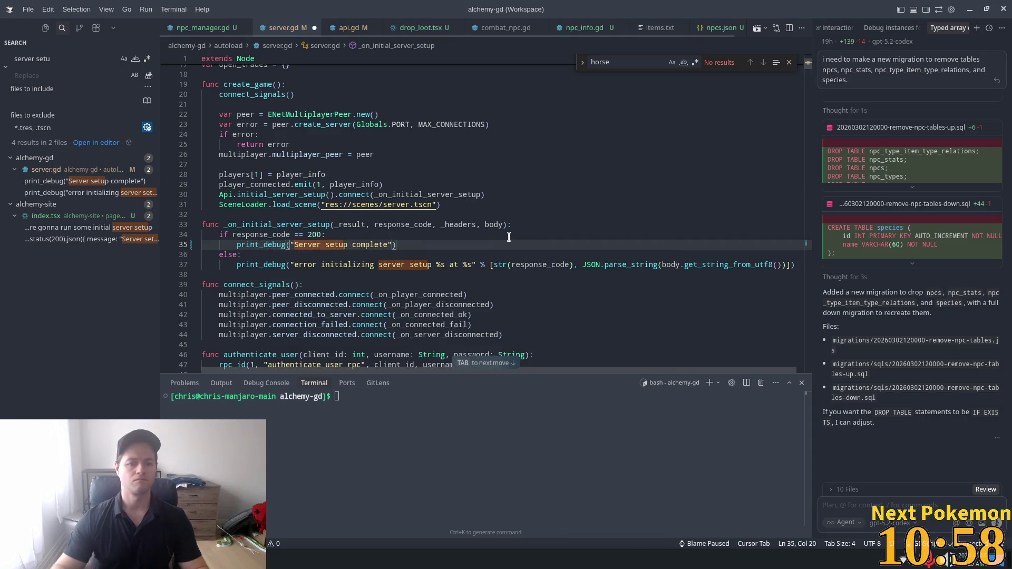
- Look over the load_scene call, then return to the Godot editor
click(495, 216)
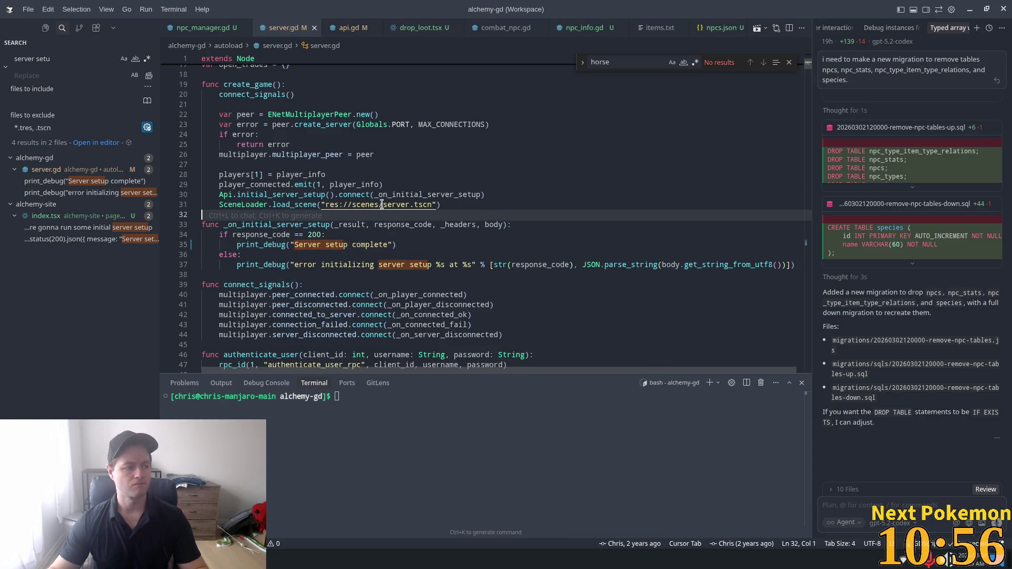
click(453, 205)
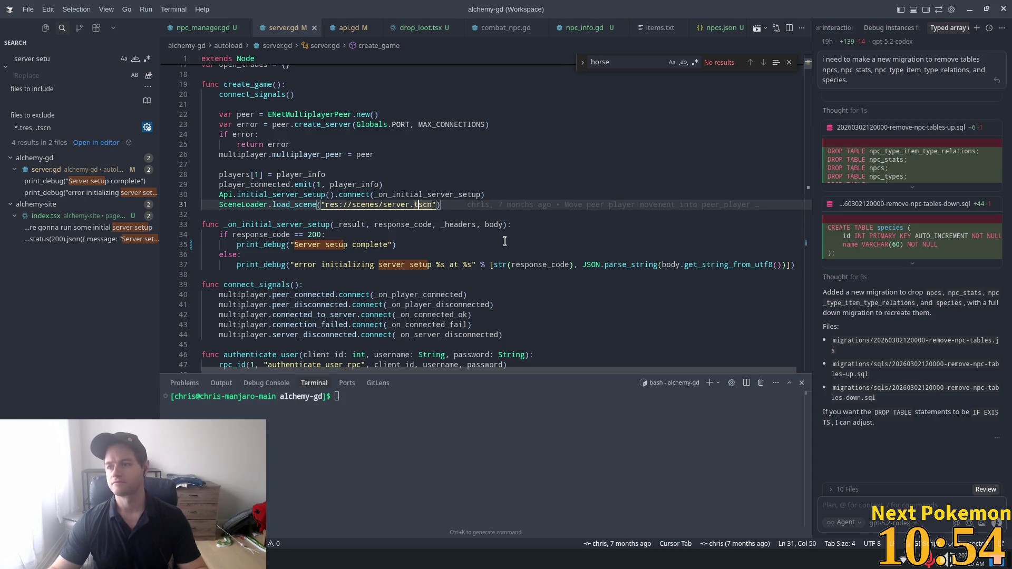
key(alt+Tab)
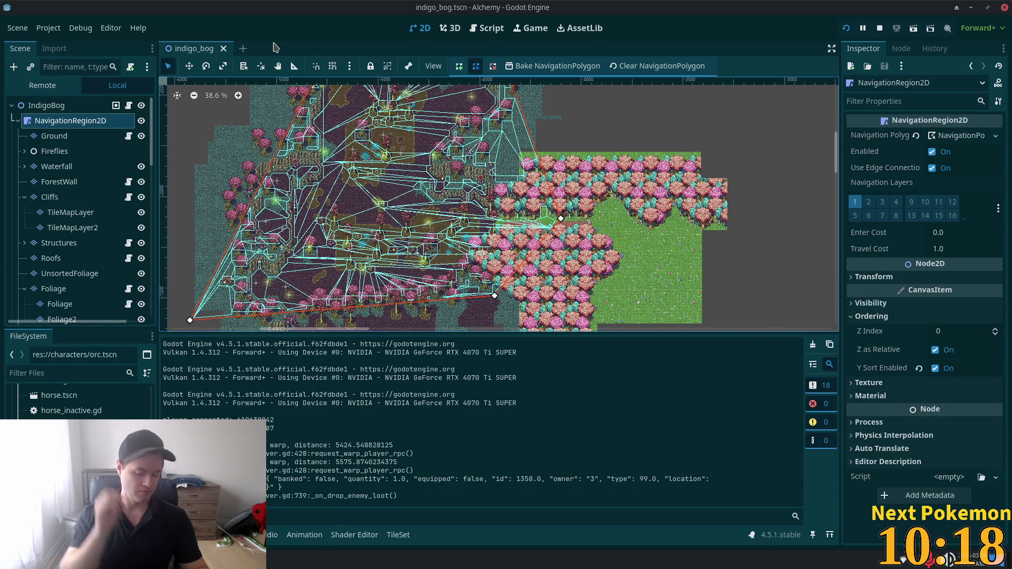
- Quick-open greenspan_holdings.tscn by searching 'greenspan'
key(alt+shift+o)
text(green_spa)
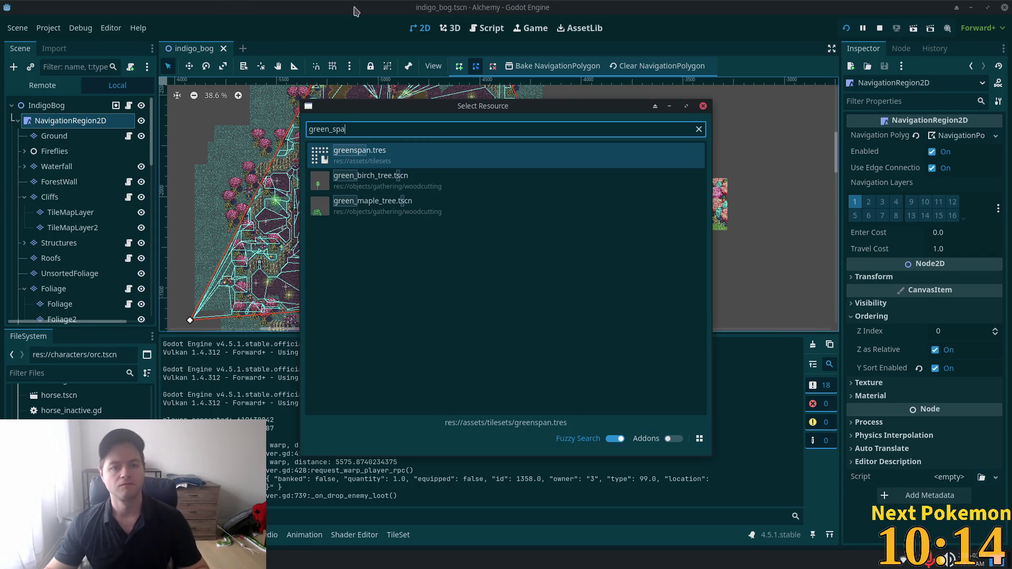
key(BackSpace)
key(BackSpace)
key(BackSpace)
key(BackSpace)
text(span)
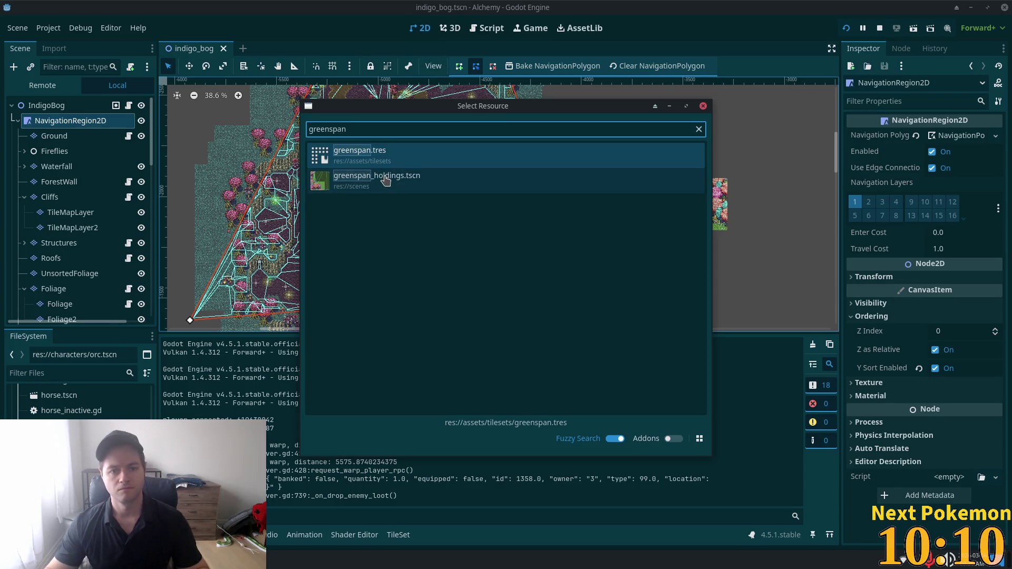
double_click(391, 179)
scroll(273, 165, up, 4)
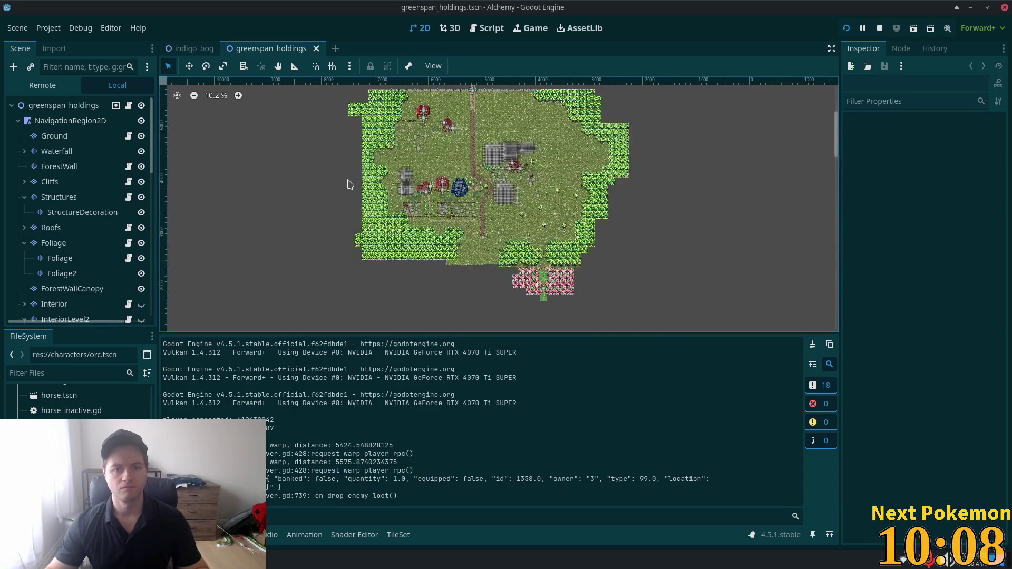
- Select NavigationRegion2D, draw a five-point outline around the village map, and bake it
scroll(316, 206, down, 2)
click(74, 120)
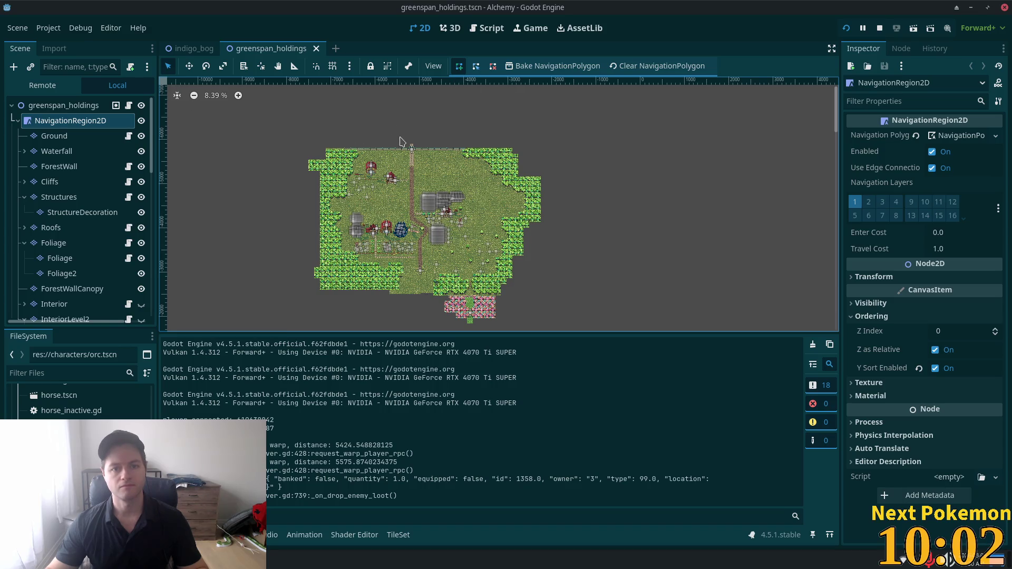
scroll(335, 150, up, 2)
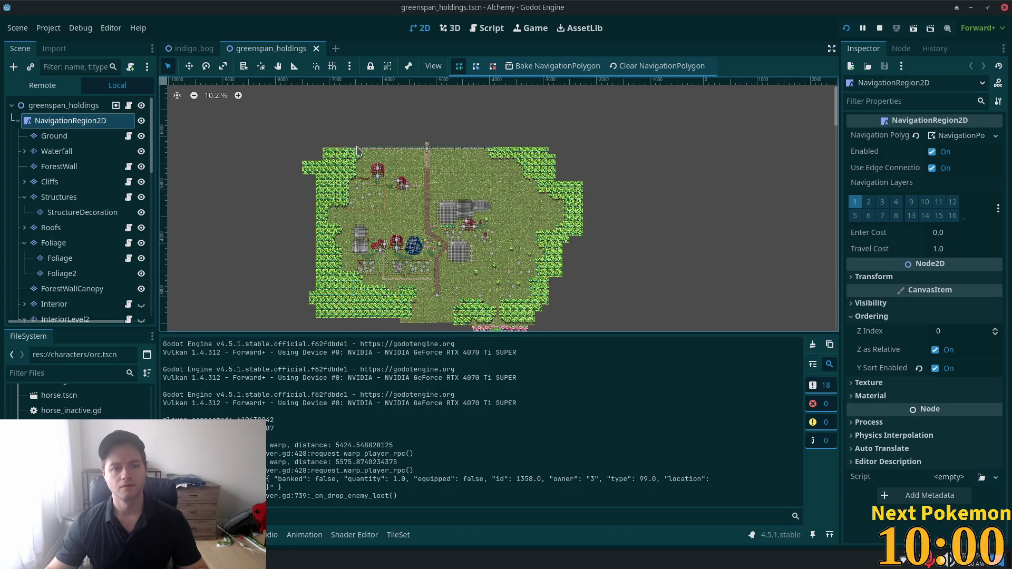
click(329, 148)
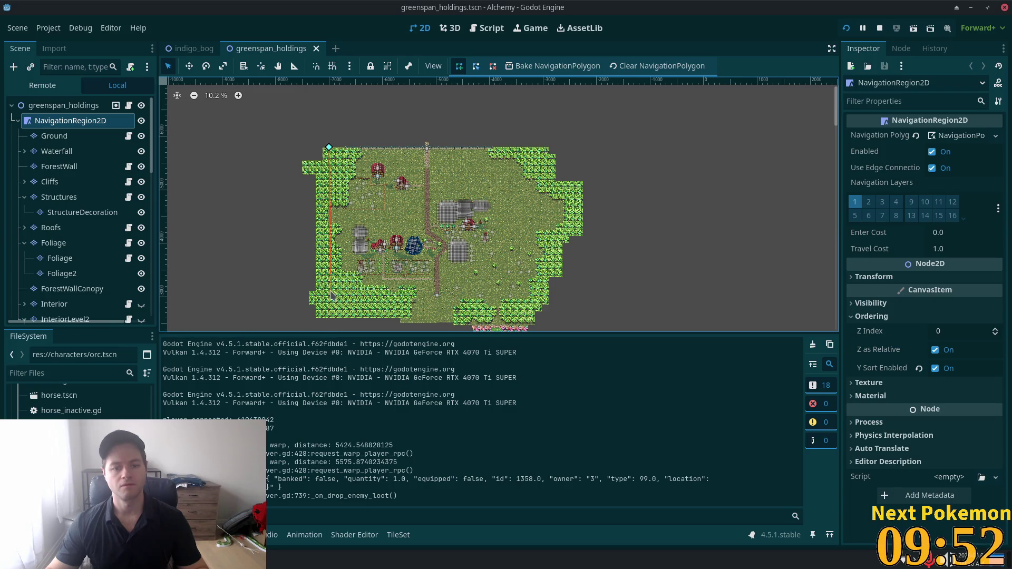
scroll(319, 300, down, 2)
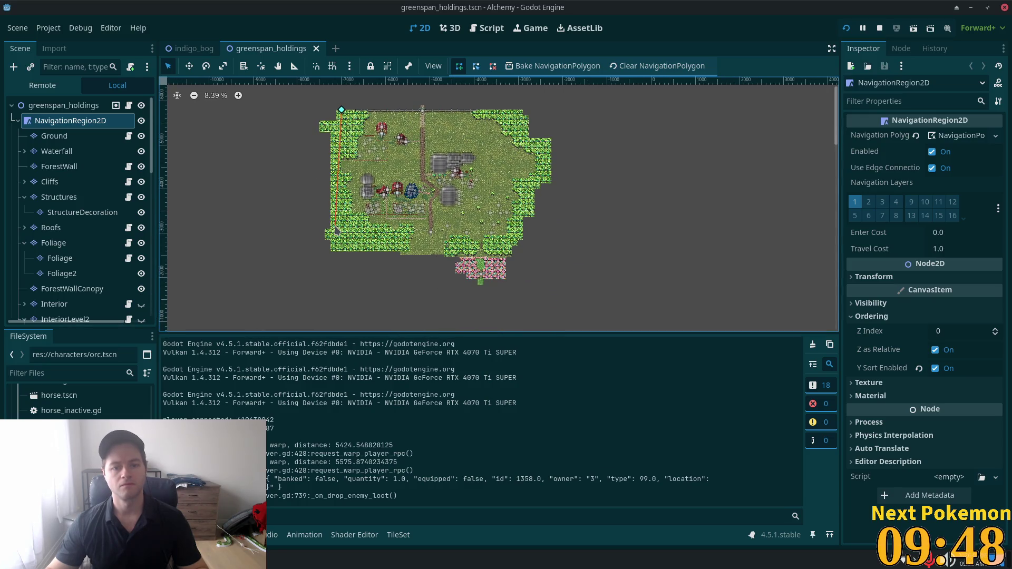
click(480, 284)
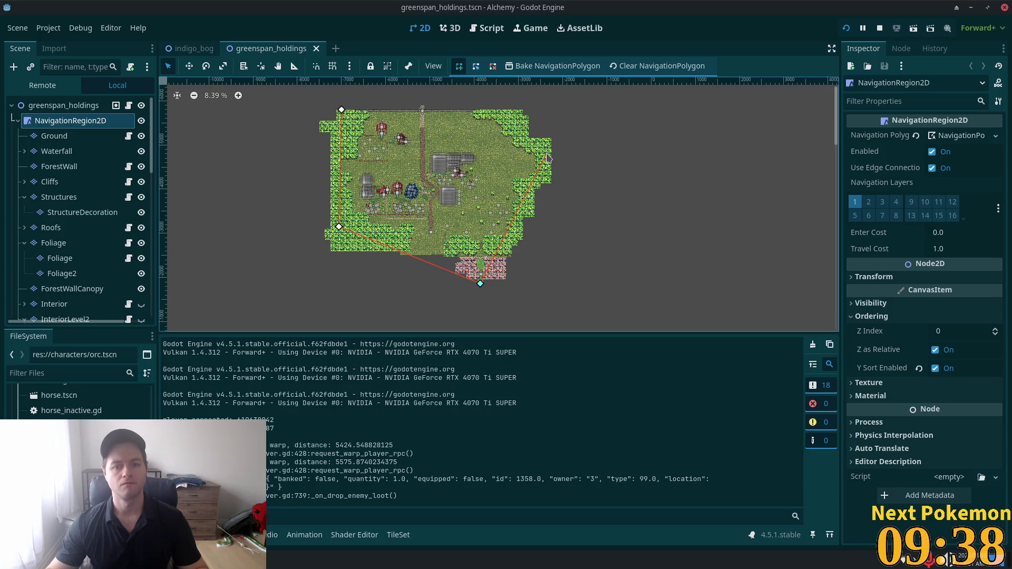
click(547, 154)
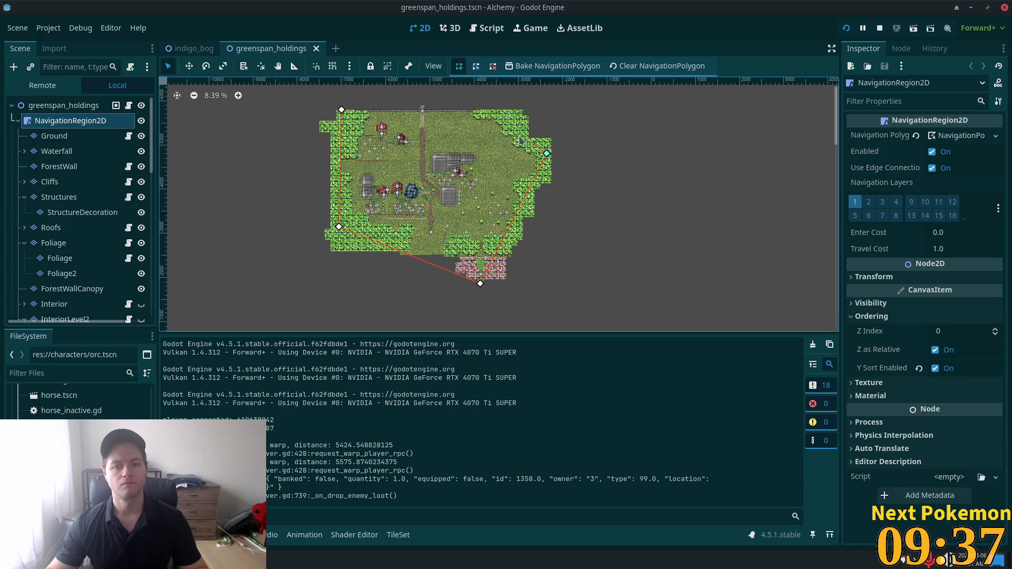
click(487, 110)
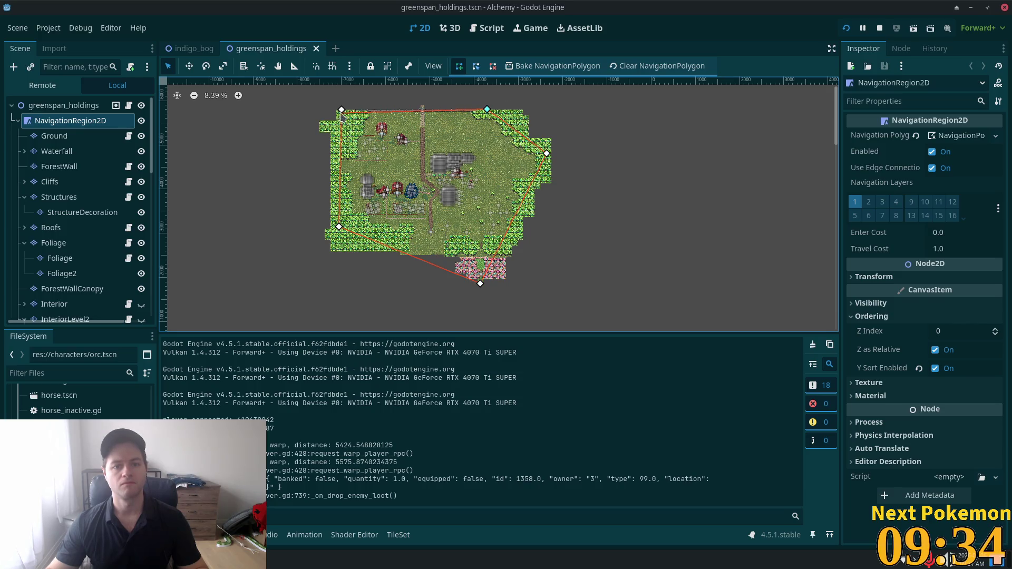
click(342, 110)
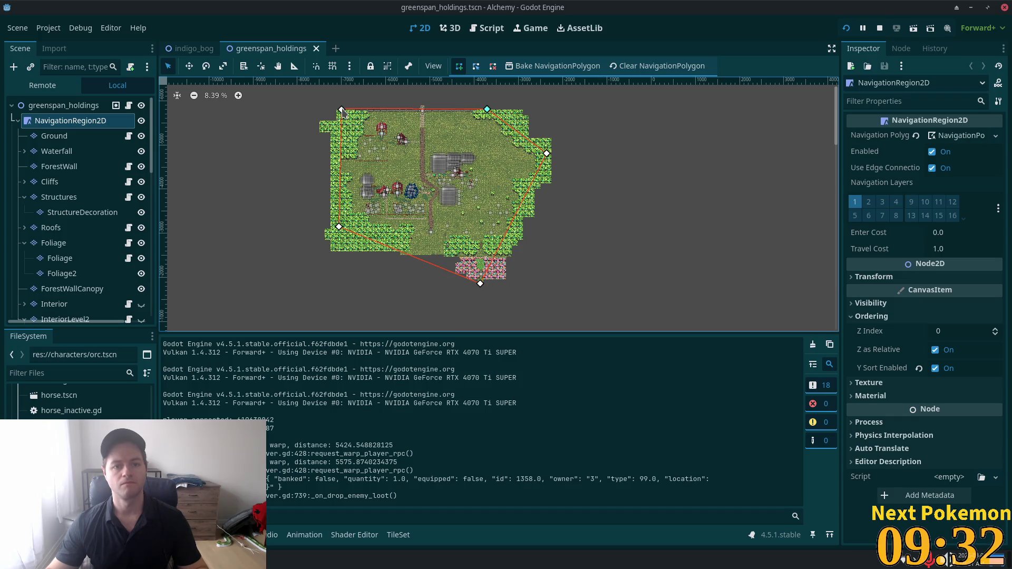
click(342, 111)
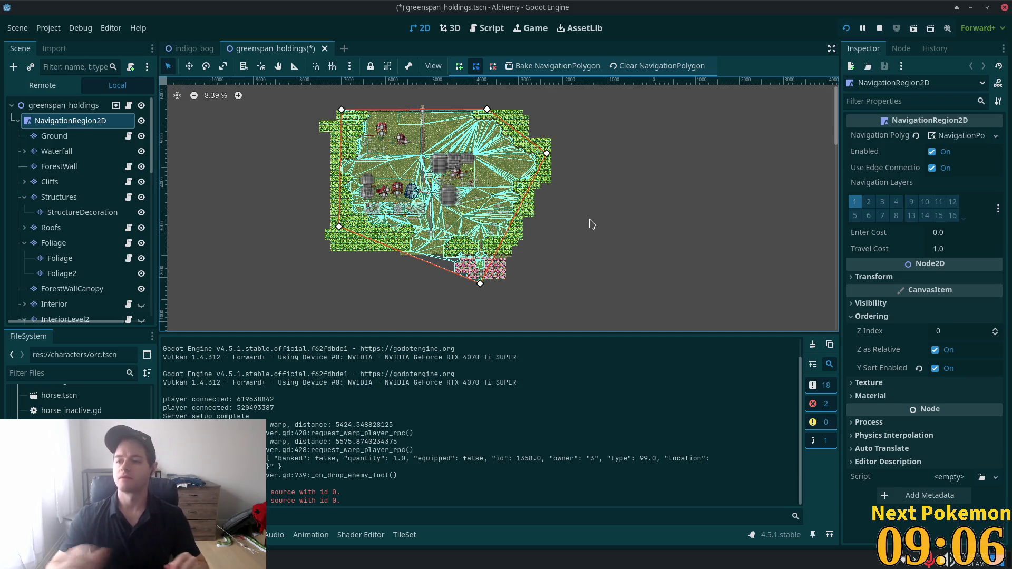
- Pan over the baked triangle mesh and save the greenspan_holdings scene
scroll(601, 187, up, 3)
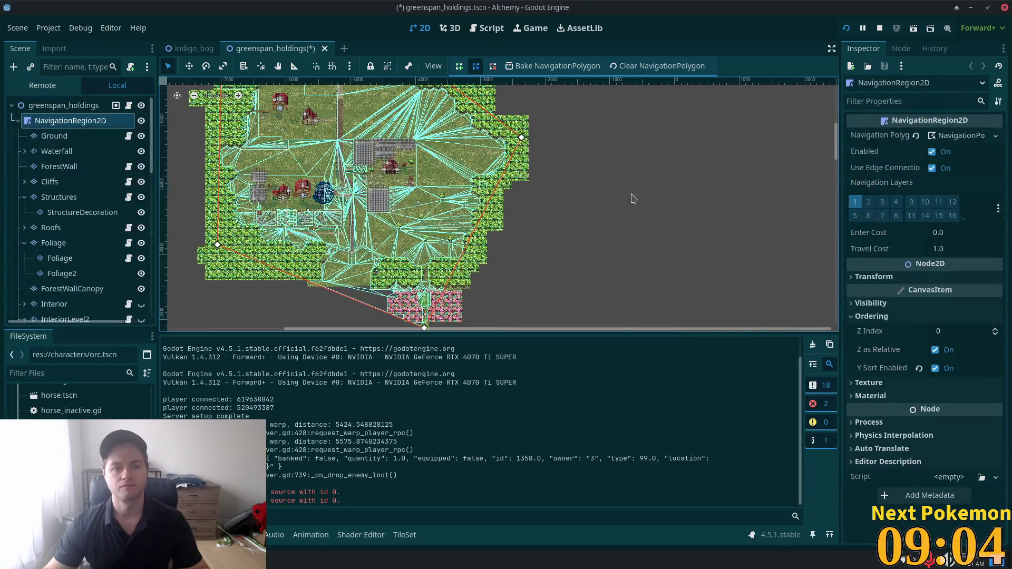
drag(633, 198, 682, 247)
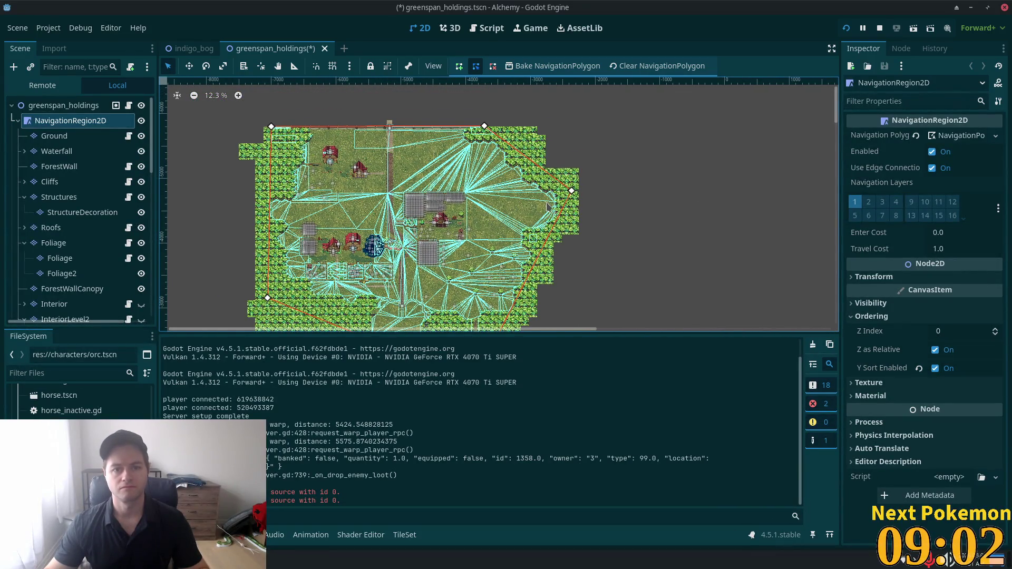
key(ctrl+s)
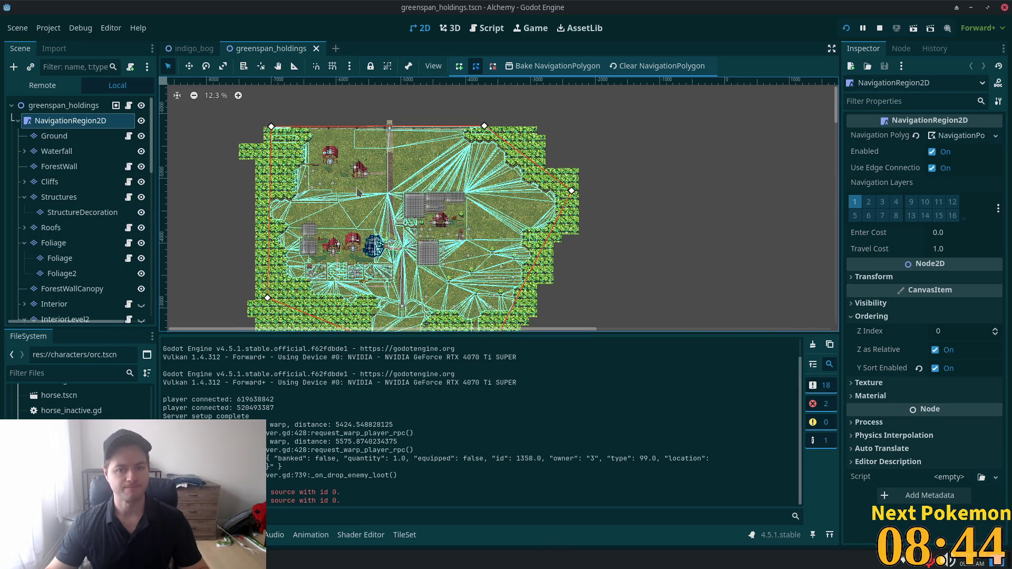
scroll(482, 198, down, 4)
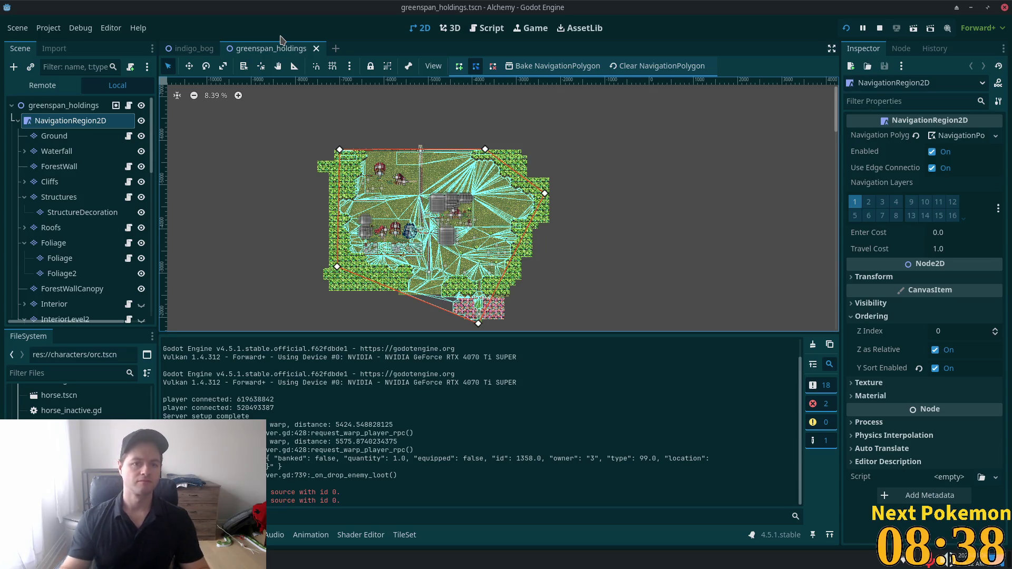
- Close the greenspan_holdings and indigo_bog tabs and open verdigris_meadows.tscn
click(315, 49)
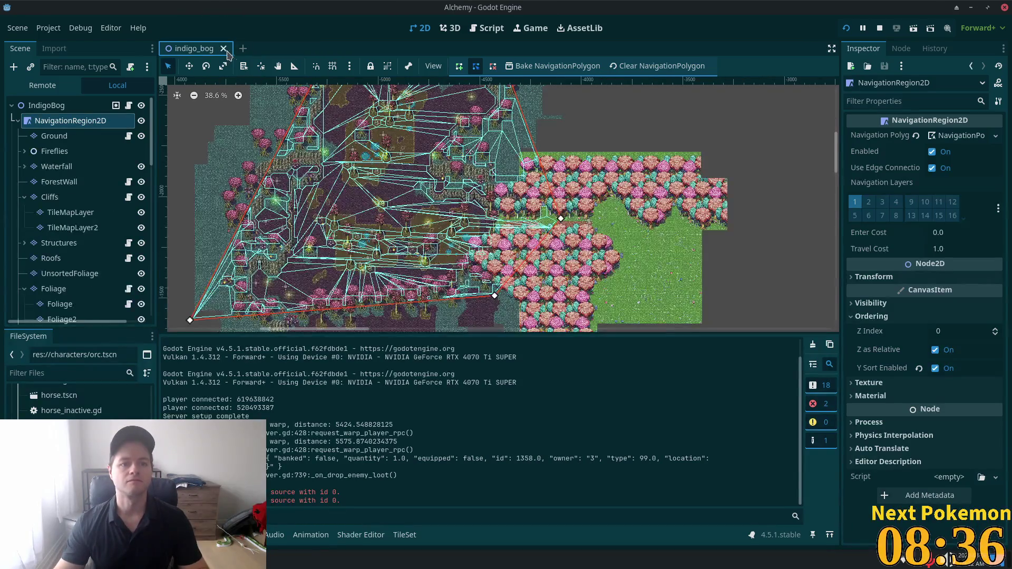
click(273, 49)
key(ctrl+shift+o)
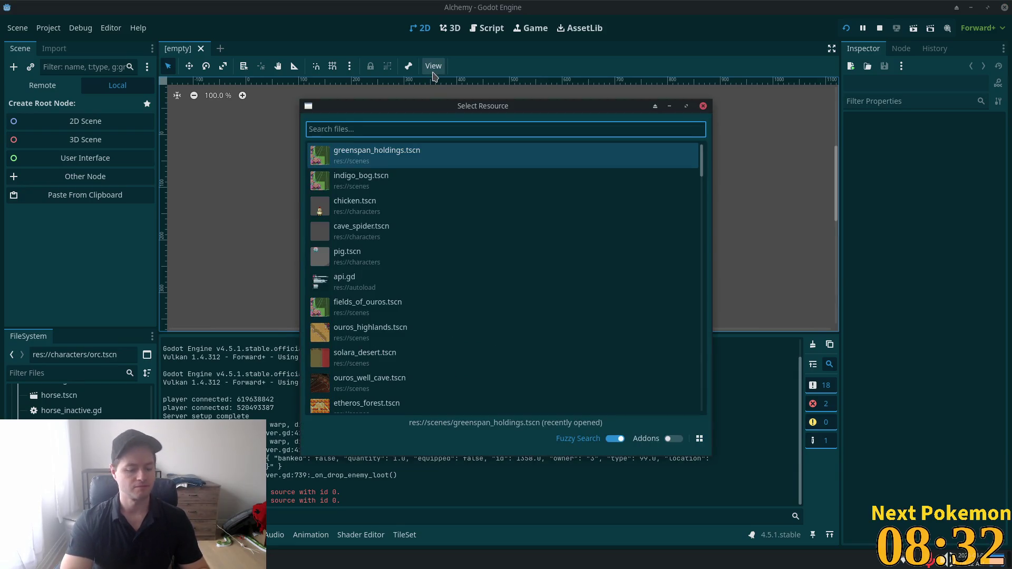
text(meadows)
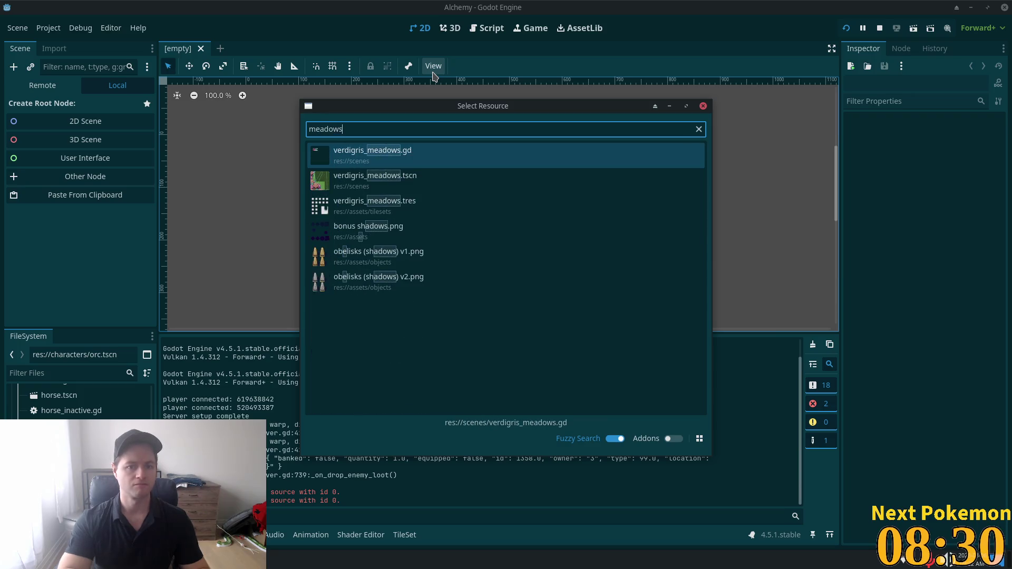
key(Down)
key(Return)
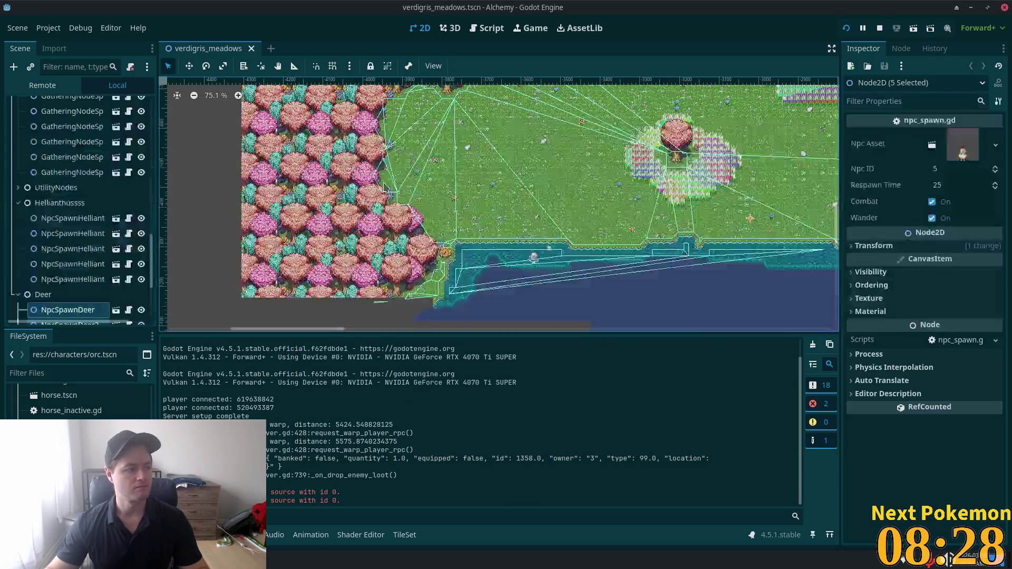
scroll(569, 205, down, 4)
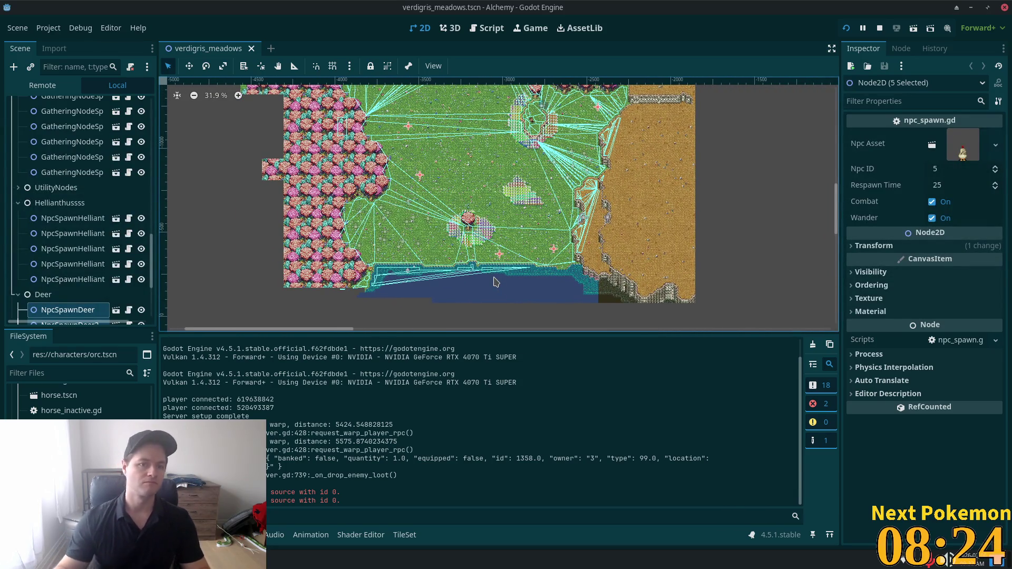
- Open ouros_highlands.tscn and the ouros scene from the project file search
key(shift+alt+o)
text(highlian)
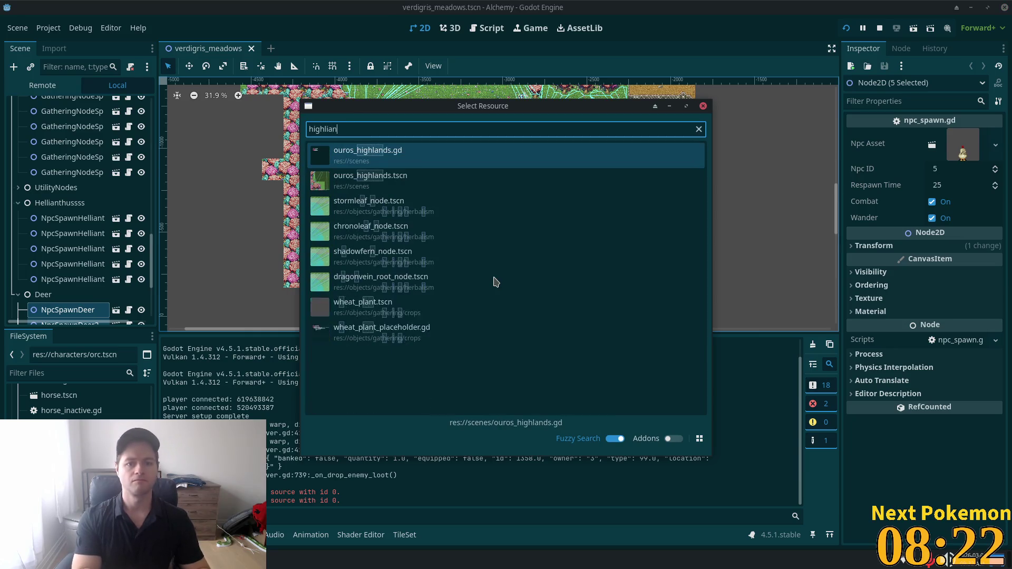
text(d)
click(384, 176)
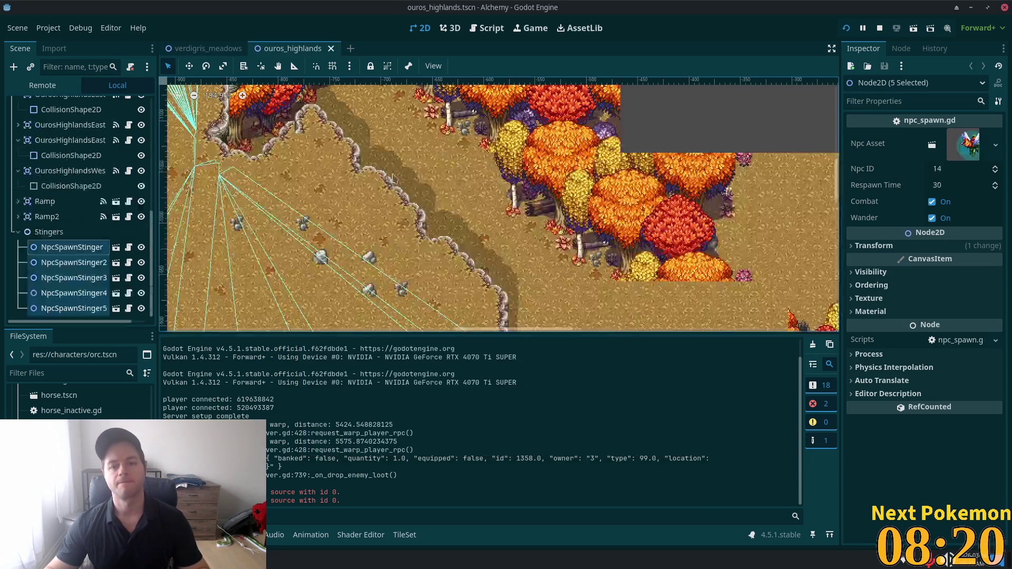
scroll(392, 179, down, 7)
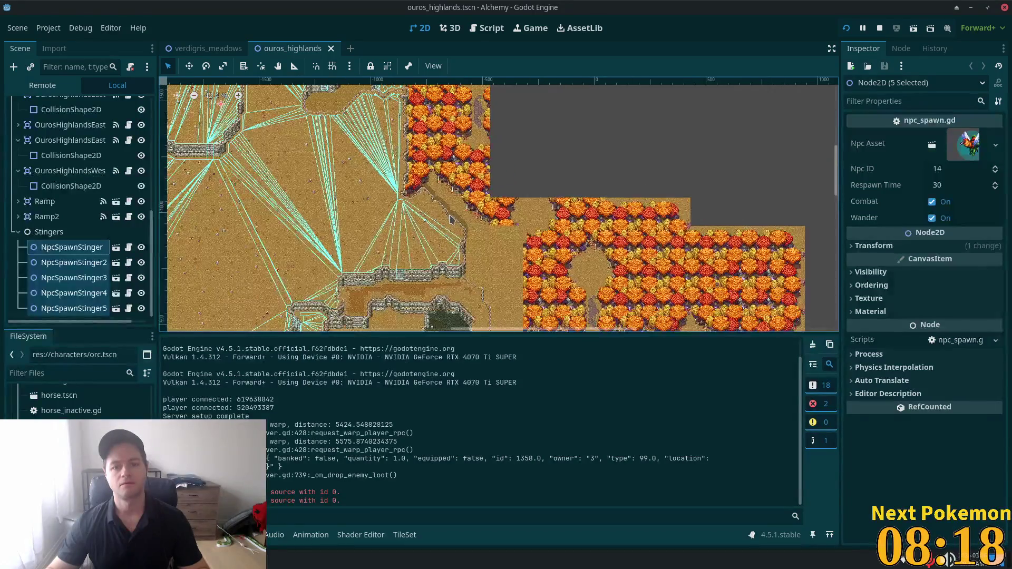
scroll(448, 217, down, 2)
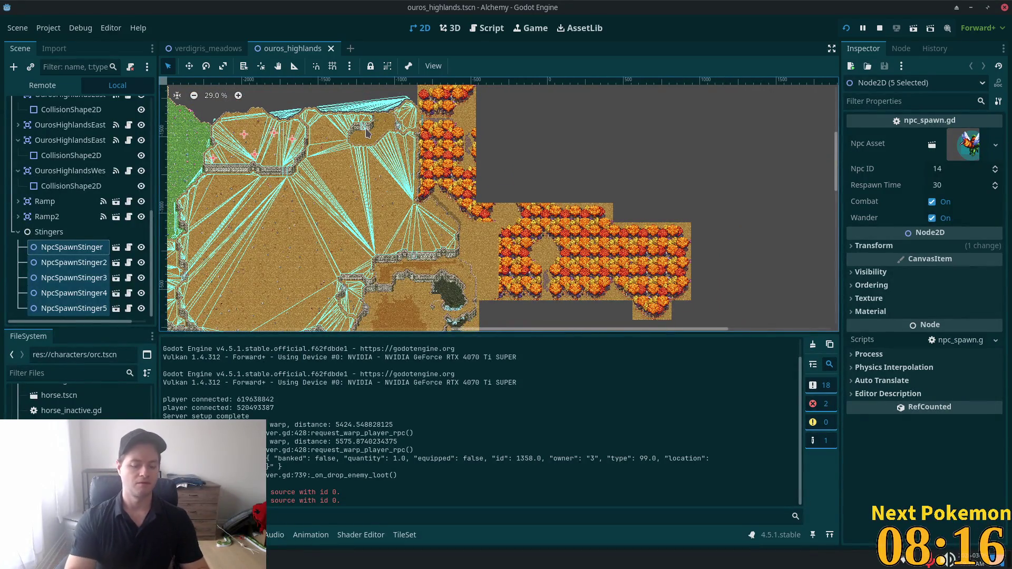
key(alt+shift+o)
text(ouros)
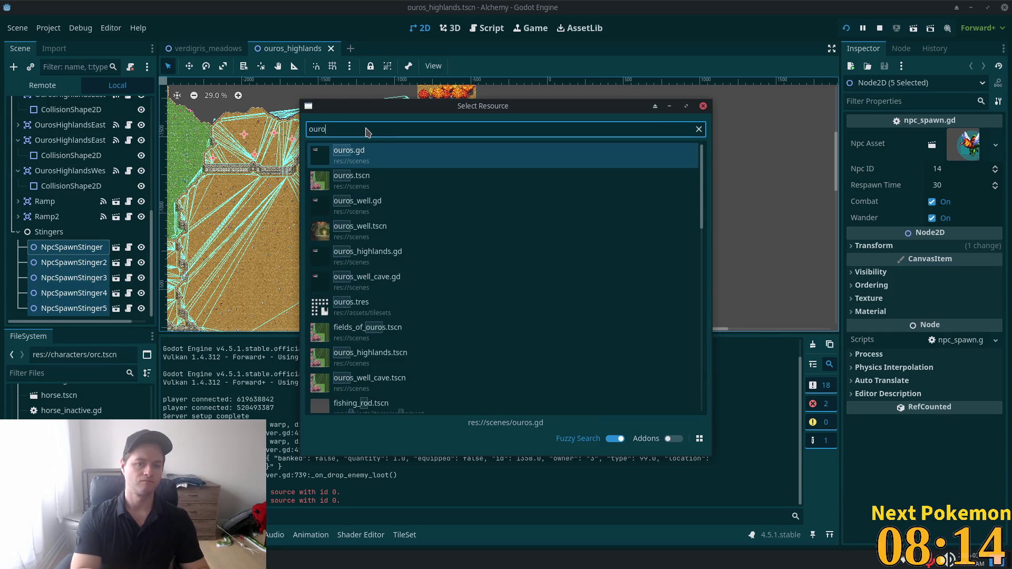
double_click(352, 180)
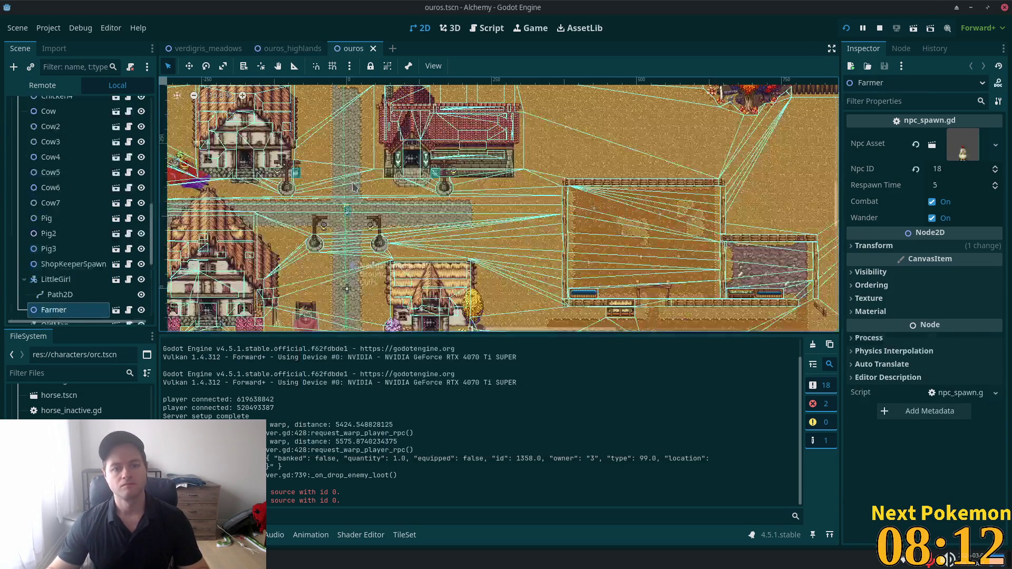
- Open etheros_forest and solara_desert, then select the desert's NavigationRegion2D
key(alt+shift+o)
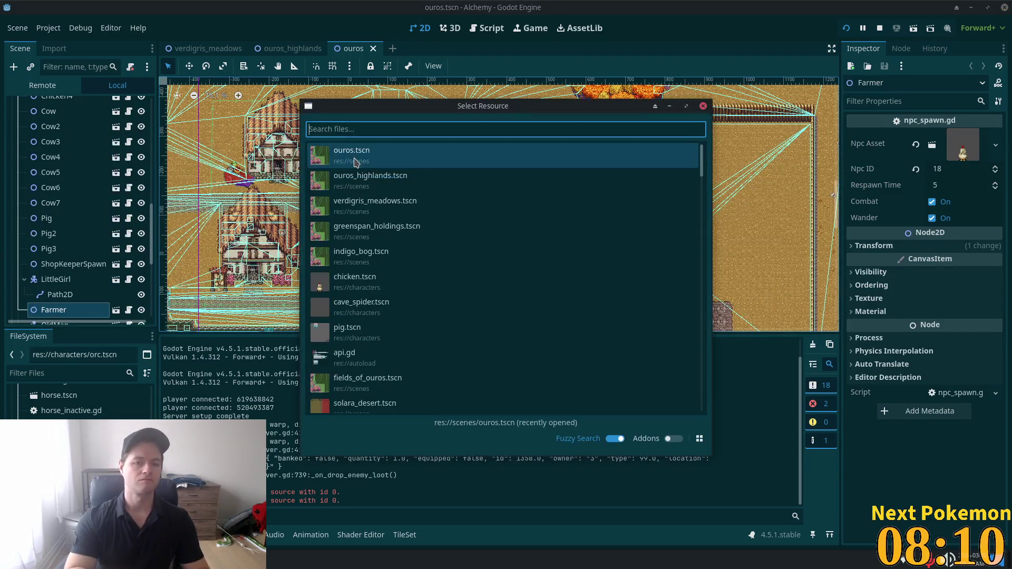
text(forest)
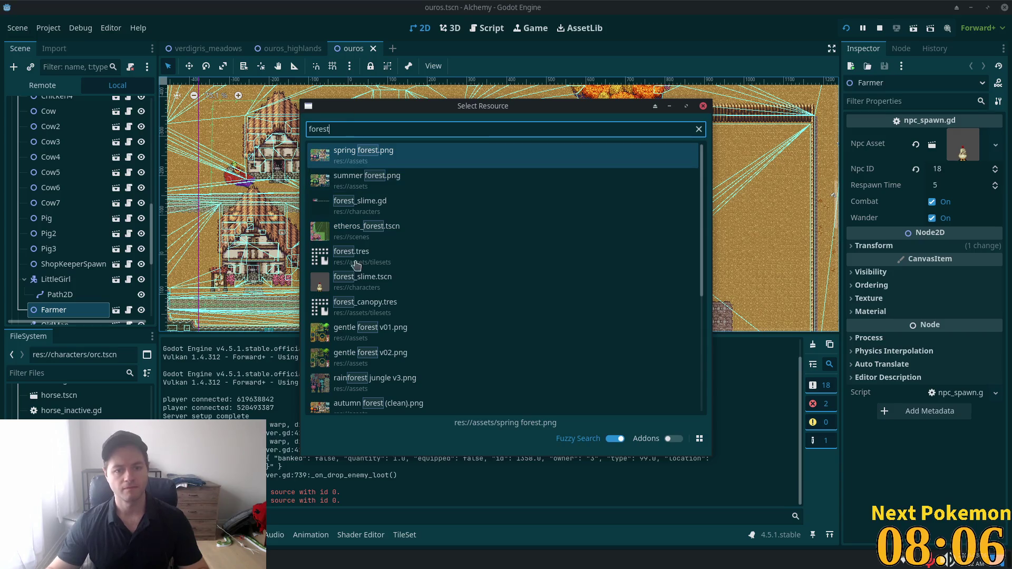
double_click(366, 230)
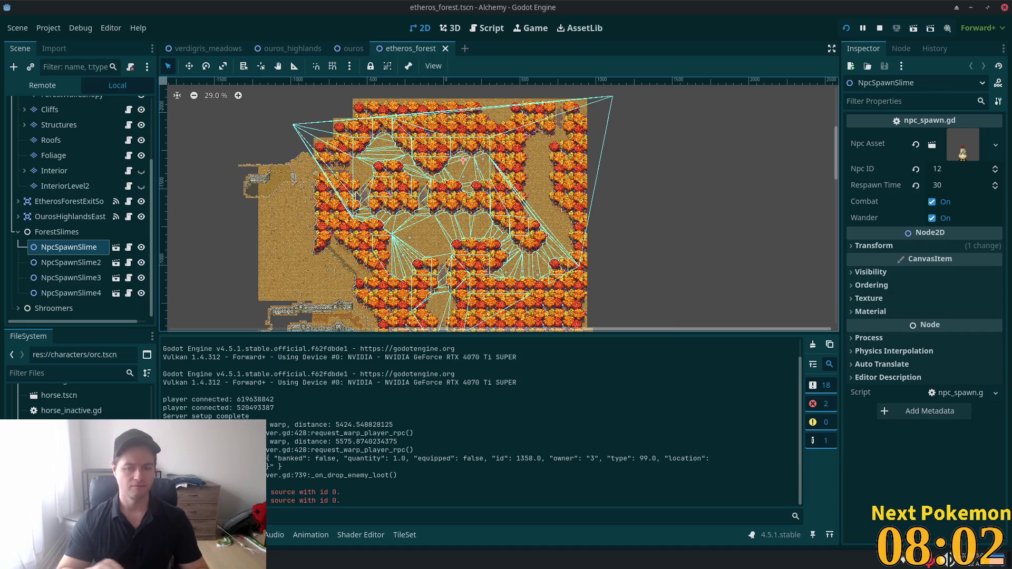
key(alt+shift+o)
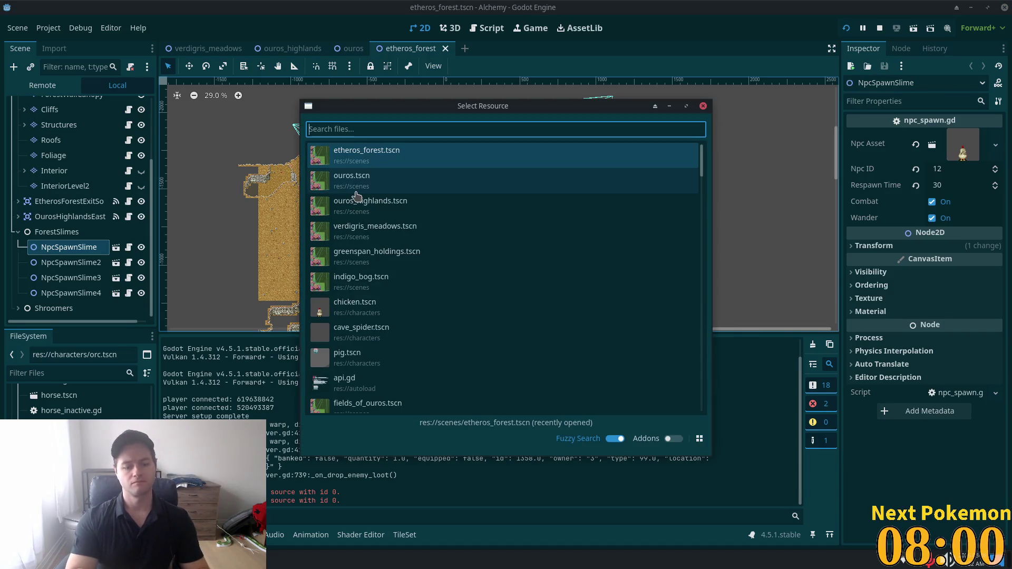
text(desert)
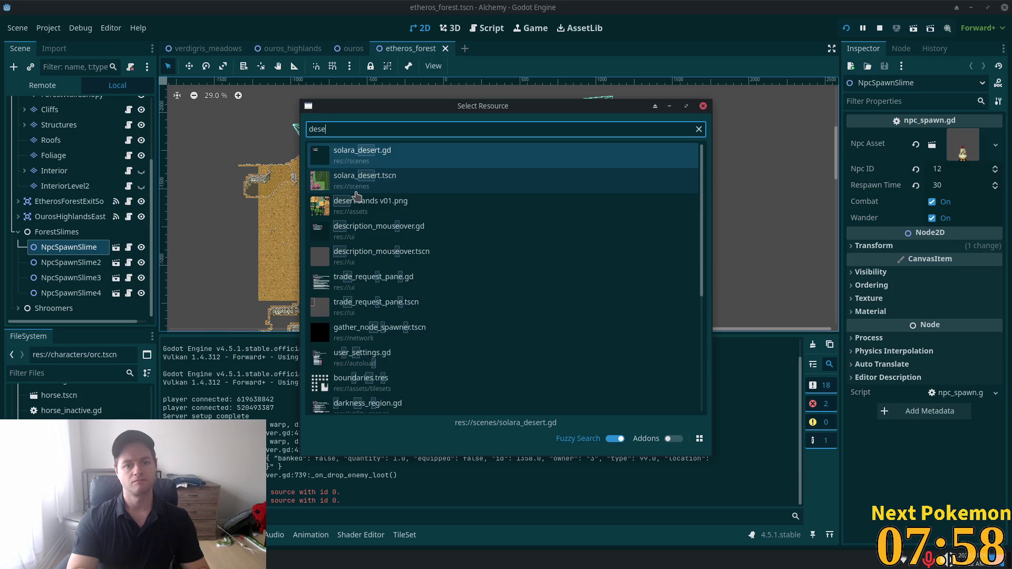
double_click(422, 185)
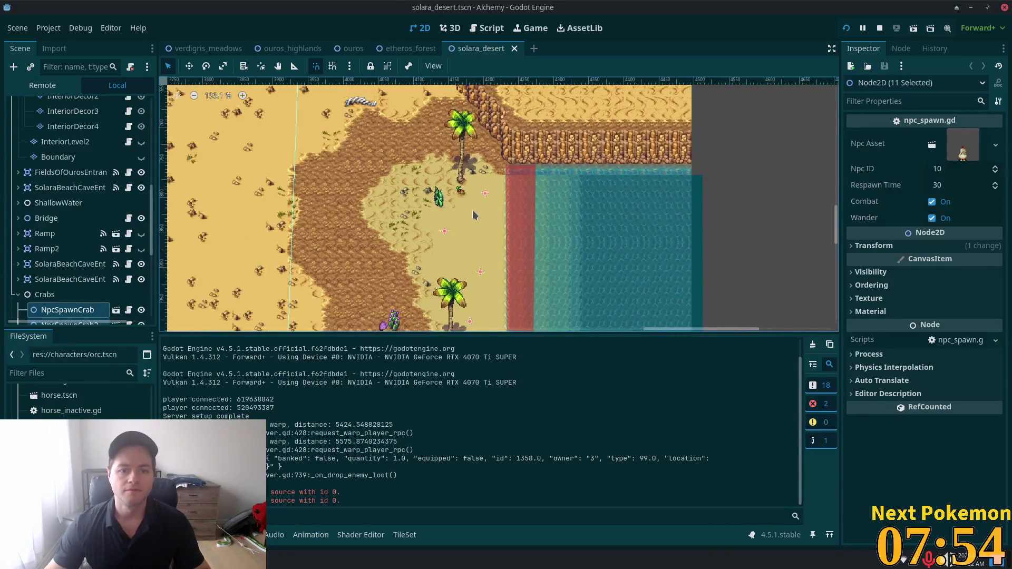
scroll(473, 215, down, 9)
scroll(452, 242, down, 8)
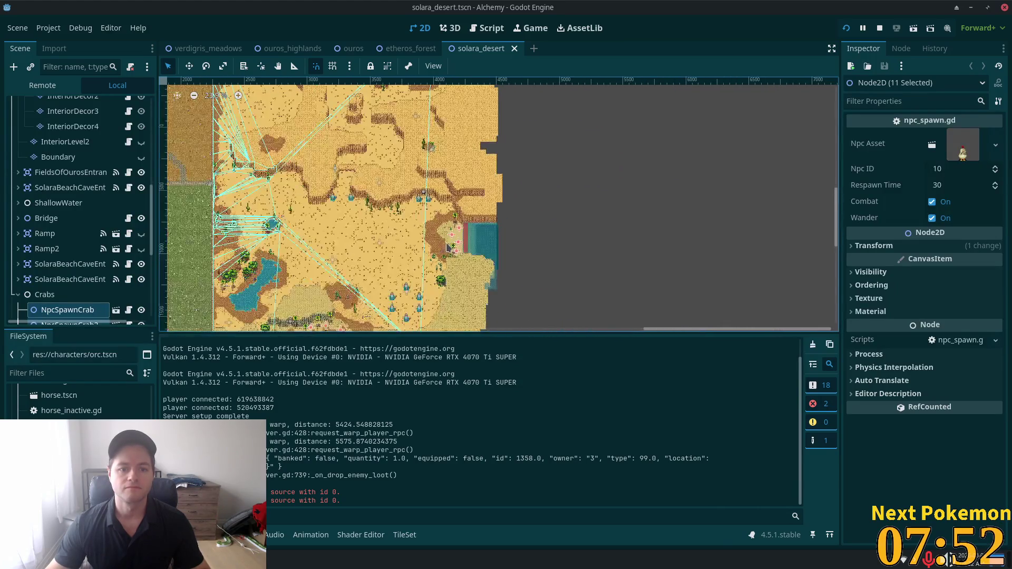
scroll(111, 105, up, 10)
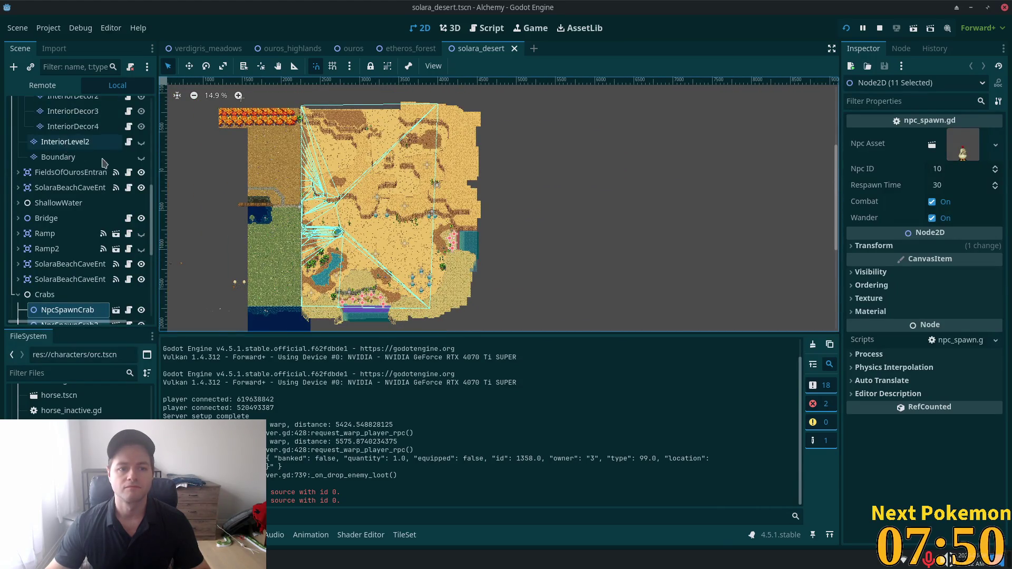
click(103, 121)
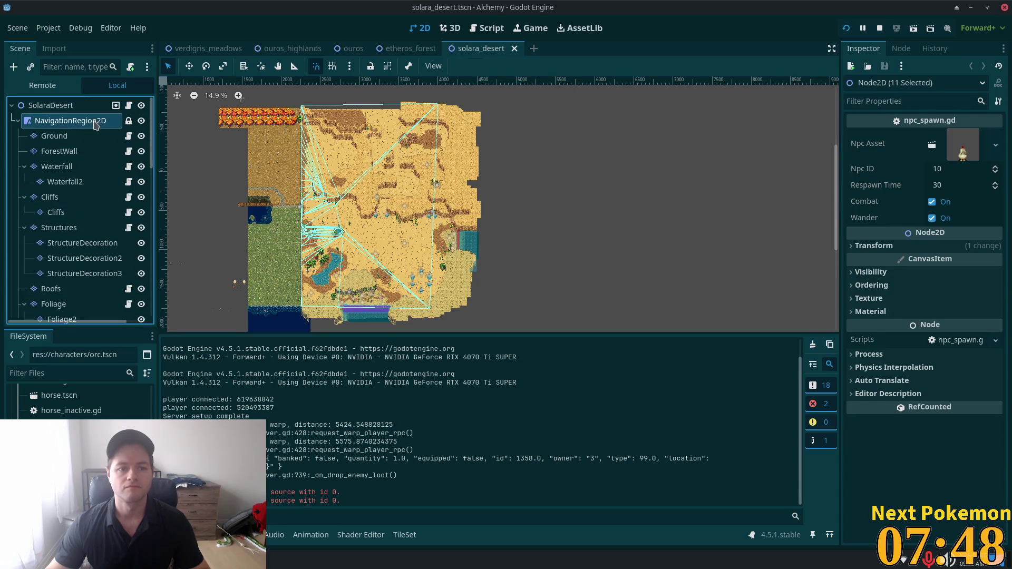
- Drag the solara_desert polygon's right-edge and bottom-right vertices outward, then save the scene
drag(438, 105, 474, 108)
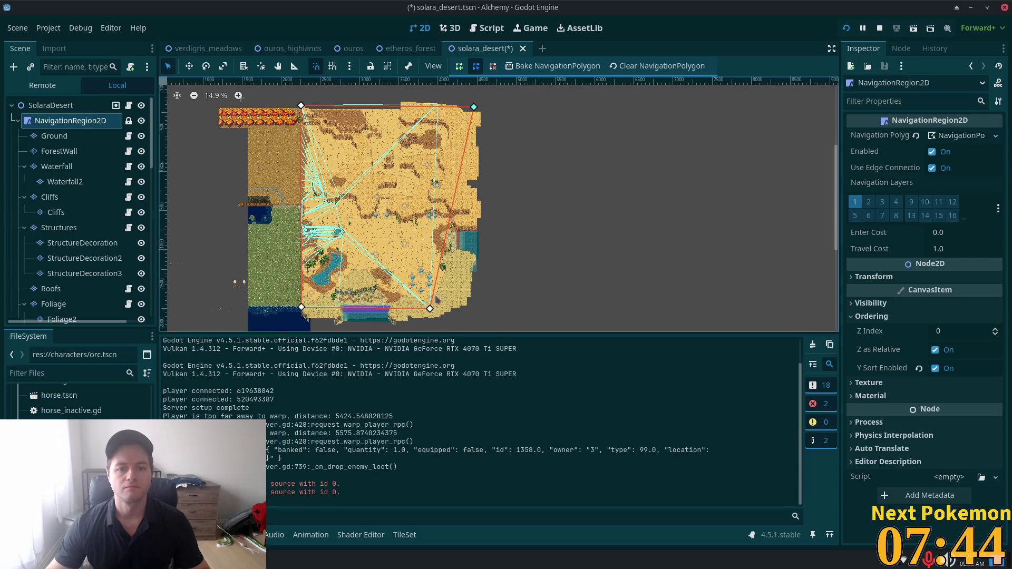
drag(430, 309, 470, 308)
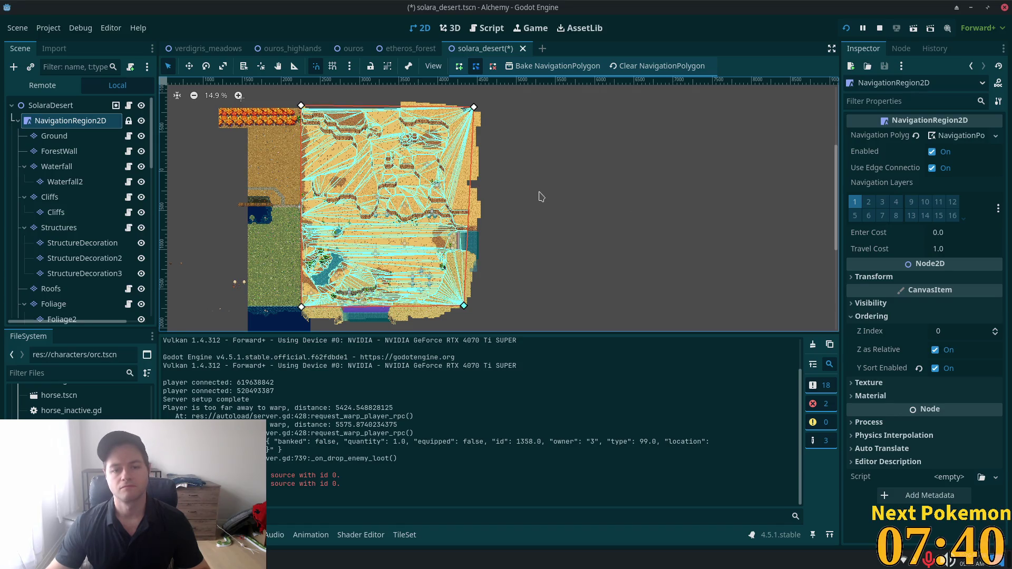
key(ctrl+s)
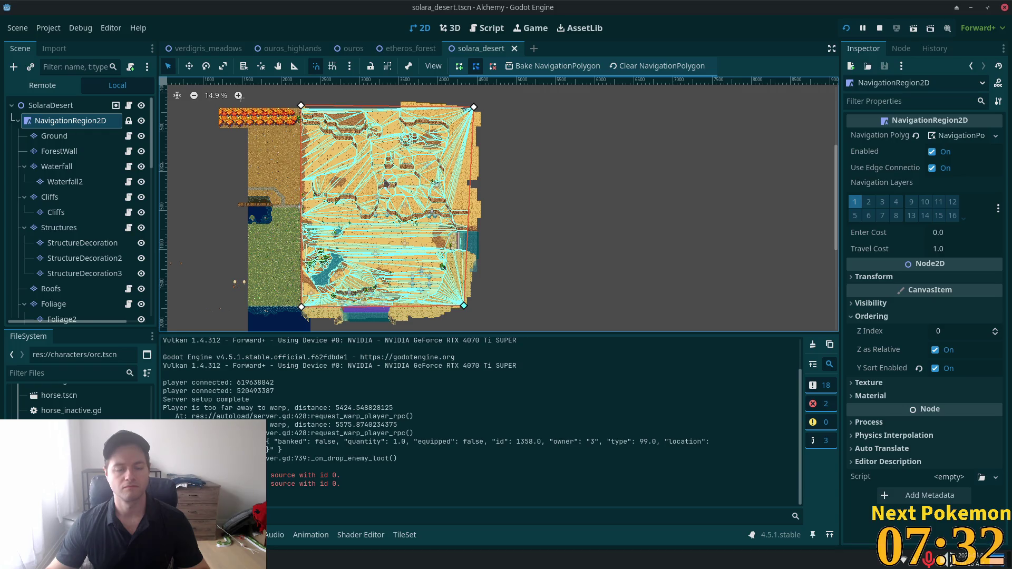
key(shift+alt+o)
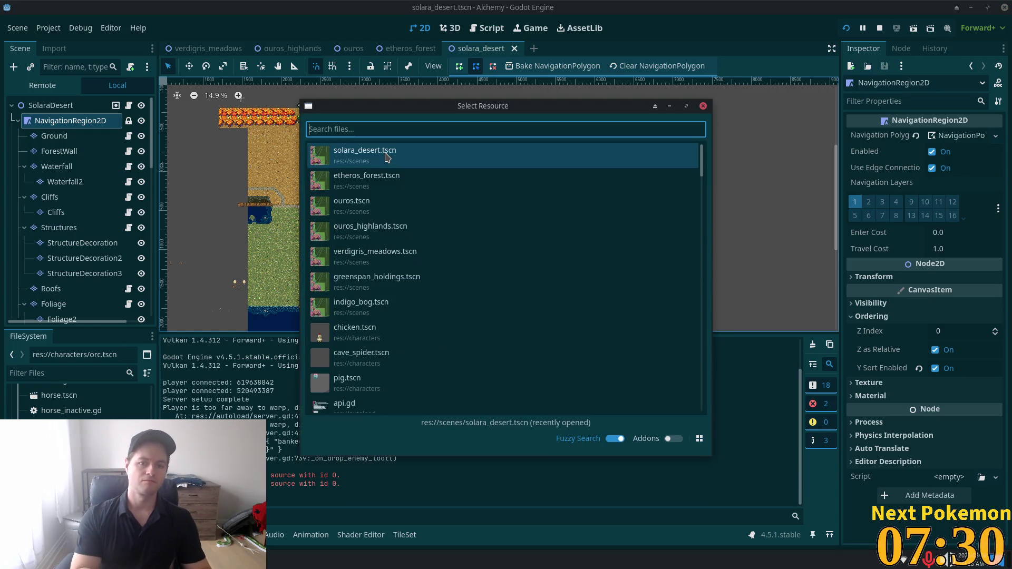
- Open fields_of_ouros.tscn and zoom around its map and navigation mesh
text(fields)
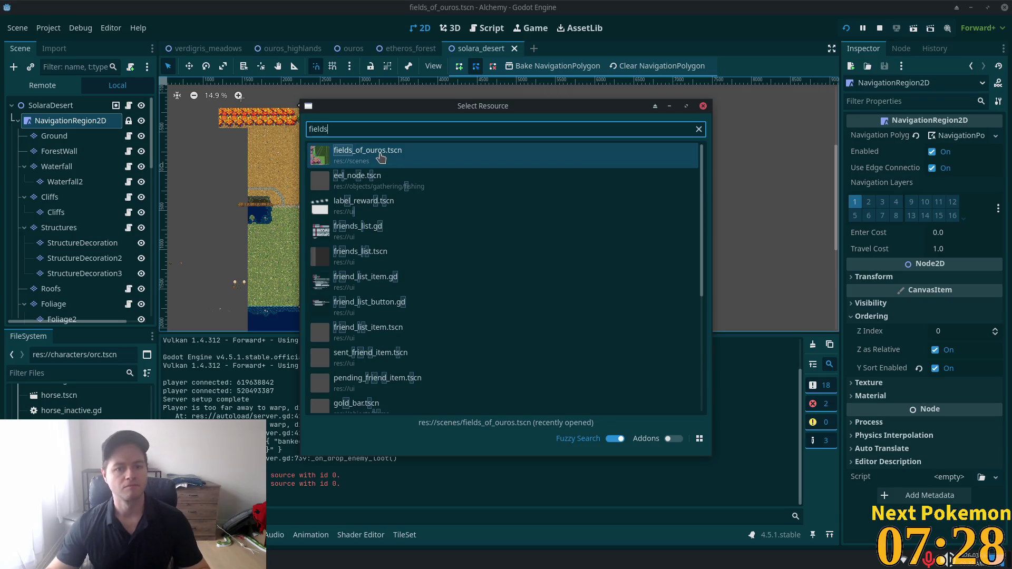
key(Return)
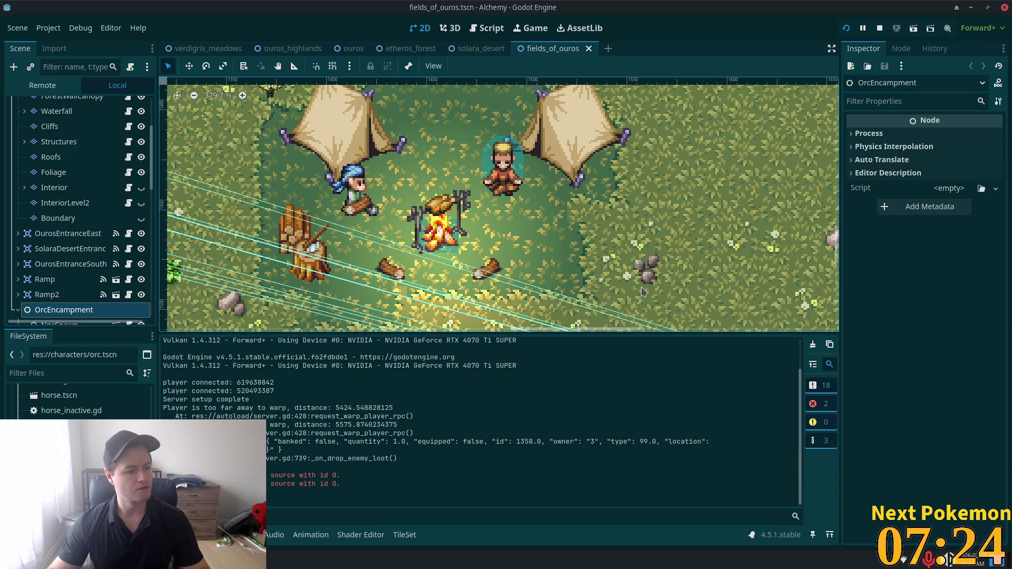
scroll(537, 241, down, 10)
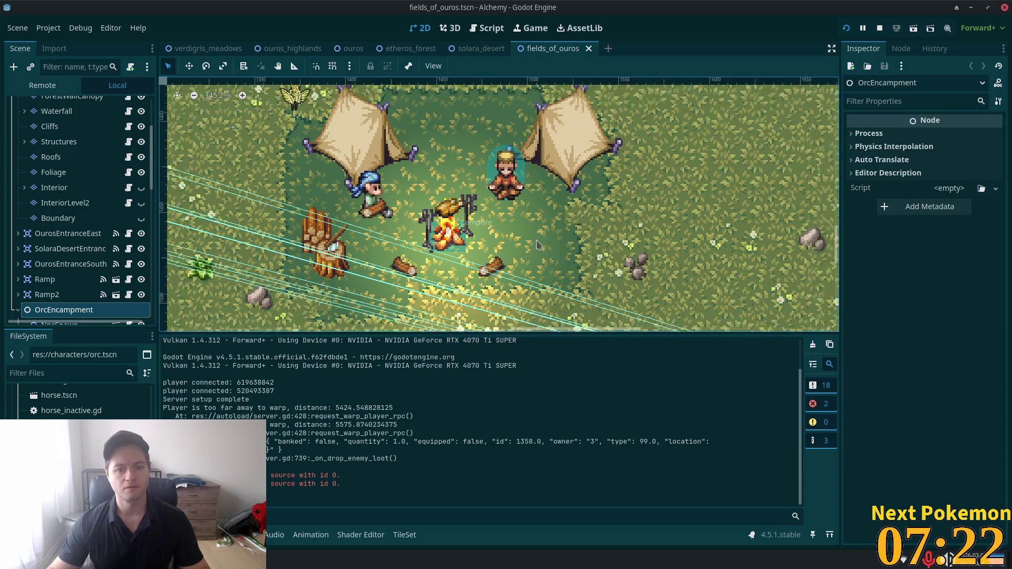
scroll(536, 241, down, 15)
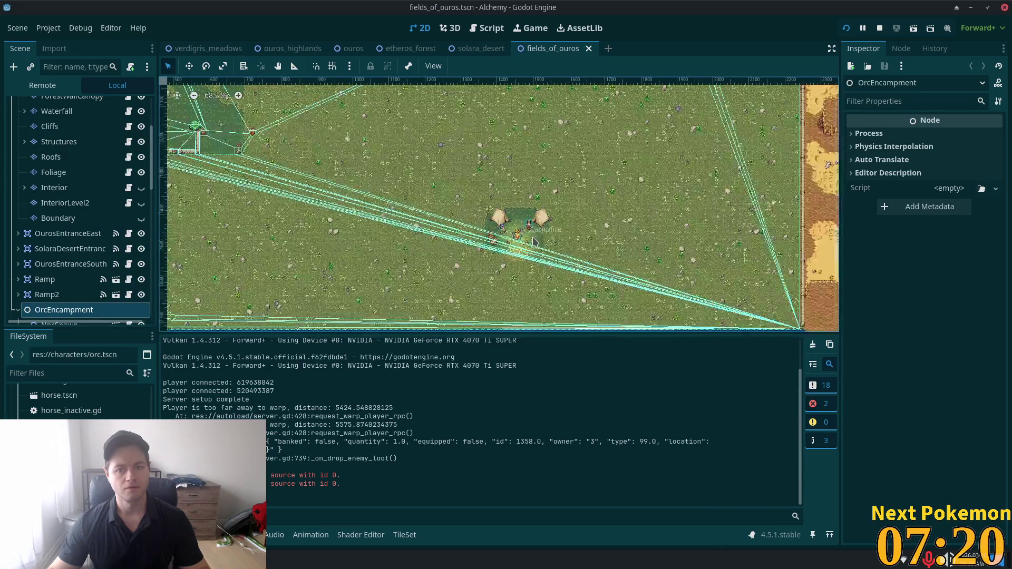
scroll(525, 243, down, 13)
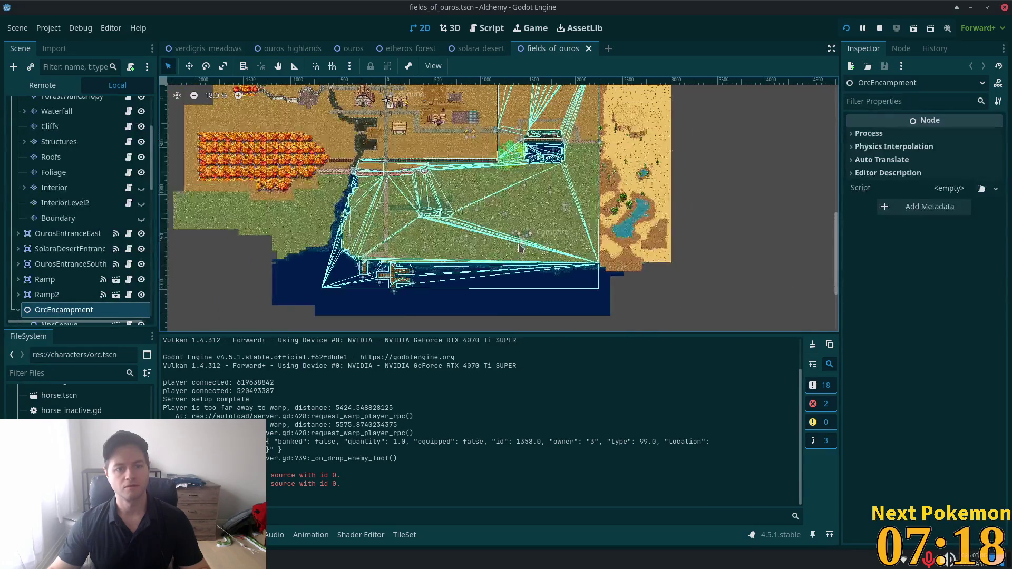
scroll(522, 243, up, 2)
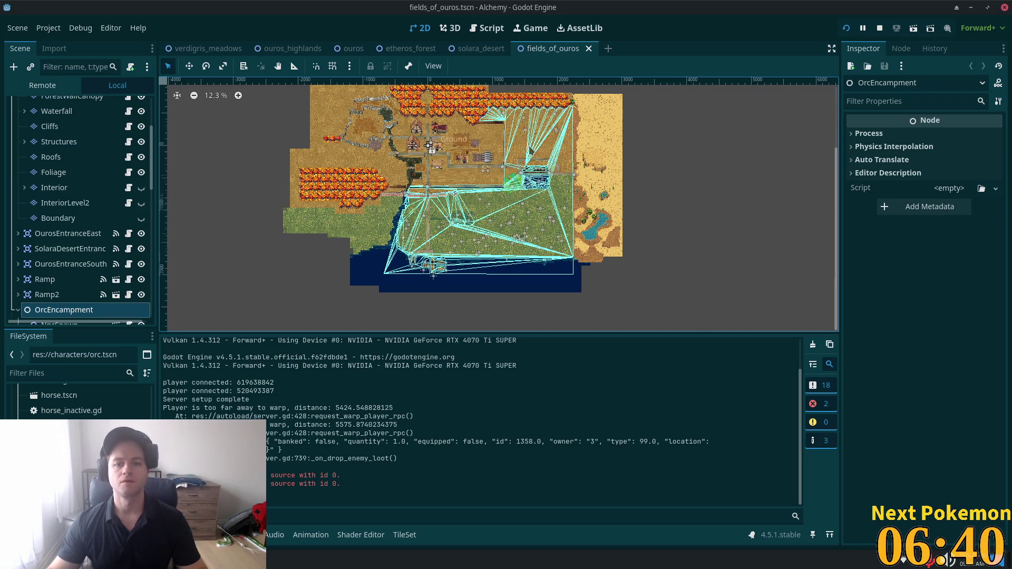
scroll(529, 149, down, 2)
scroll(429, 228, up, 2)
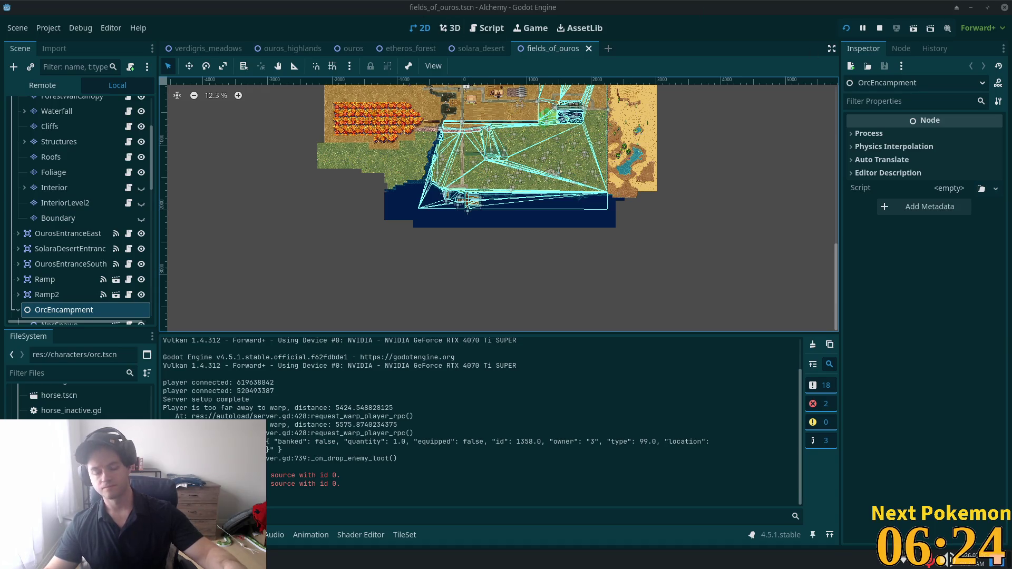
key(alt+Tab)
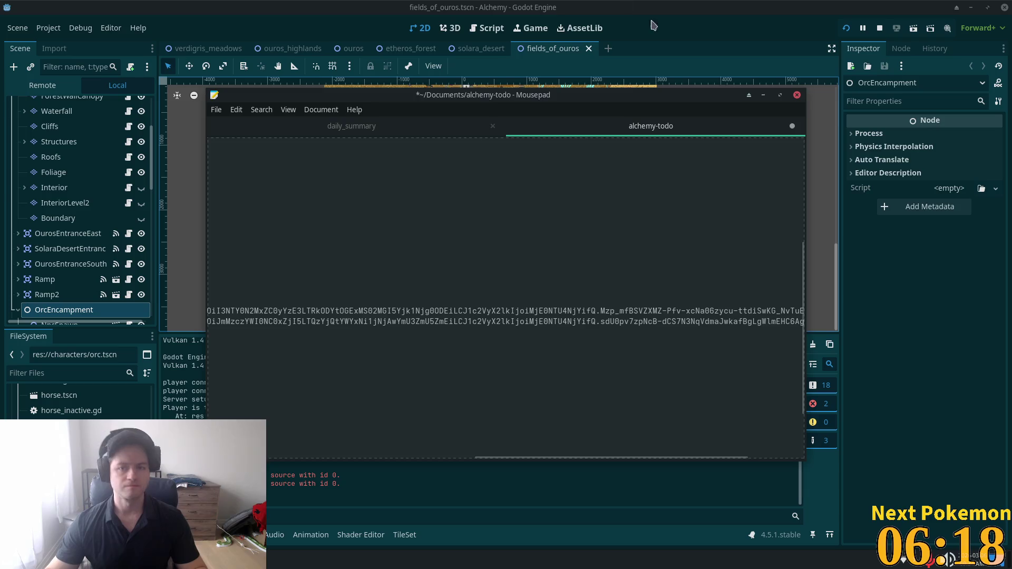
click(764, 95)
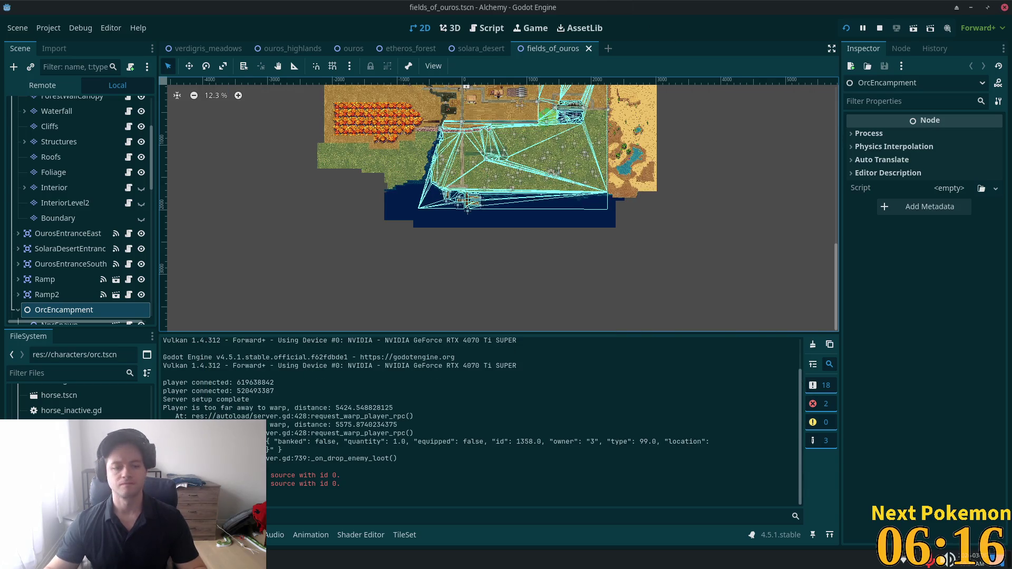
click(259, 559)
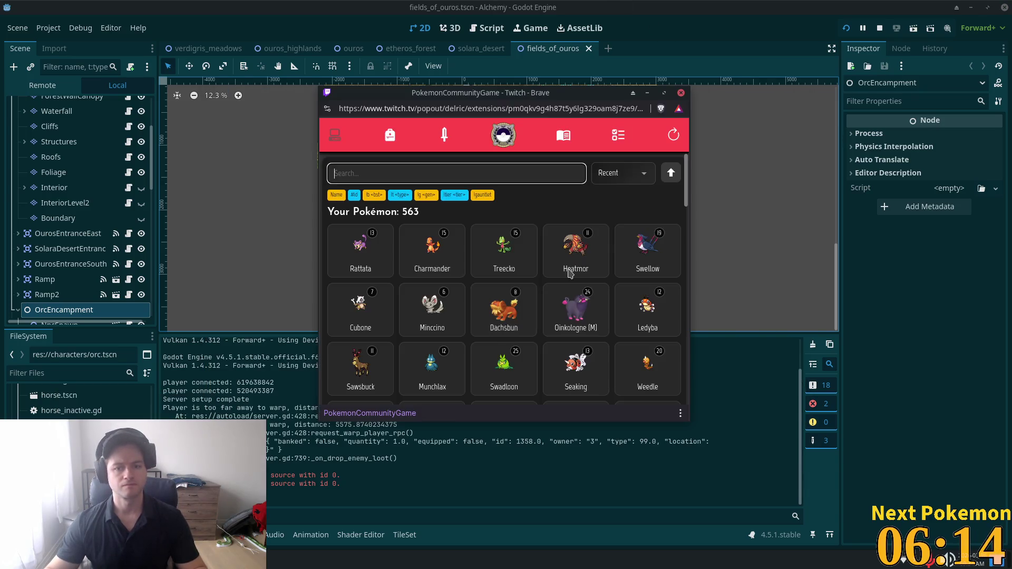
- Dismiss the token-expired message and reload the PokemonCommunityGame extension page
click(625, 136)
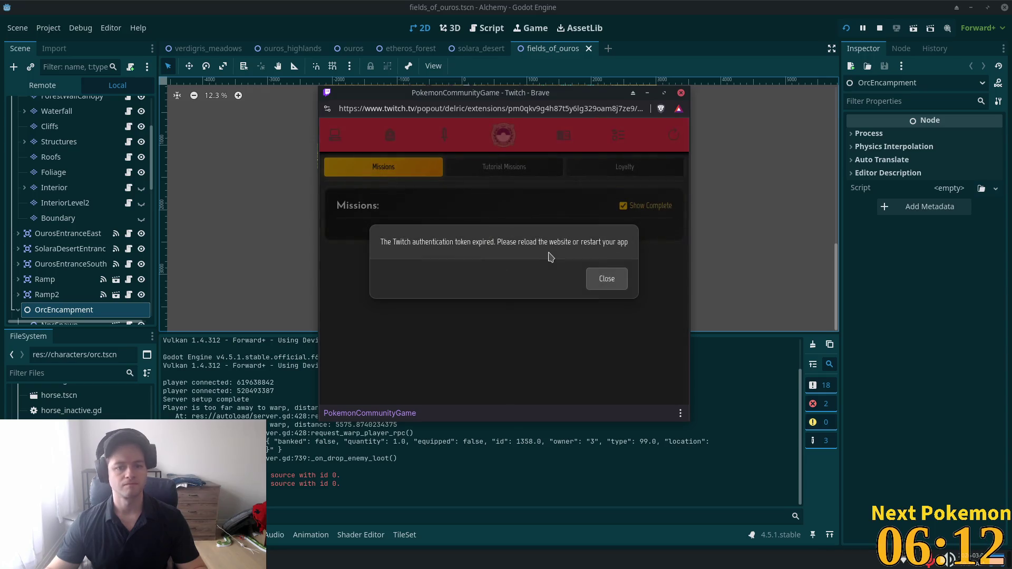
click(607, 278)
click(485, 108)
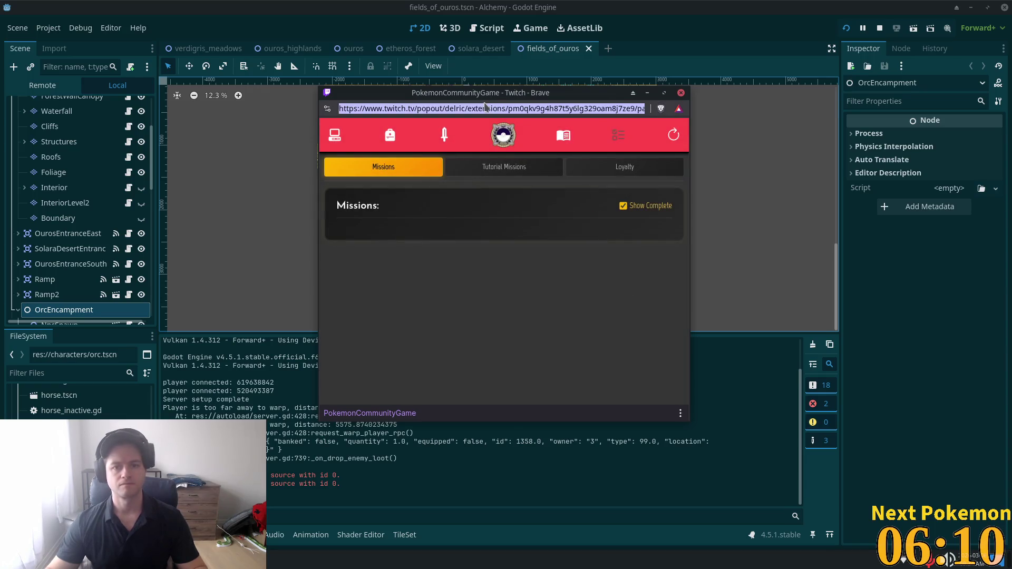
key(Return)
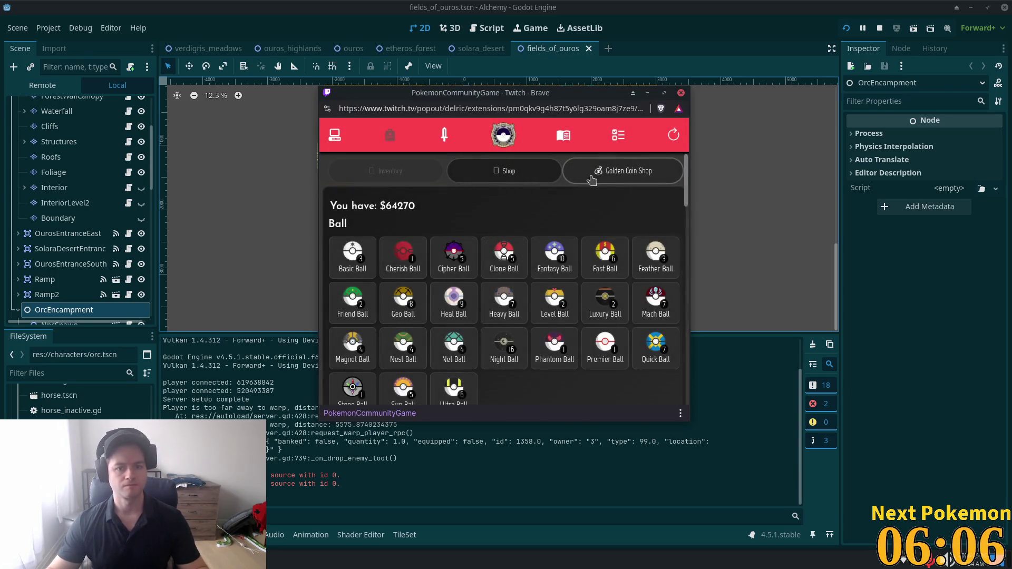
- Switch to the Missions view and scroll down to the completed Wondertrade missions
click(619, 137)
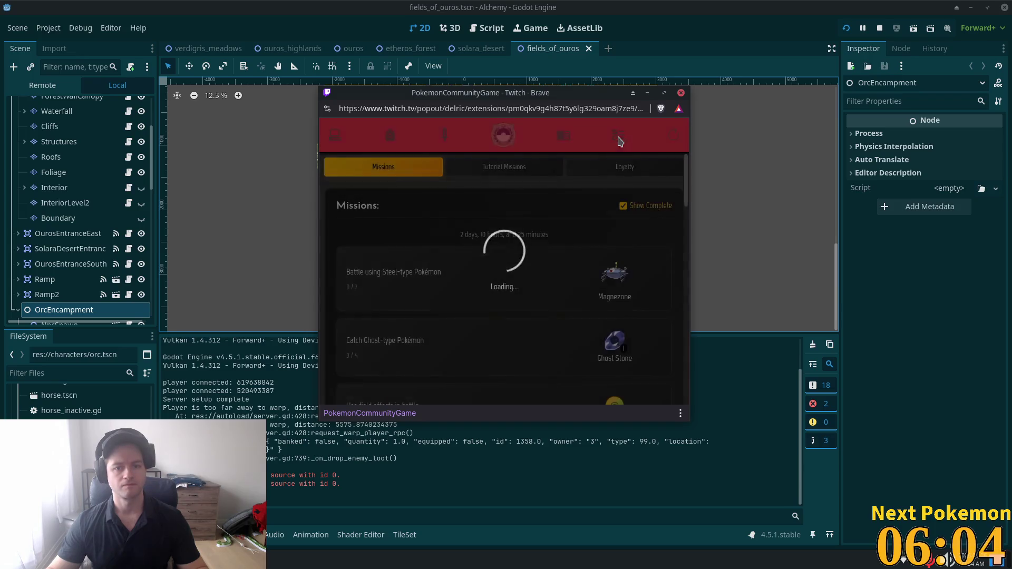
scroll(567, 208, down, 2)
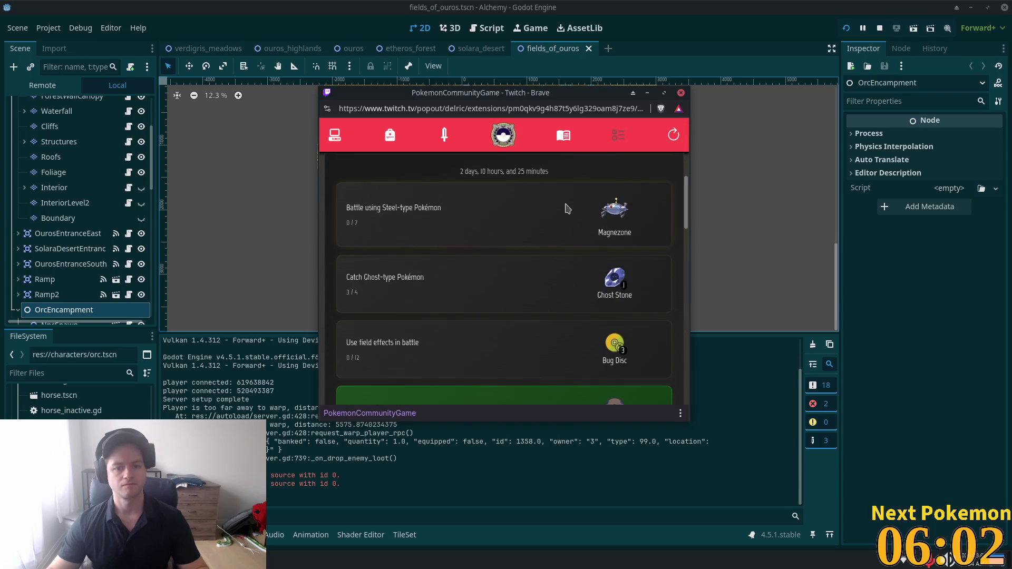
scroll(568, 209, down, 2)
scroll(566, 209, down, 5)
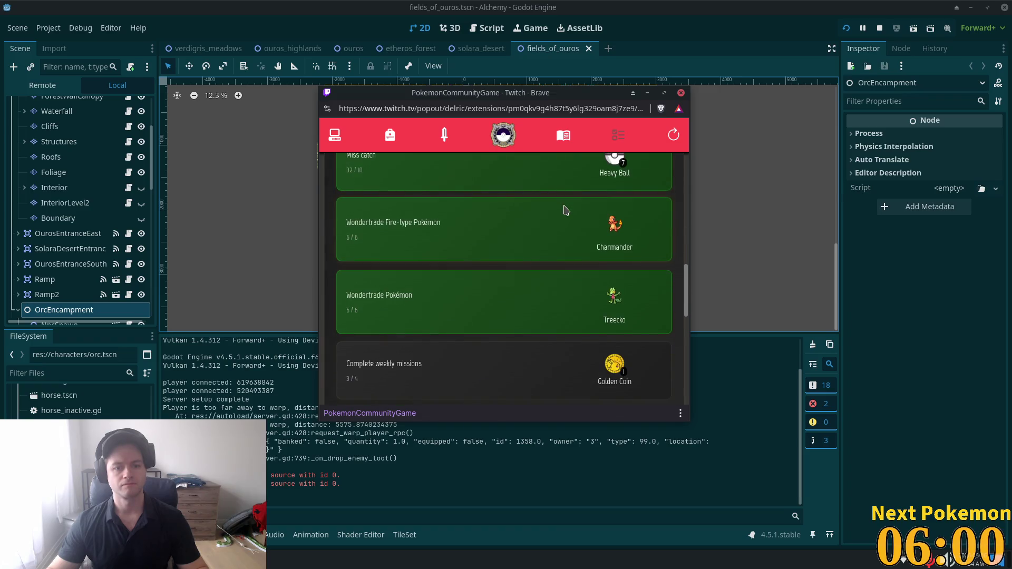
scroll(565, 210, up, 8)
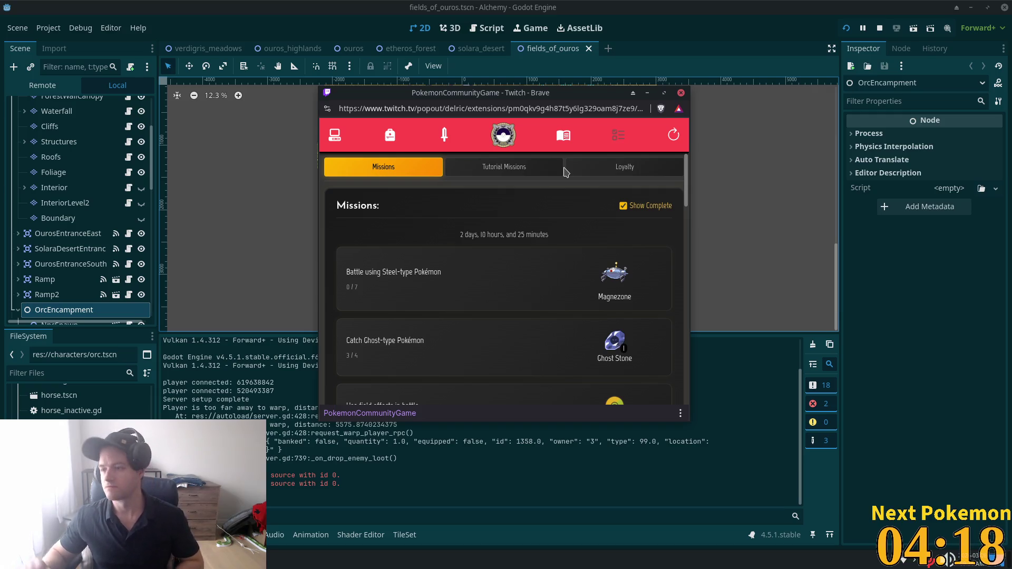
- Return to the Godot editor, then bring the transparent-alerts terminal to the front
click(295, 496)
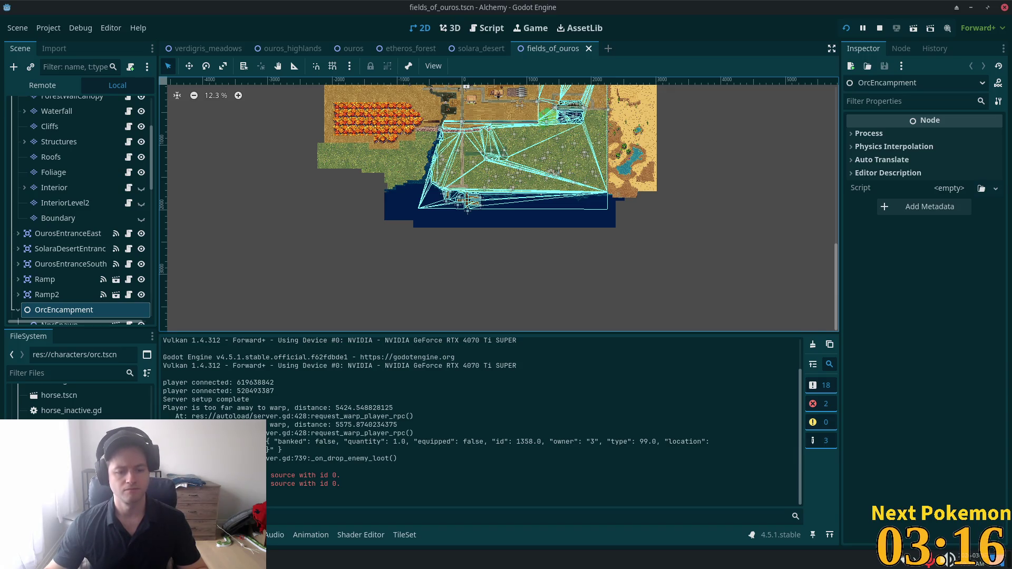
click(298, 512)
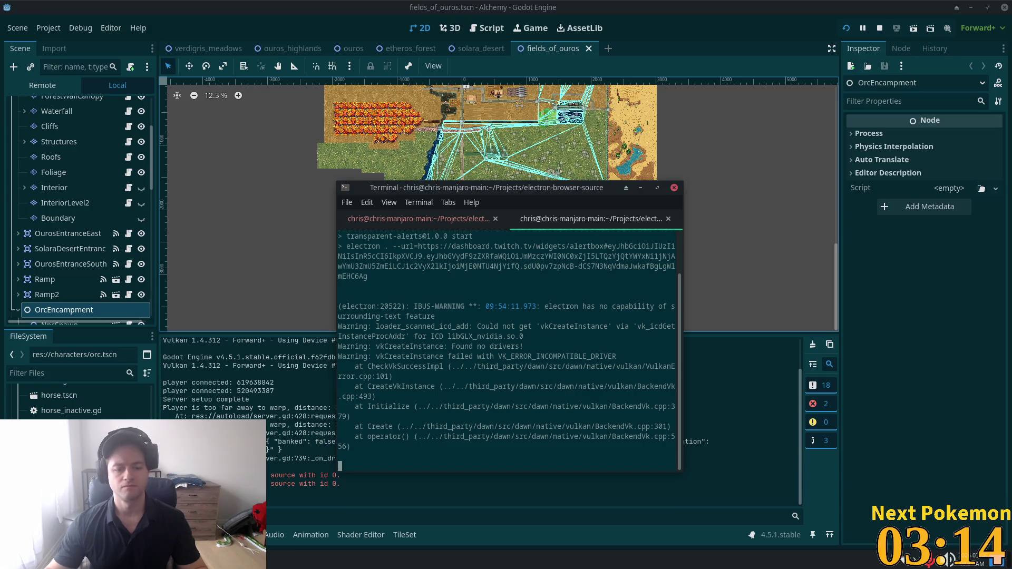
- Minimize the terminal and walk the Alchemy debug player up and left through town, then stop the game
click(641, 188)
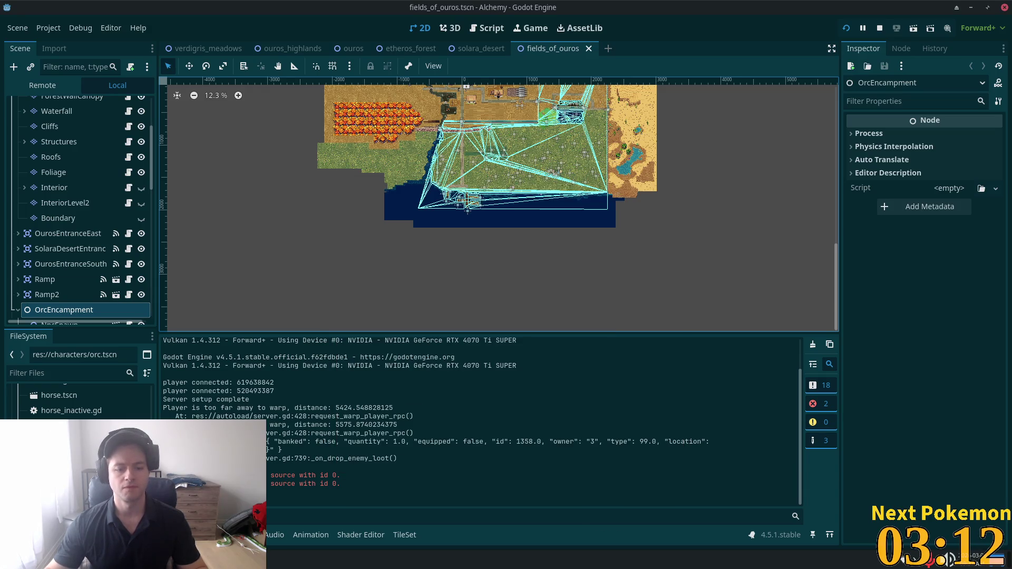
click(317, 519)
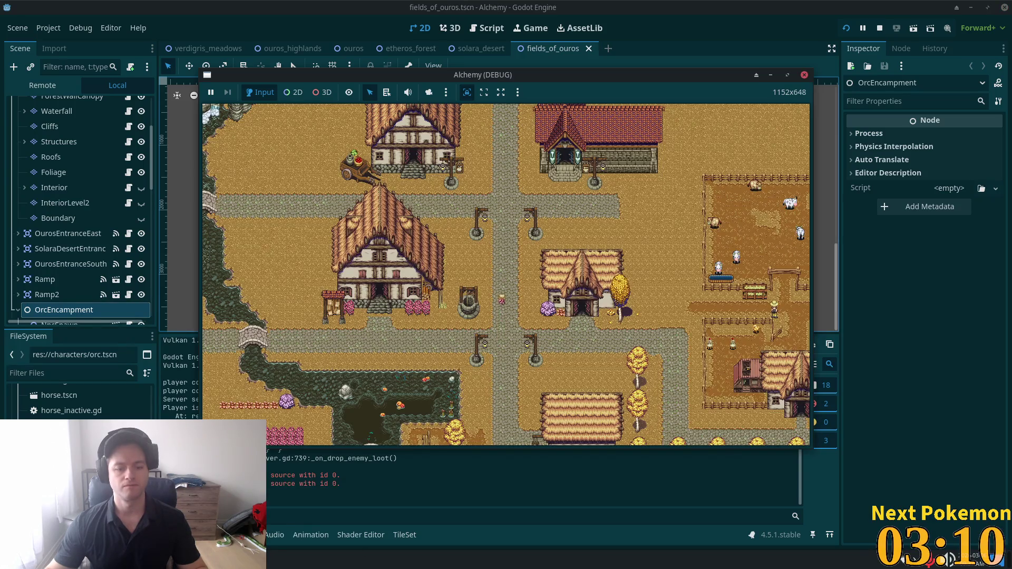
key(Up)
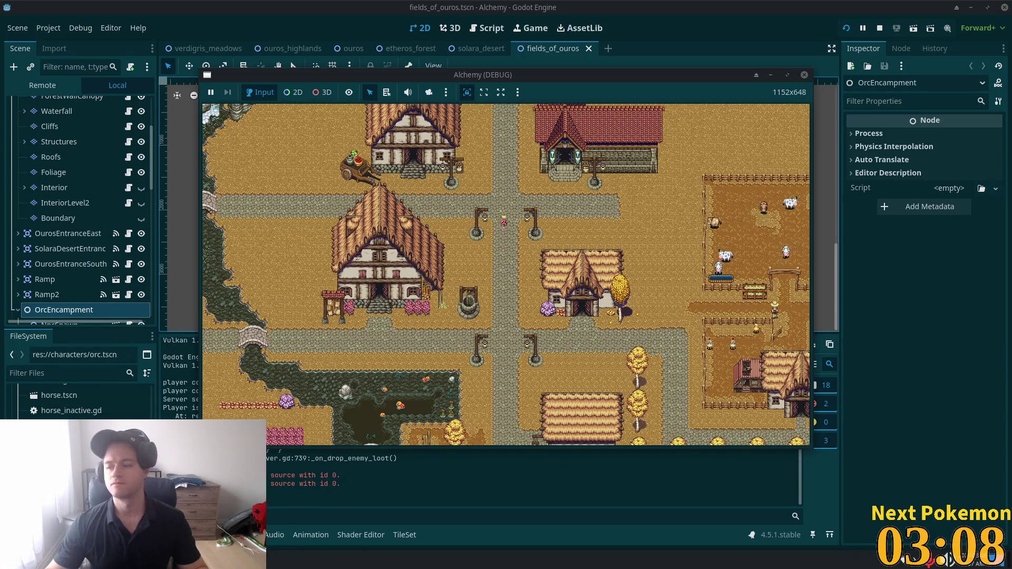
key(Left)
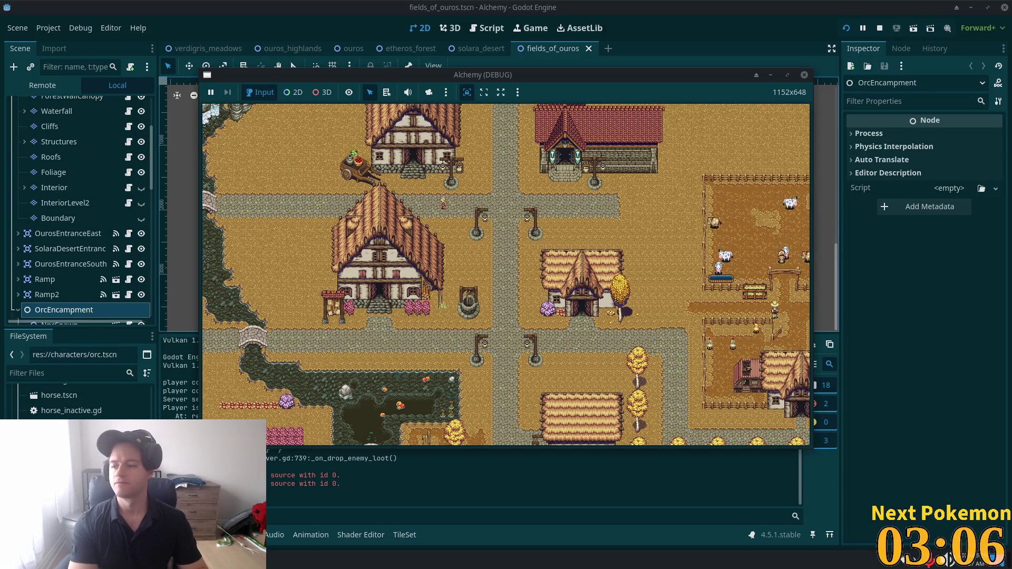
key(Left)
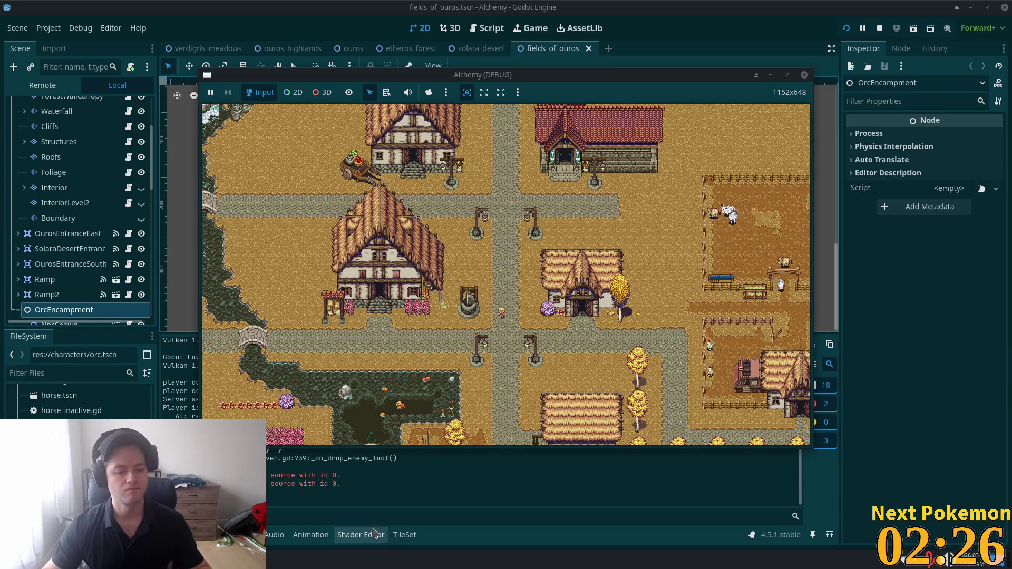
key(F8)
key(alt+Tab)
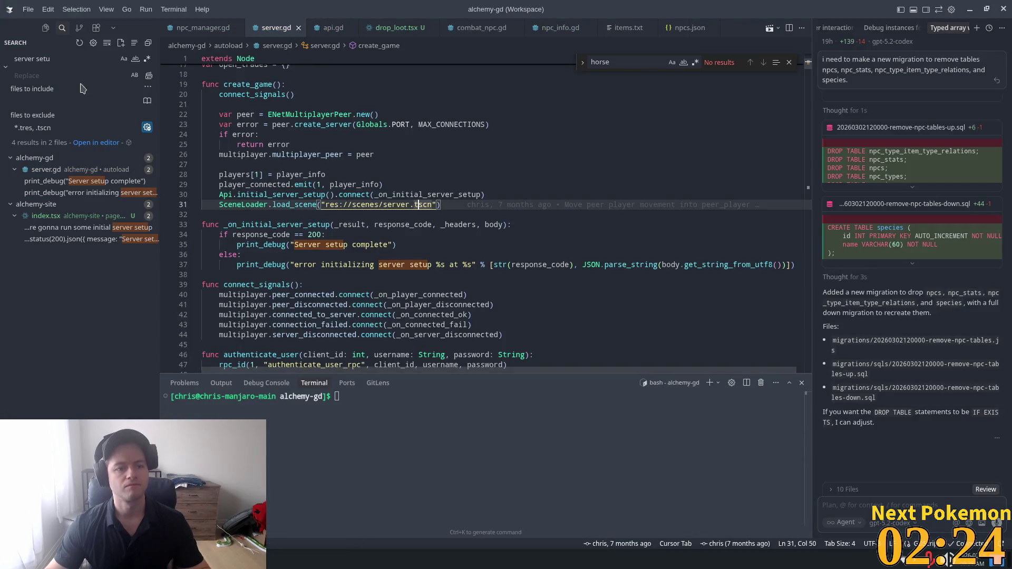
- In the Explorer, collapse alchemy-gd and expand alchemy-site/models to view npc_type.ts
click(45, 28)
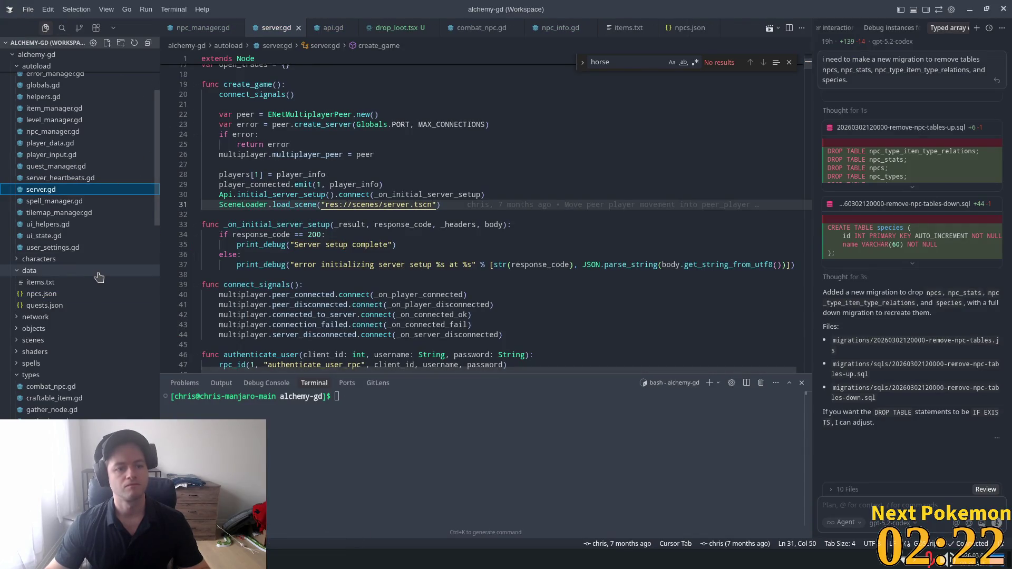
scroll(97, 269, up, 5)
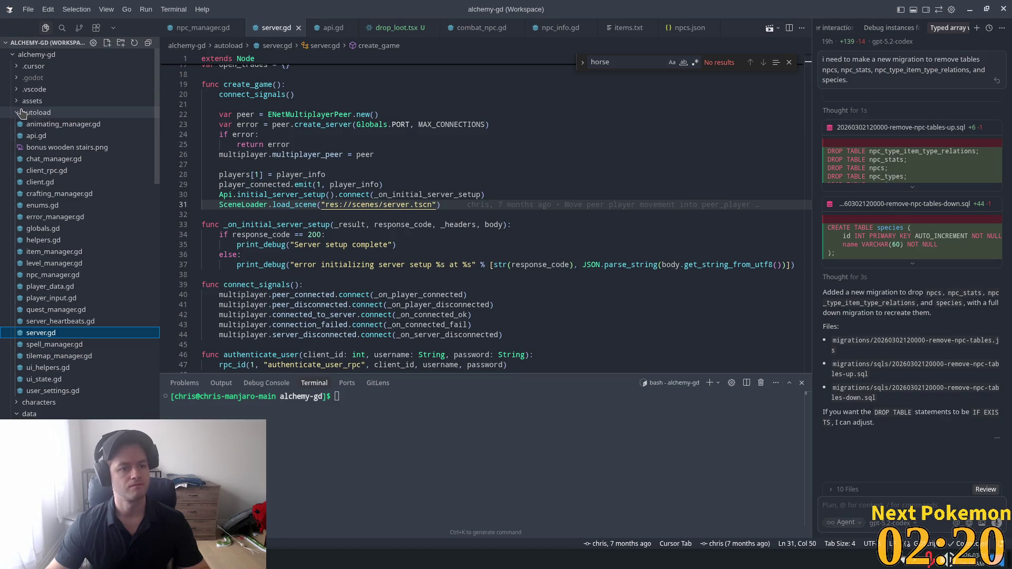
click(32, 54)
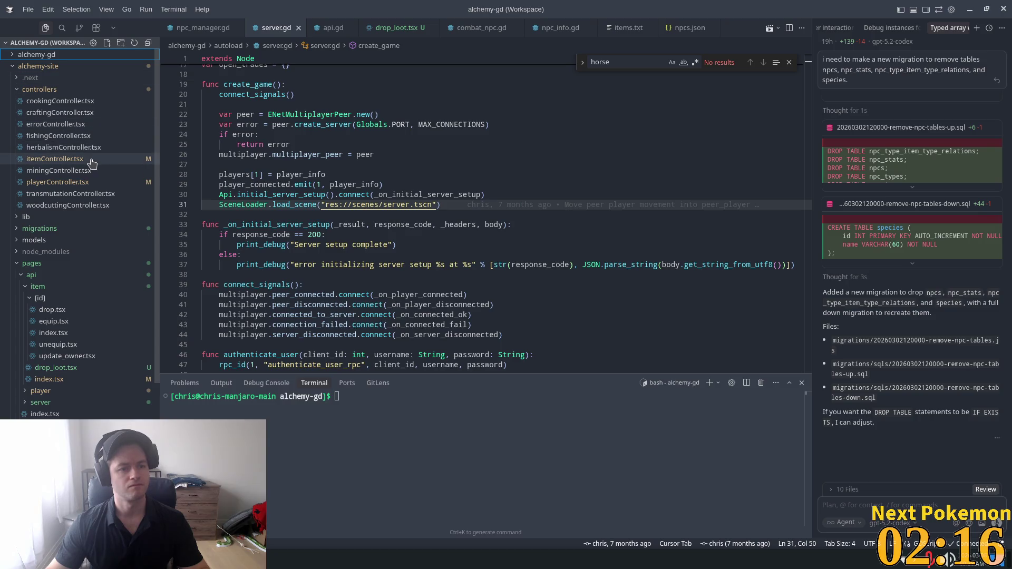
click(64, 242)
scroll(65, 244, down, 2)
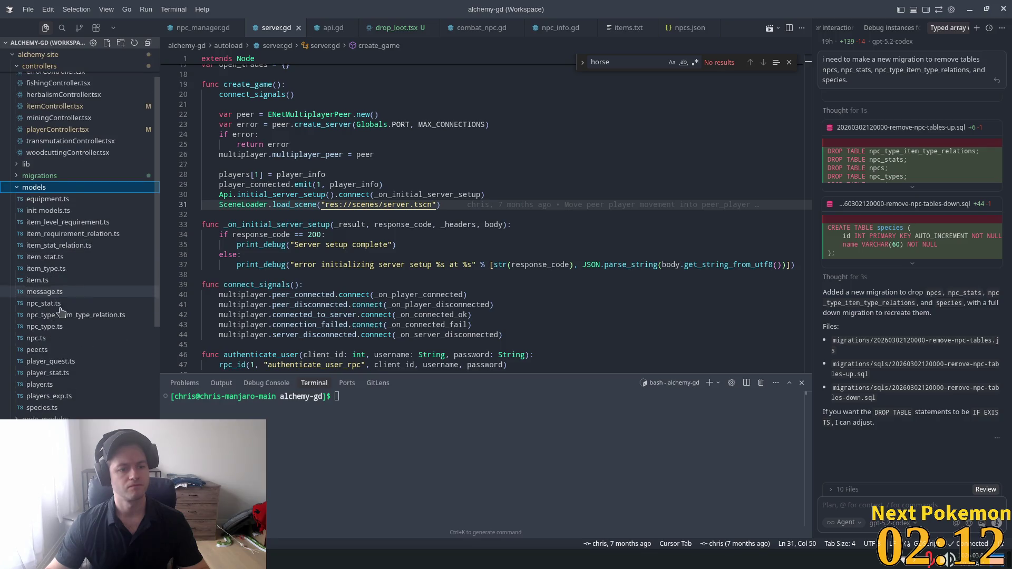
click(46, 349)
click(45, 327)
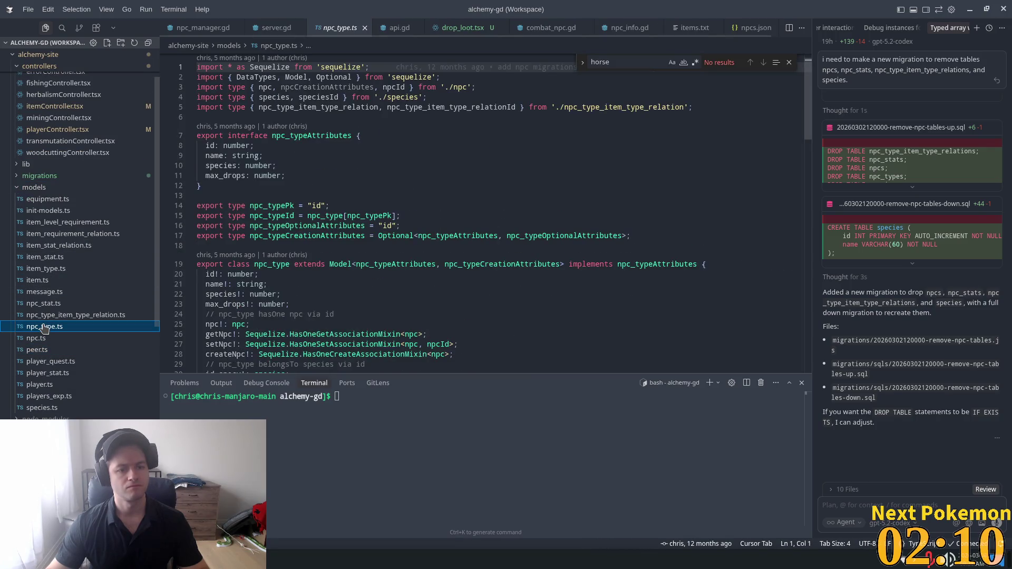
scroll(66, 335, down, 3)
scroll(66, 337, down, 2)
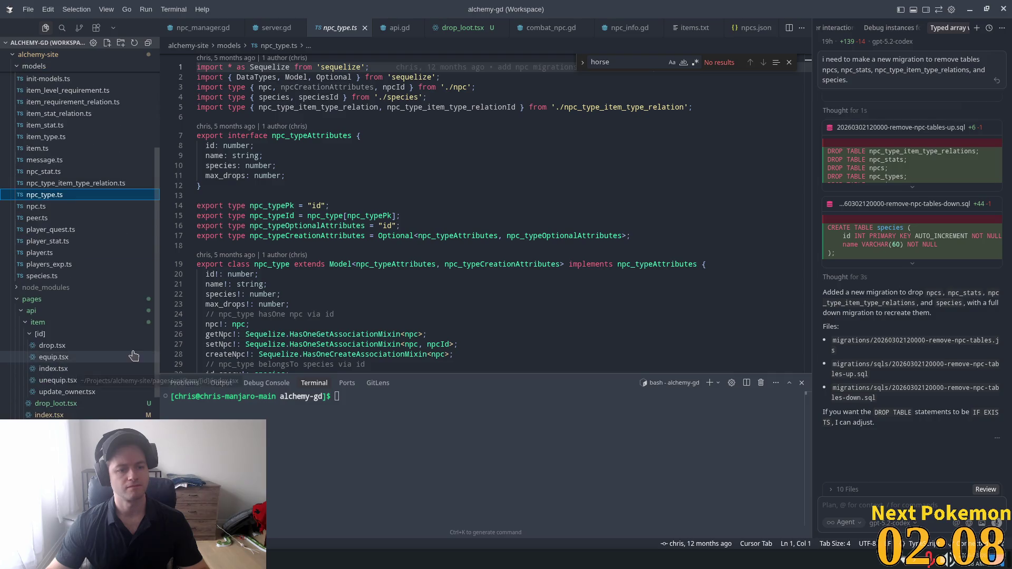
click(52, 322)
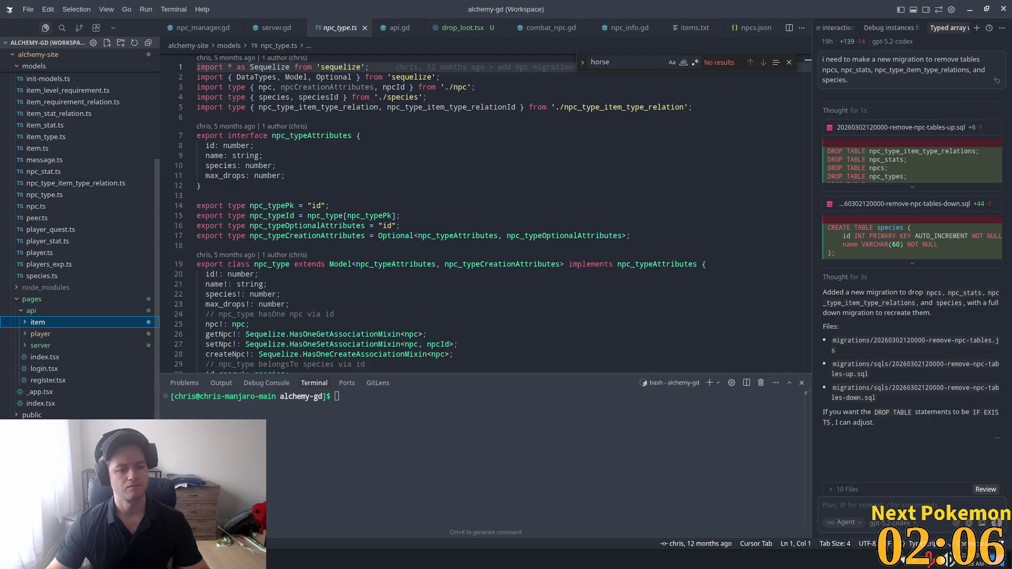
scroll(68, 306, up, 3)
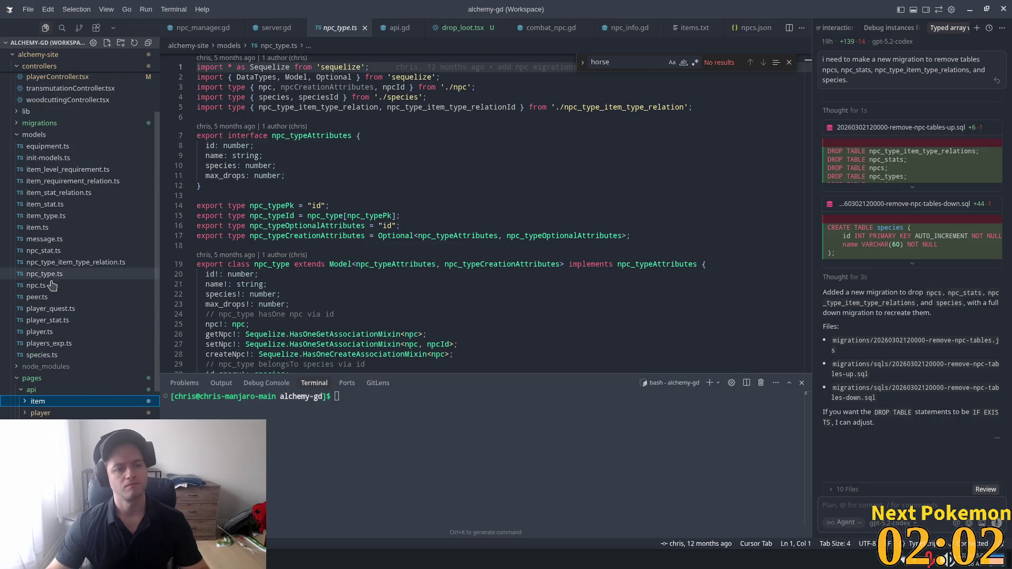
- Move npc_stat.ts and npc_type_item_type_relation.ts from the models folder to the trash
right_click(53, 253)
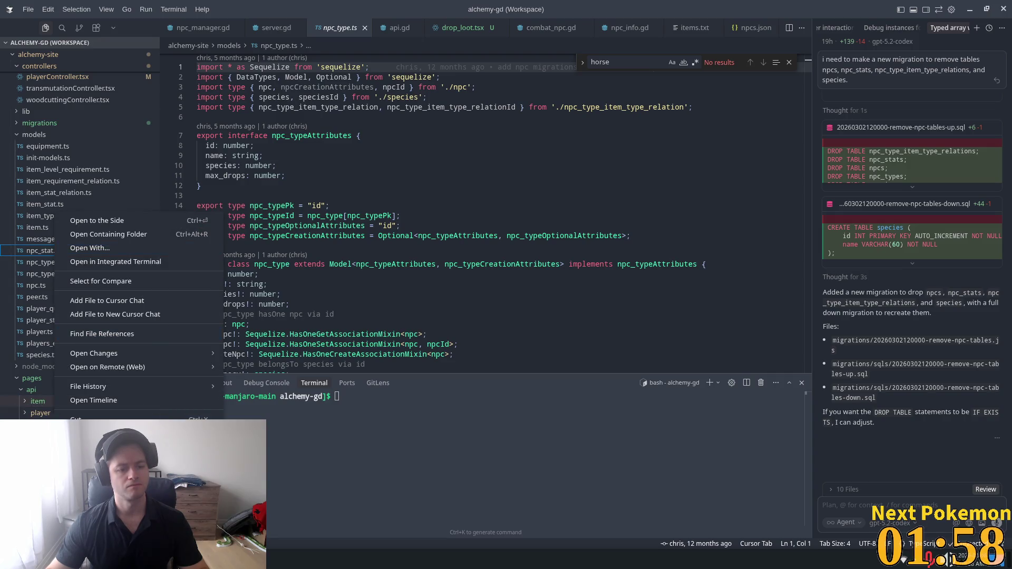
click(101, 500)
click(560, 314)
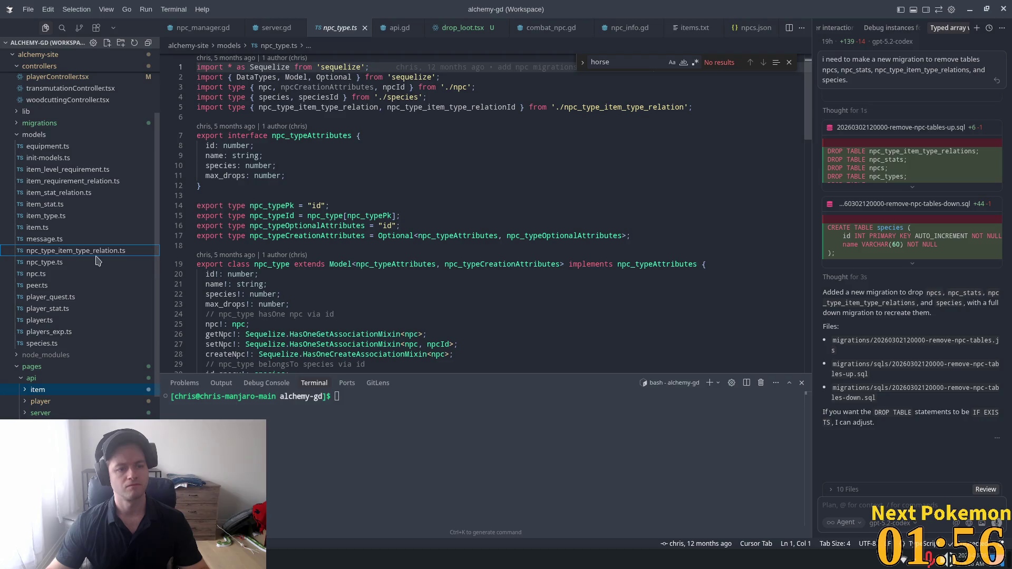
right_click(33, 252)
click(100, 454)
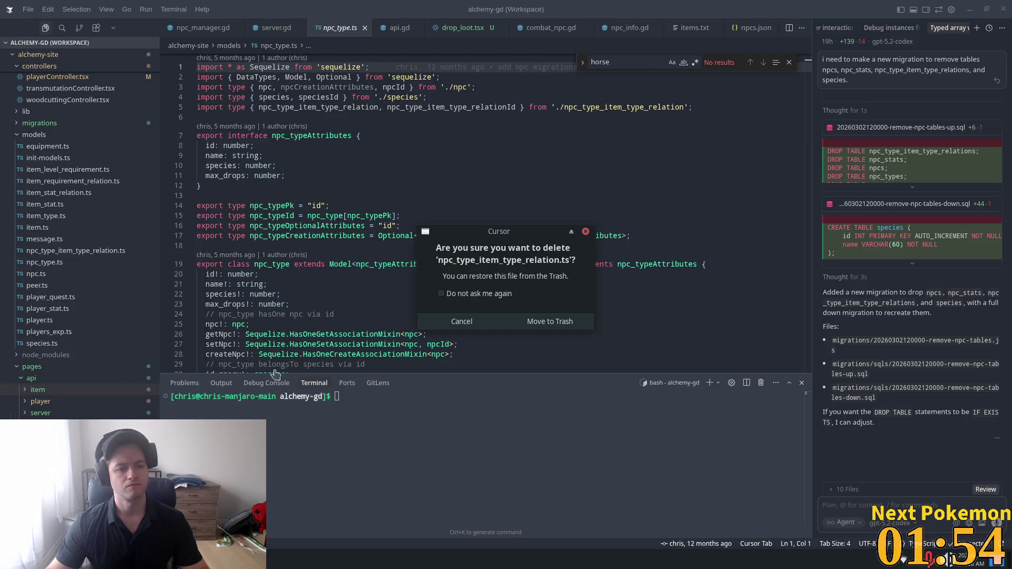
click(550, 322)
- Dismiss the npc_type.ts file menu and restore the deleted model files
right_click(41, 255)
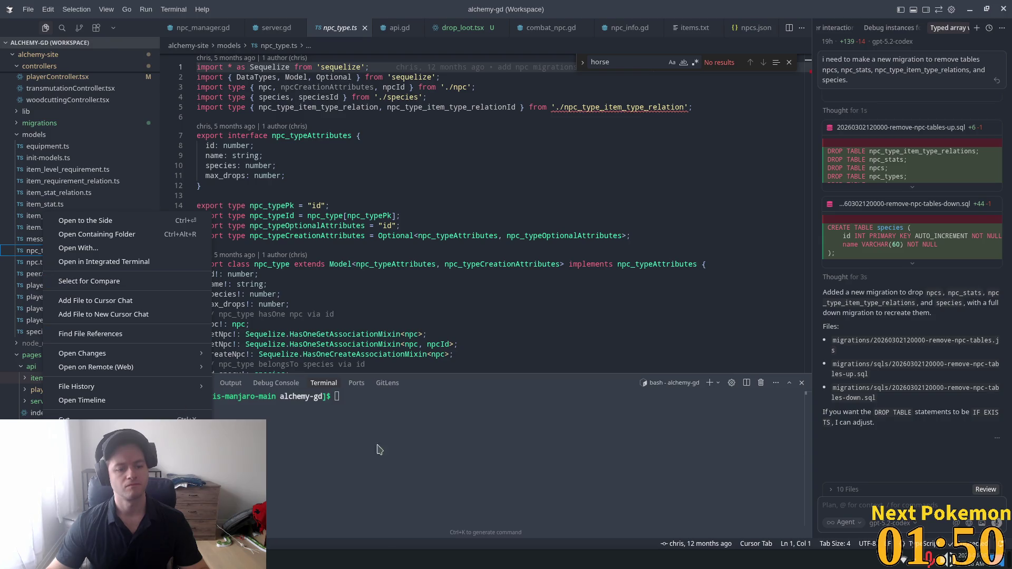
key(Escape)
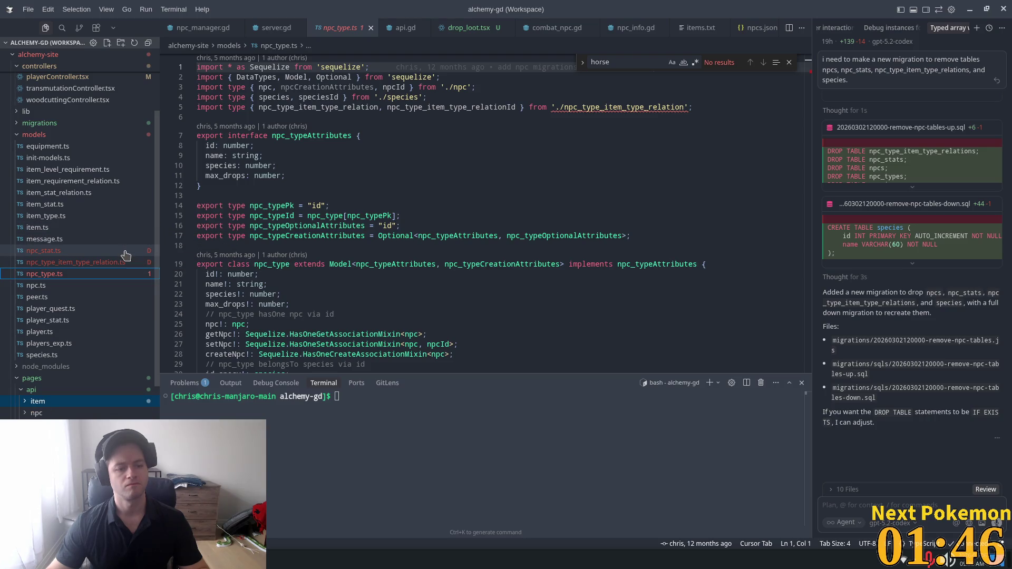
key(Down)
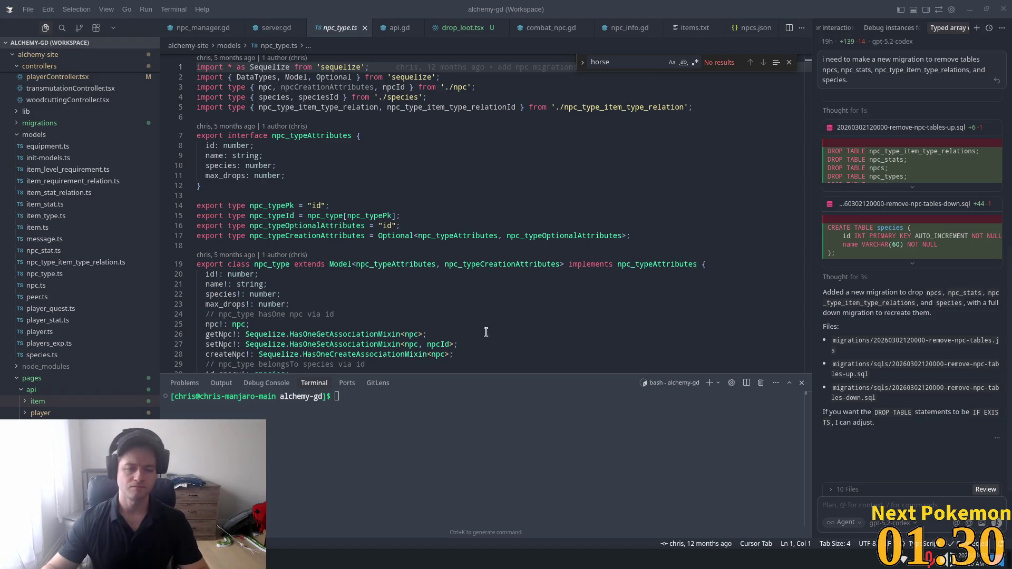
- Delete npc_stat.ts and npc_type.ts from the models folder, confirming each move to trash
right_click(43, 251)
click(105, 514)
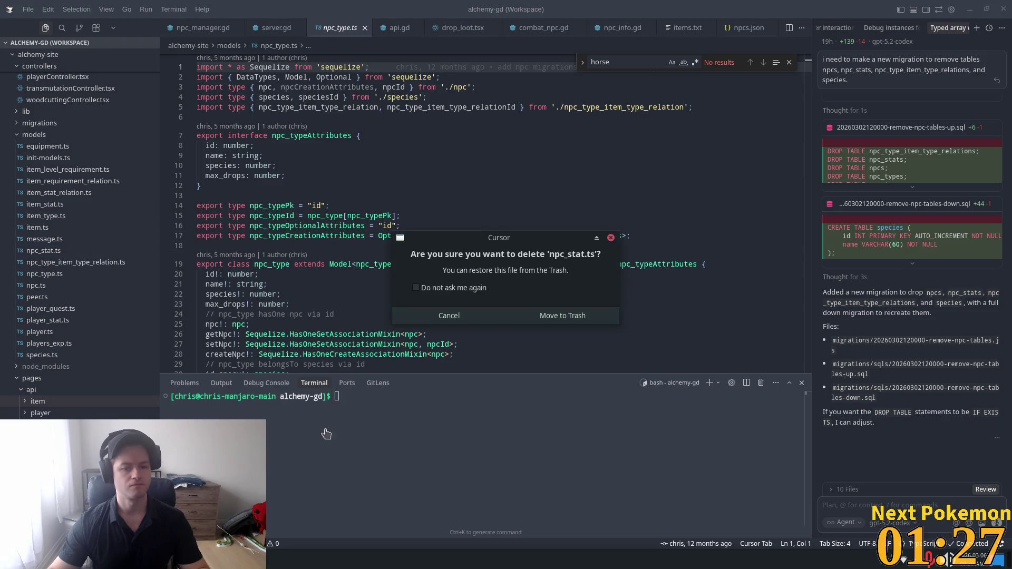
click(562, 315)
right_click(59, 259)
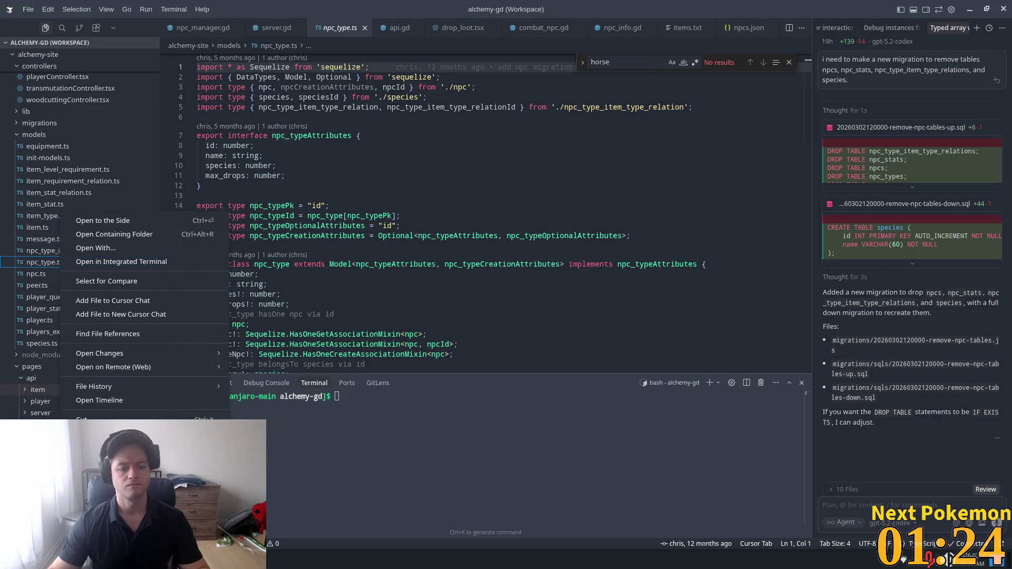
click(105, 500)
click(583, 316)
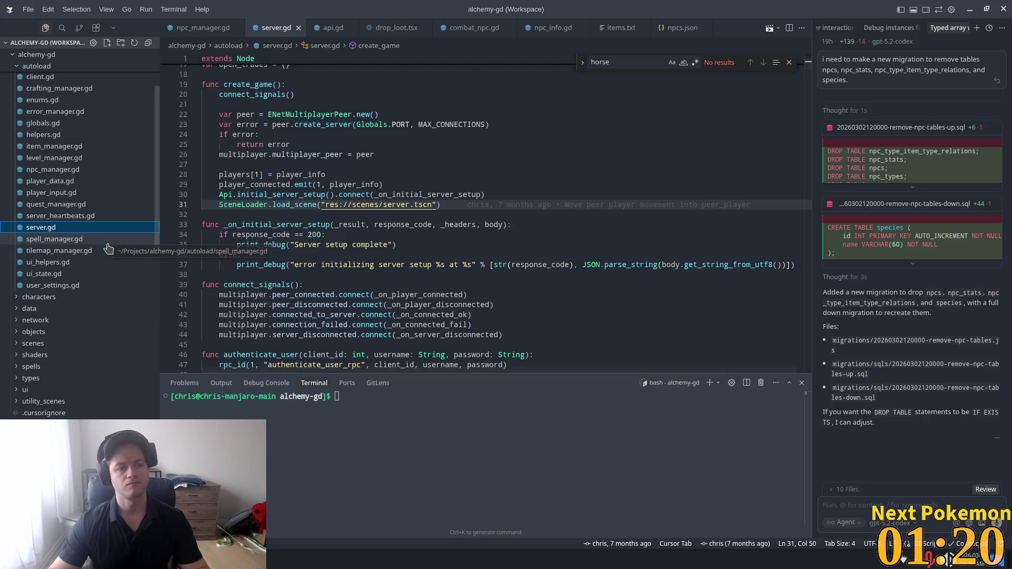
scroll(95, 311, up, 2)
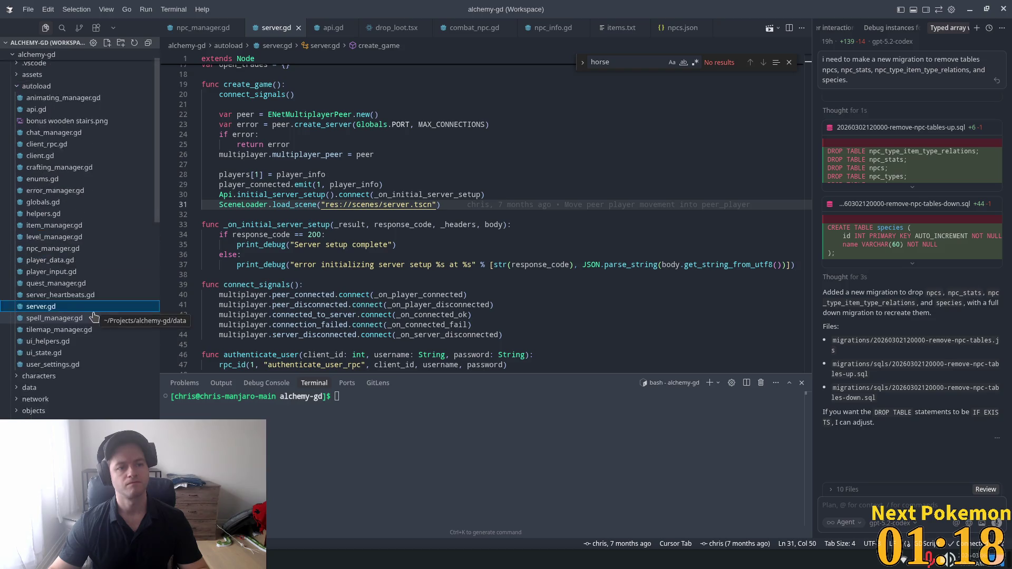
scroll(115, 342, down, 15)
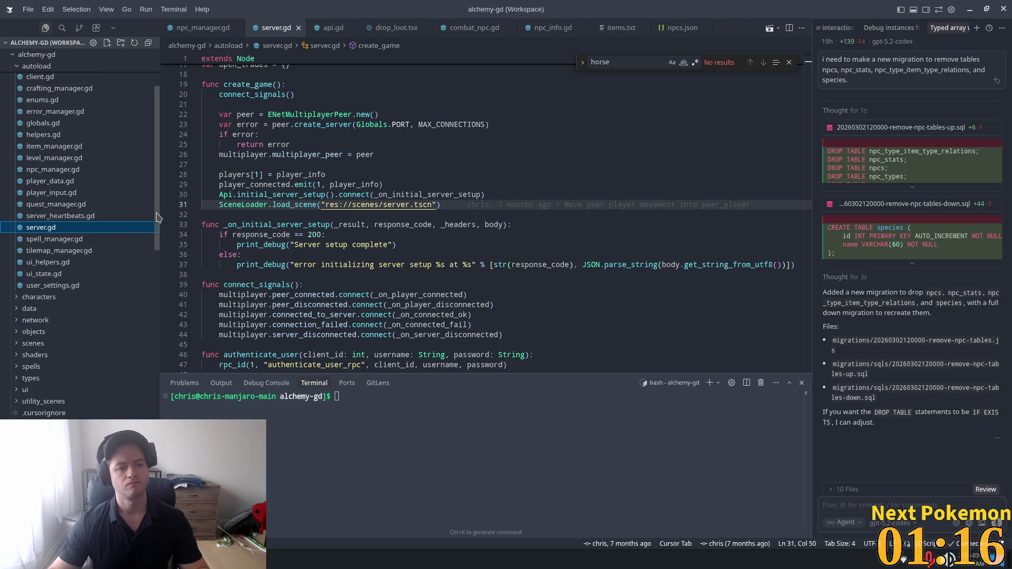
- Move npc.ts, npc_type.ts, npc_type_item_type_relation.ts and species.ts to the trash
scroll(70, 253, up, 6)
right_click(68, 252)
click(95, 500)
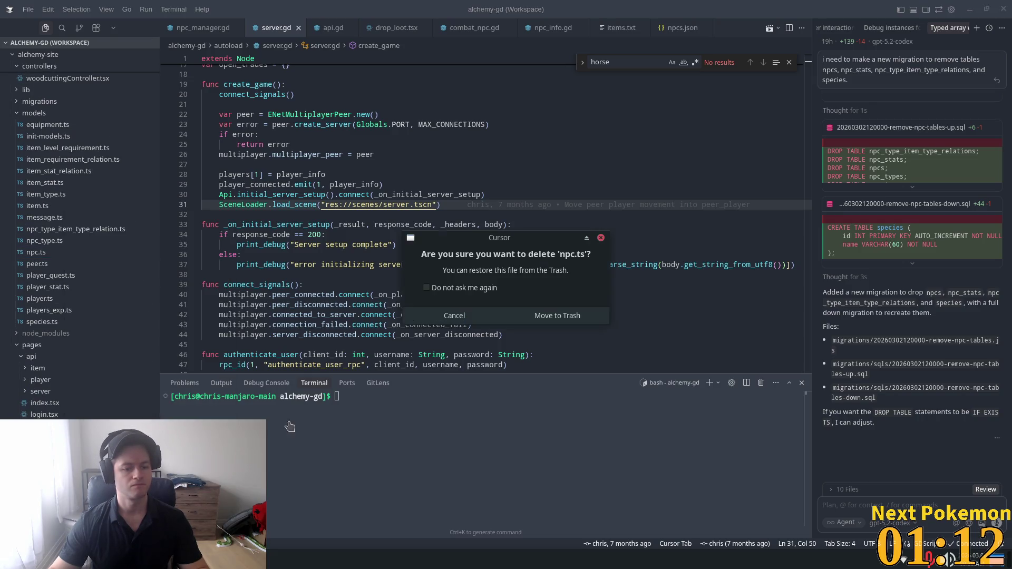
click(527, 322)
right_click(43, 241)
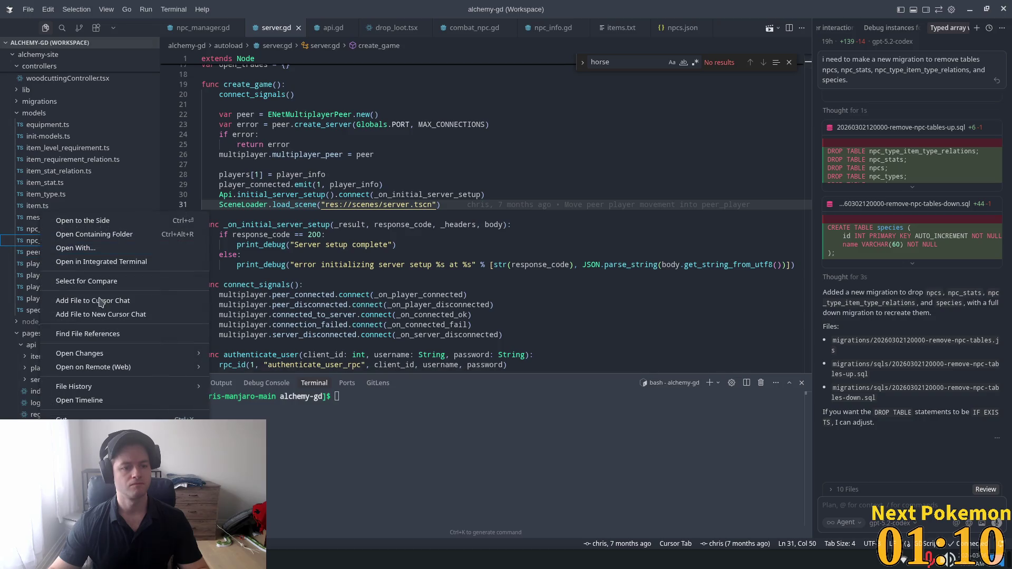
click(95, 500)
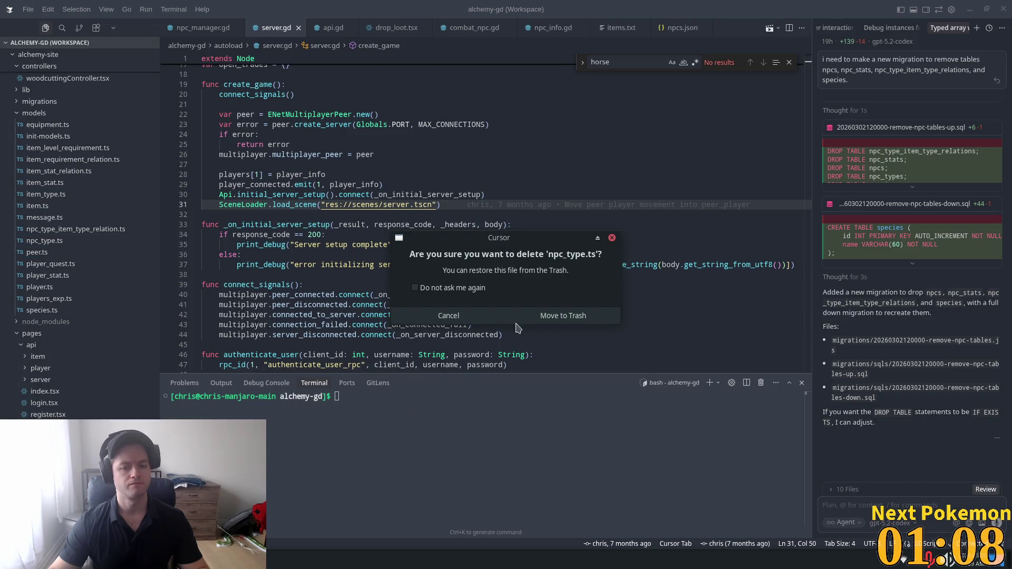
click(539, 315)
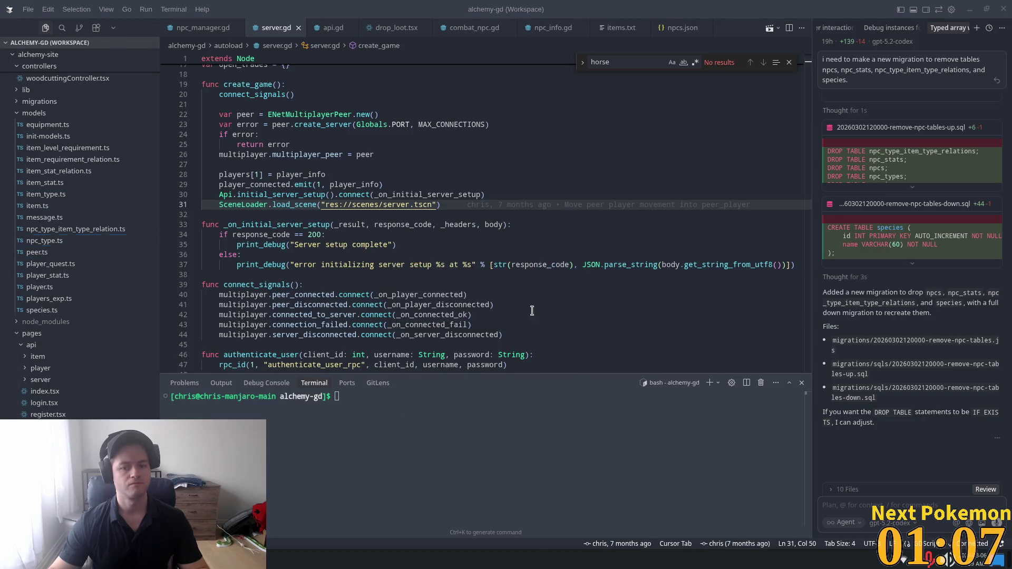
right_click(82, 229)
click(95, 500)
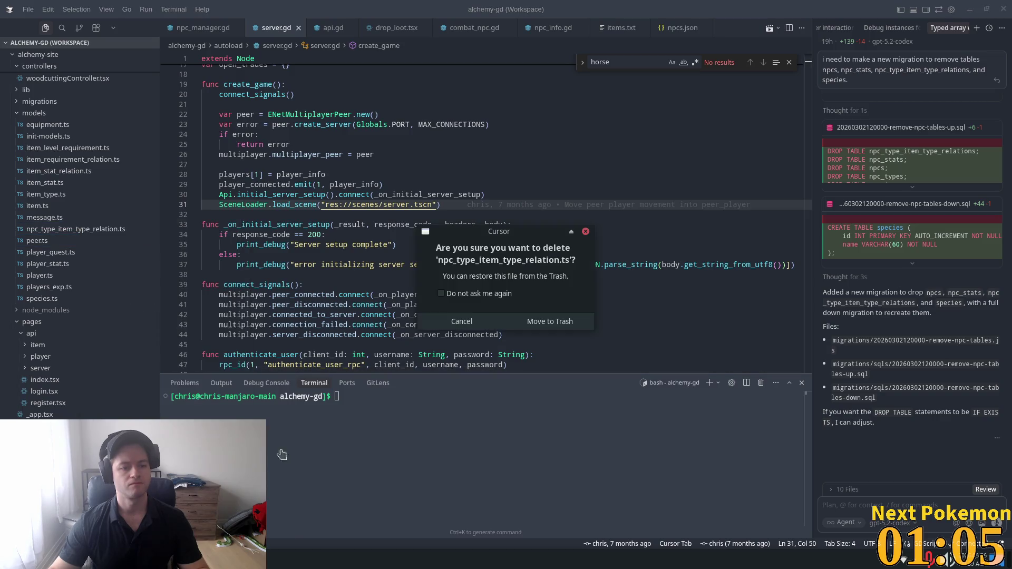
click(547, 319)
right_click(93, 288)
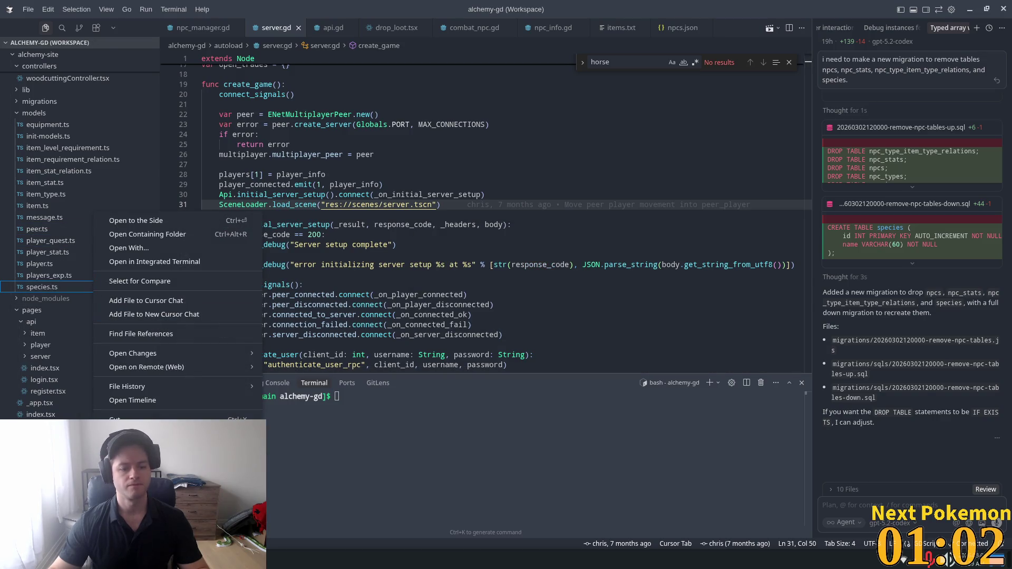
click(95, 496)
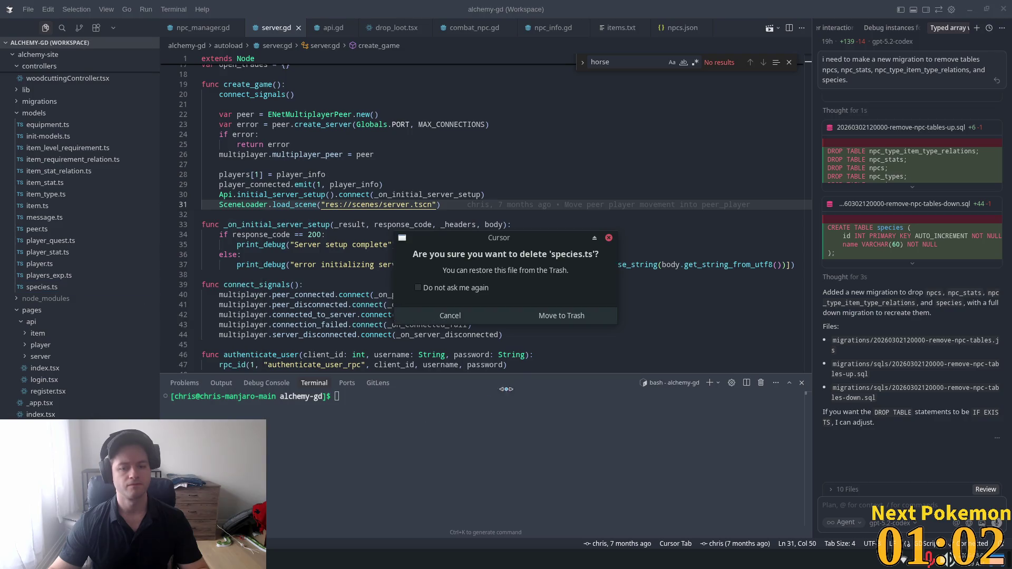
click(550, 316)
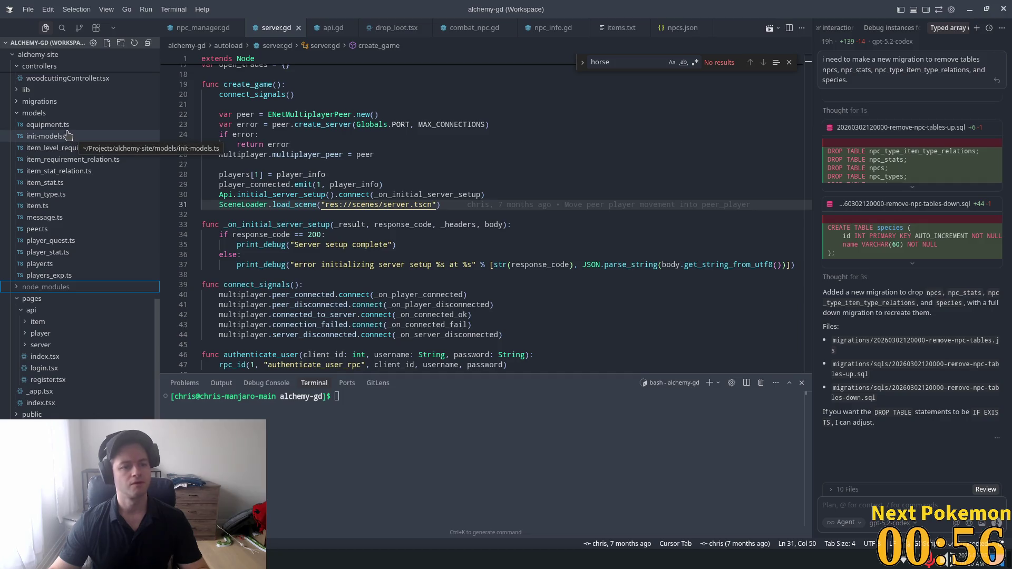
- In init-models.ts, delete the npc, species and npc_type_item_type_relation import lines and save
click(67, 136)
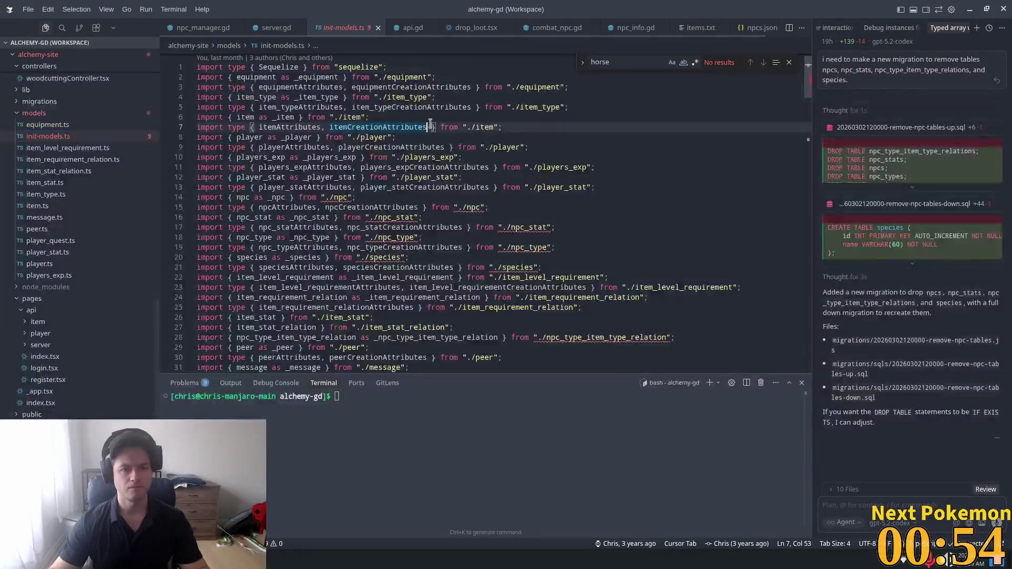
key(ctrl+f)
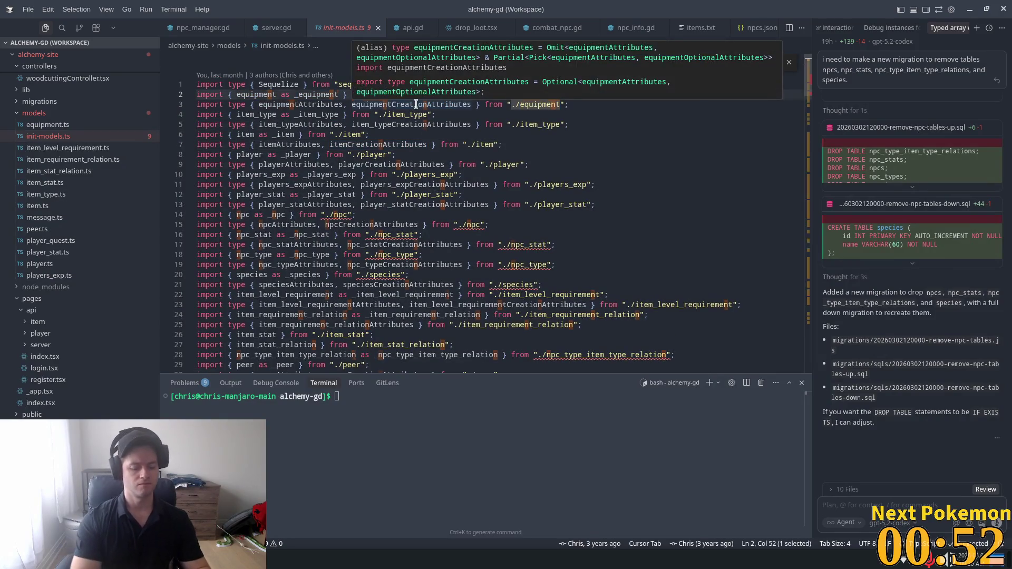
text(npc)
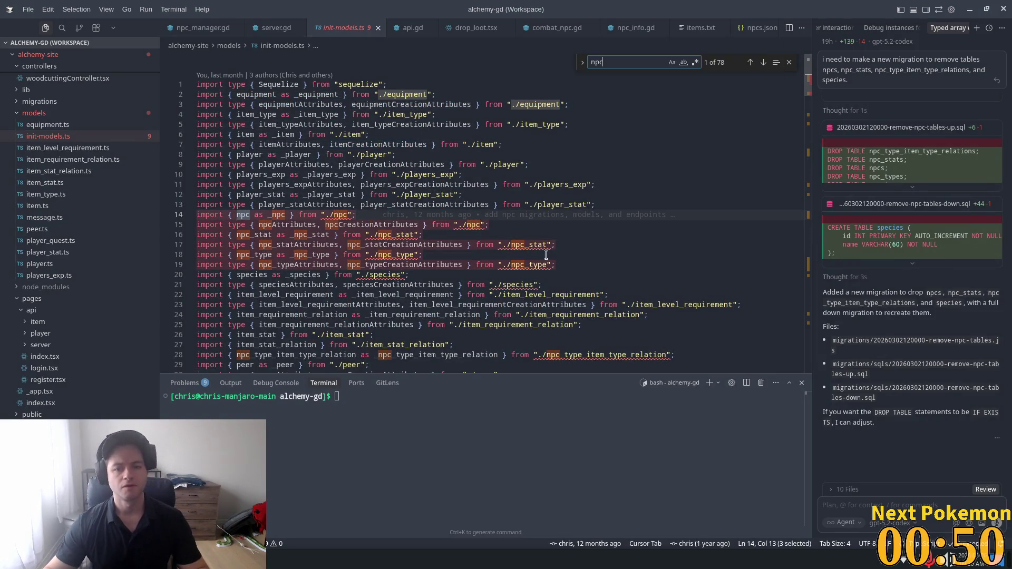
mouse_move(558, 264)
mouse_down()
mouse_move(195, 239)
mouse_move(116, 217)
mouse_up()
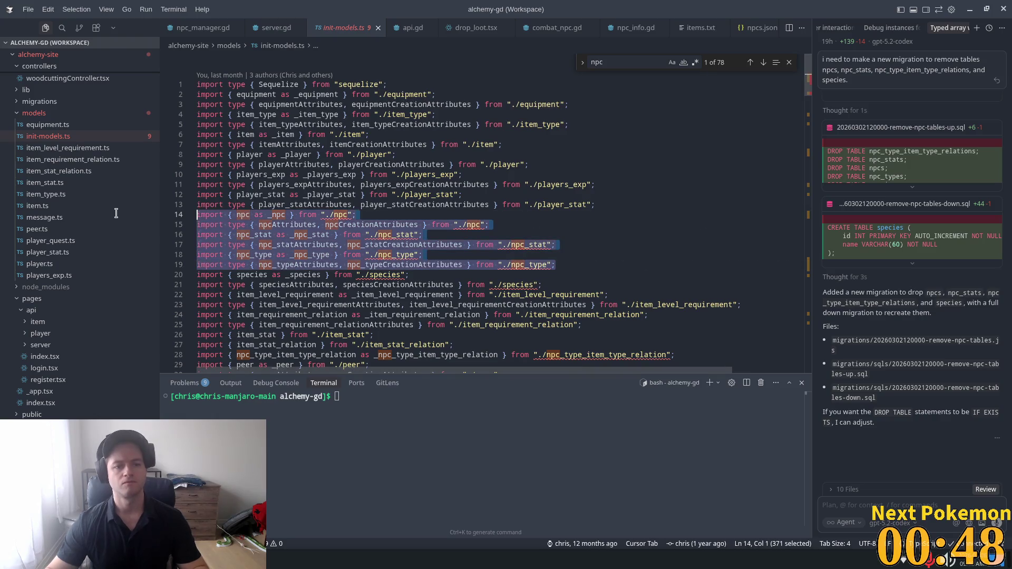
key(BackSpace)
key(BackSpace)
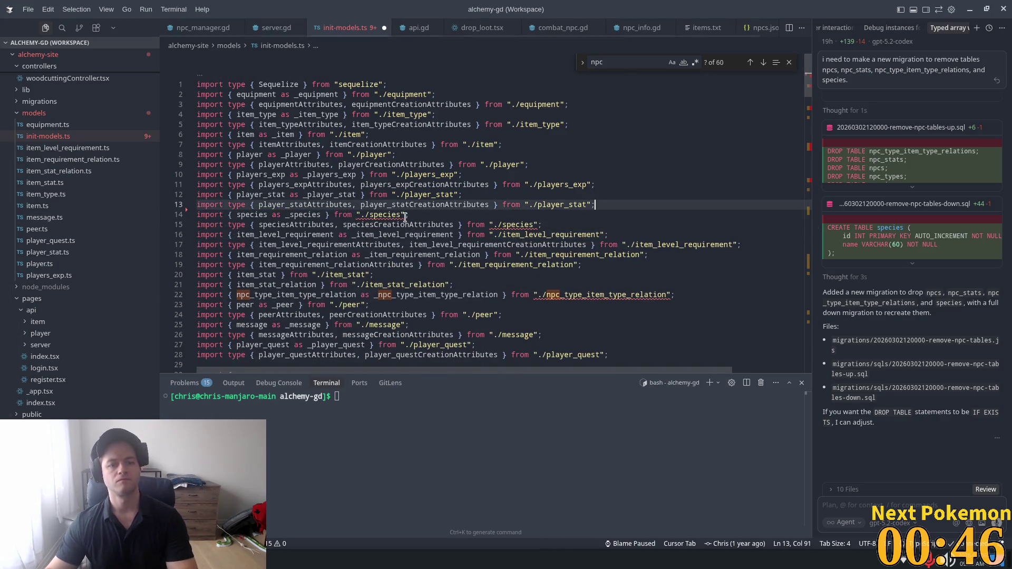
key(shift+Down)
key(shift+Down)
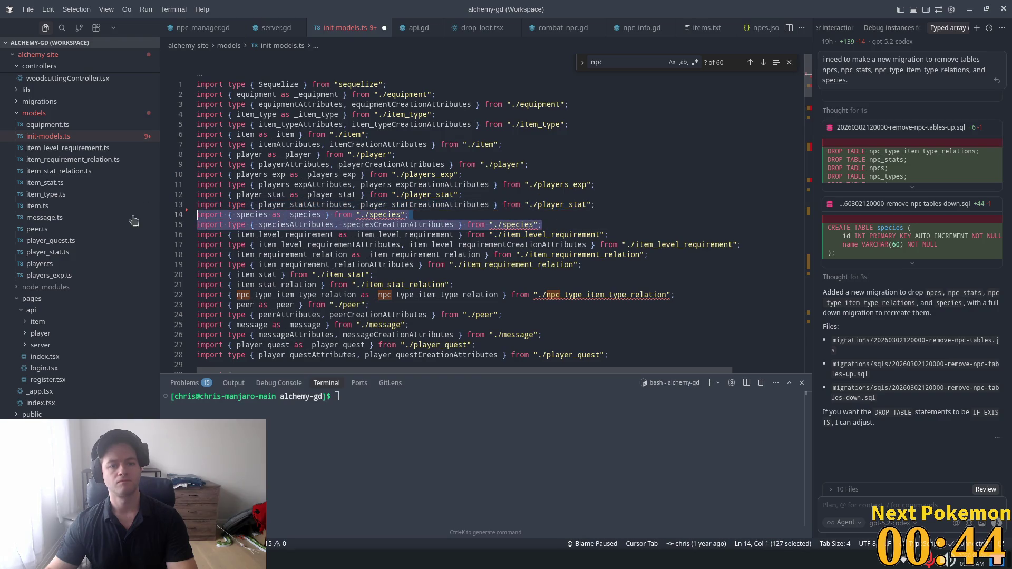
key(BackSpace)
mouse_move(675, 274)
mouse_down()
mouse_move(683, 278)
mouse_move(115, 257)
mouse_up()
key(shift+Down)
key(shift+Down)
key(BackSpace)
key(BackSpace)
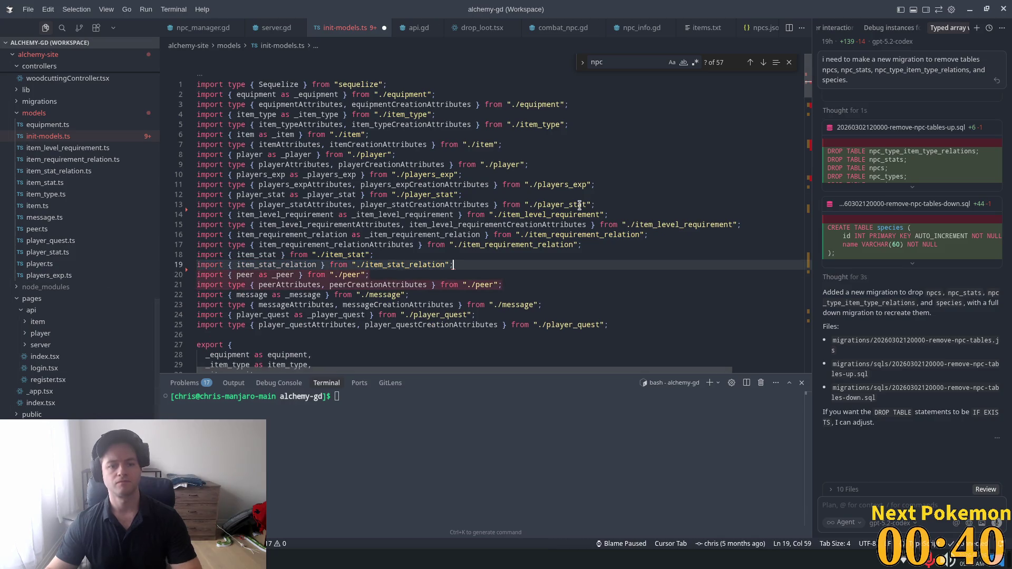
key(ctrl+s)
- Delete the npc, species and npc_type_item_type_relation entries from the export block
click(396, 284)
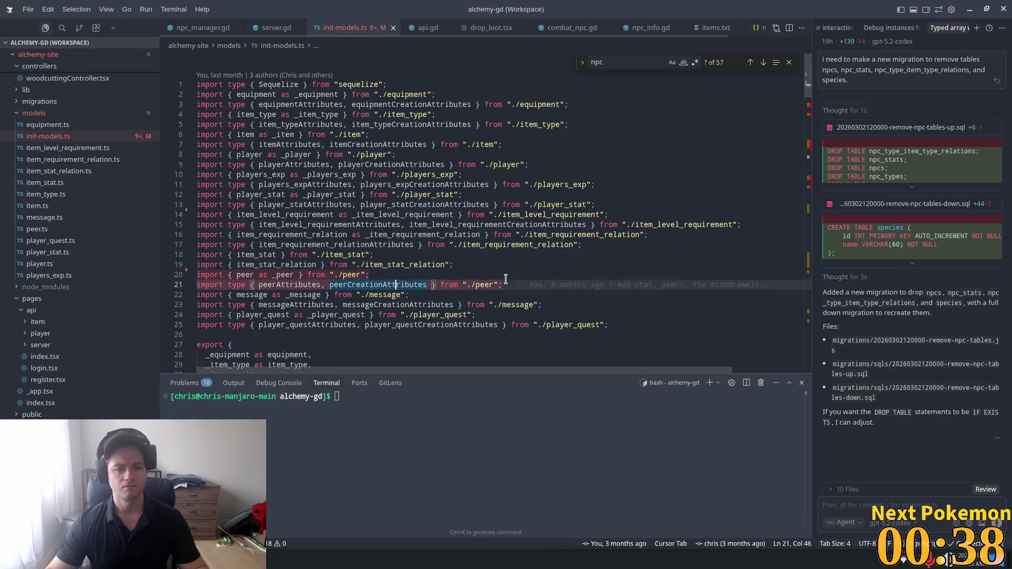
scroll(442, 268, down, 1)
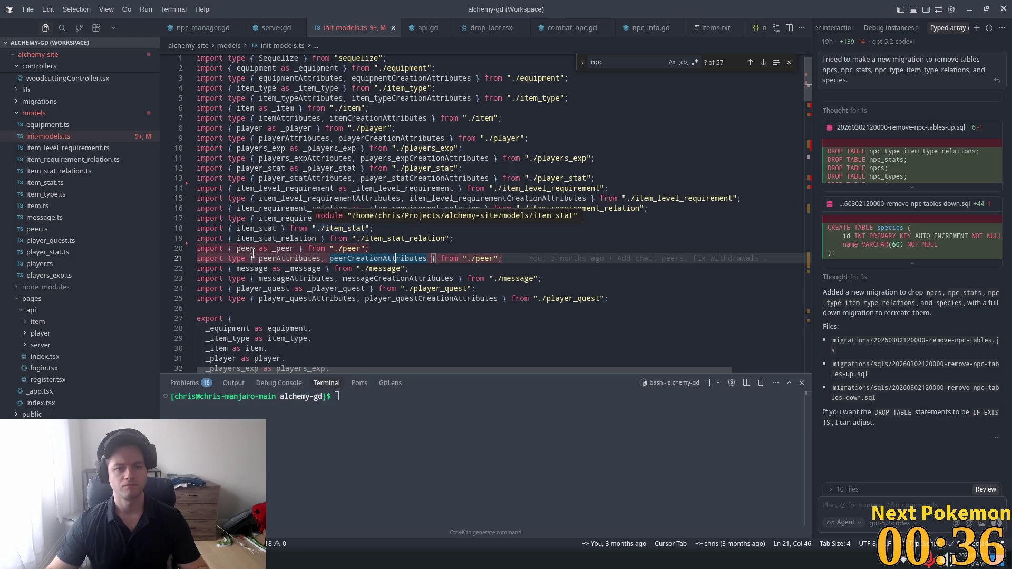
scroll(444, 231, down, 5)
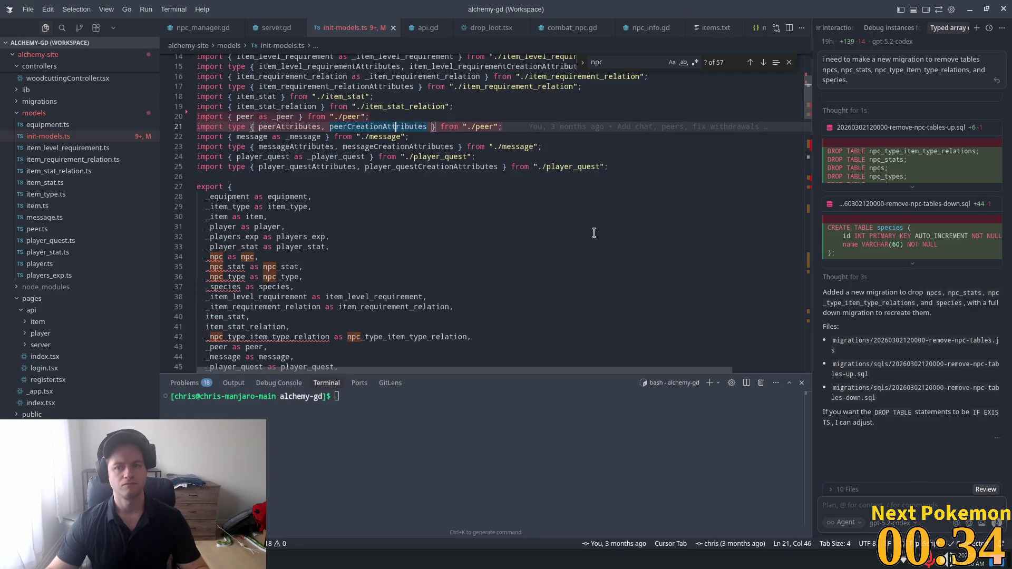
mouse_move(309, 265)
mouse_down()
mouse_move(307, 246)
mouse_move(330, 220)
mouse_up()
key(BackSpace)
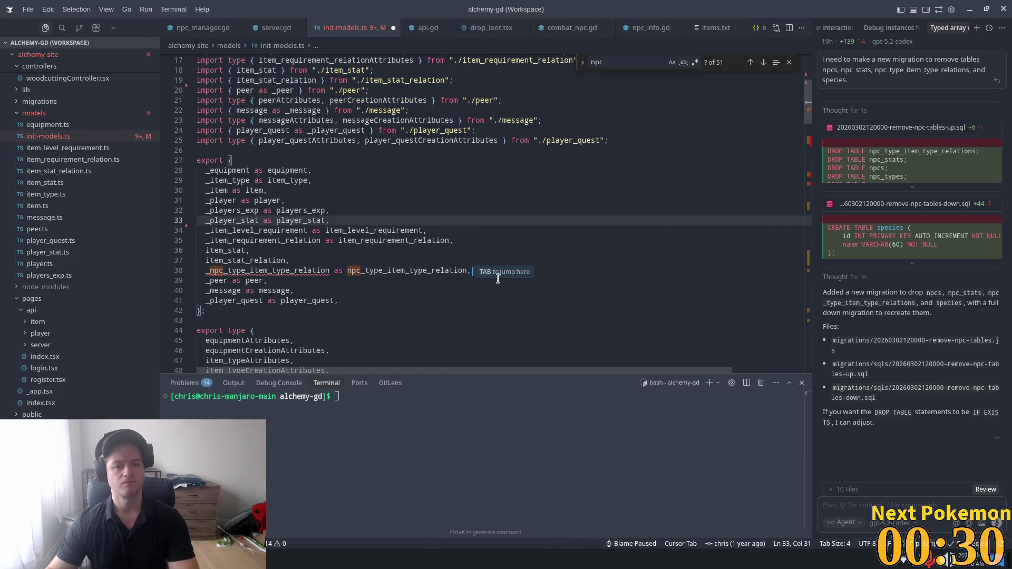
double_click(435, 272)
key(BackSpace)
key(BackSpace)
scroll(554, 279, down, 4)
scroll(554, 279, down, 4)
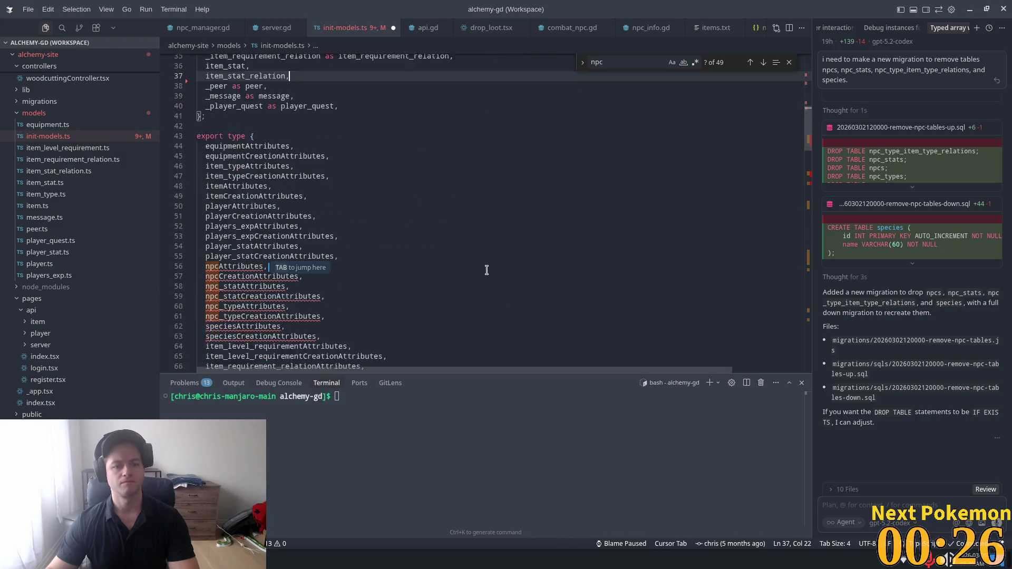
- Delete the npc and species attribute type exports and their initModel calls, including npc_type_item_type_relation
drag(321, 258, 119, 196)
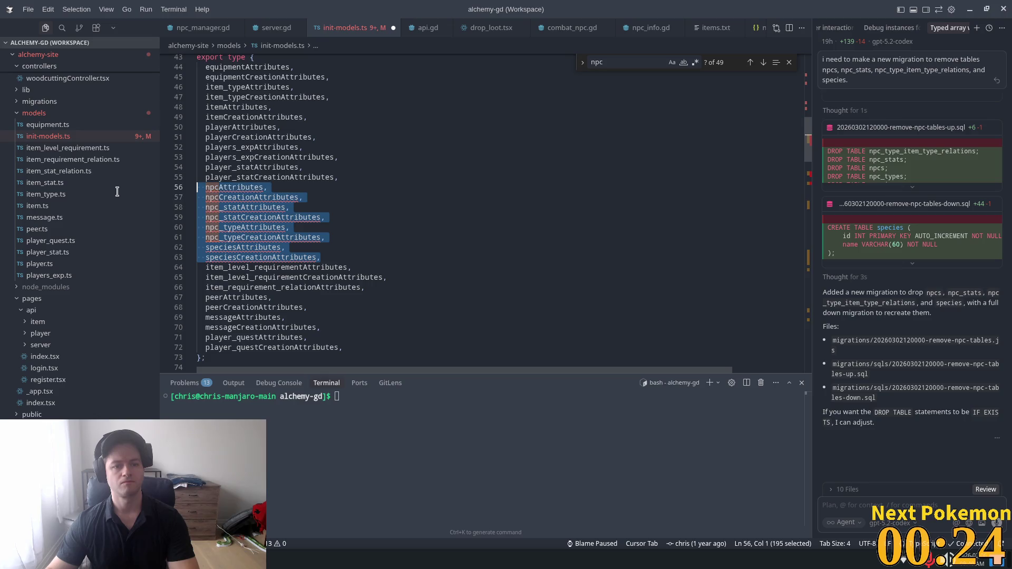
key(BackSpace)
key(BackSpace)
scroll(445, 219, down, 5)
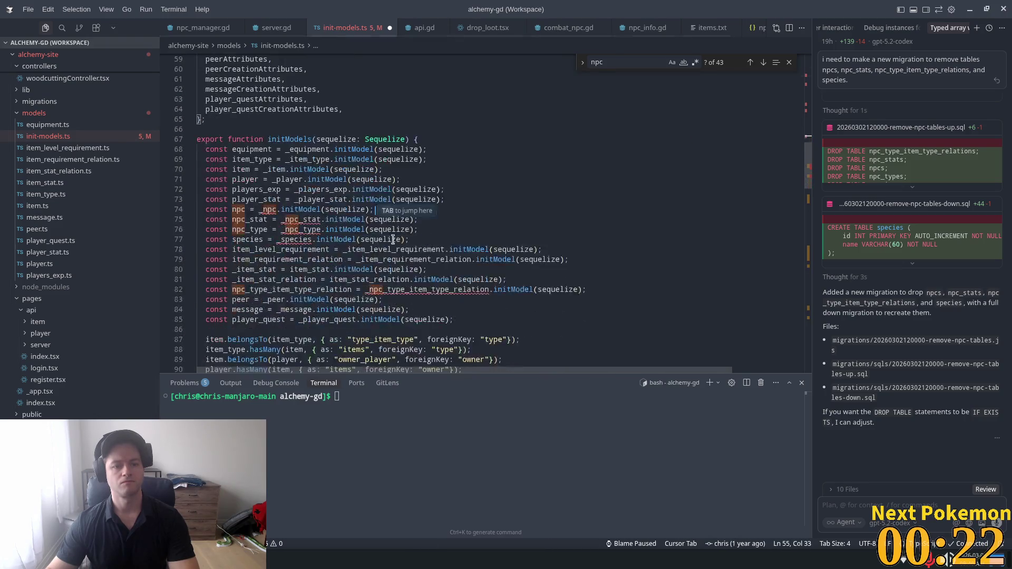
key(Tab)
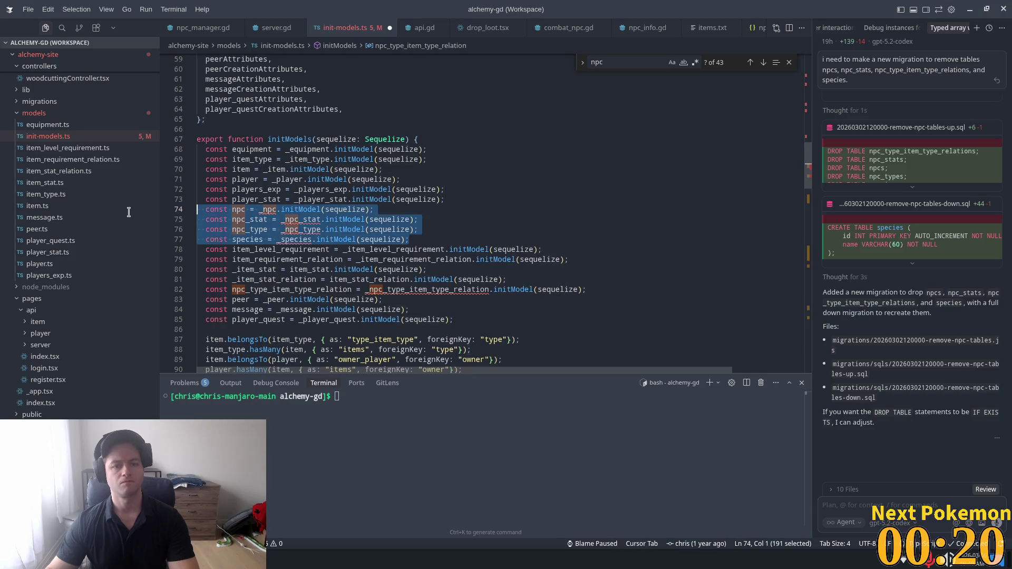
key(Tab)
key(BackSpace)
click(589, 249)
key(shift+Home)
key(shift+Home)
key(BackSpace)
key(BackSpace)
- Remove the npc association lines and the npc_type relation association block with its comment
scroll(430, 263, down, 5)
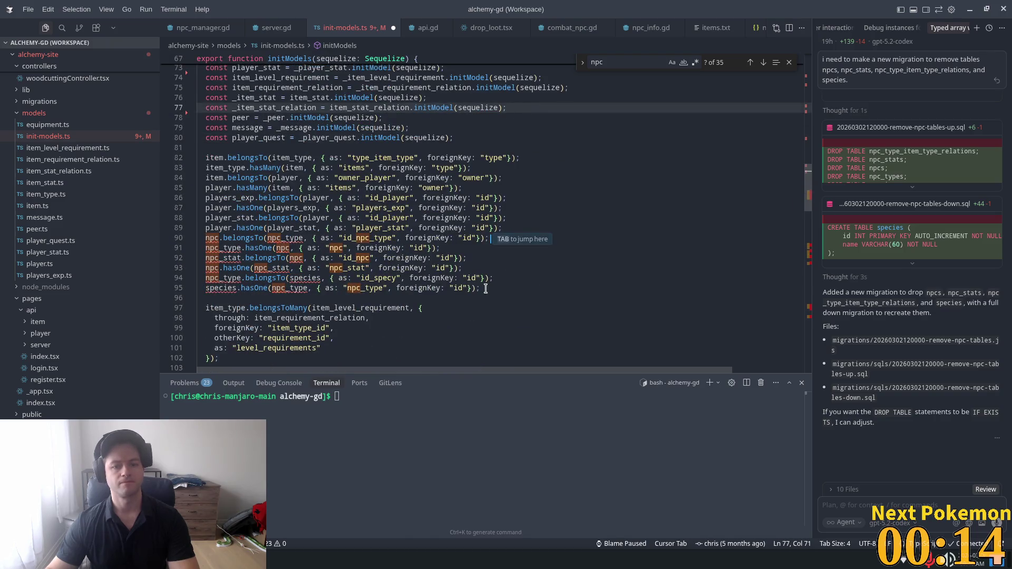
key(shift+Up)
key(shift+Up)
key(shift+Up)
key(BackSpace)
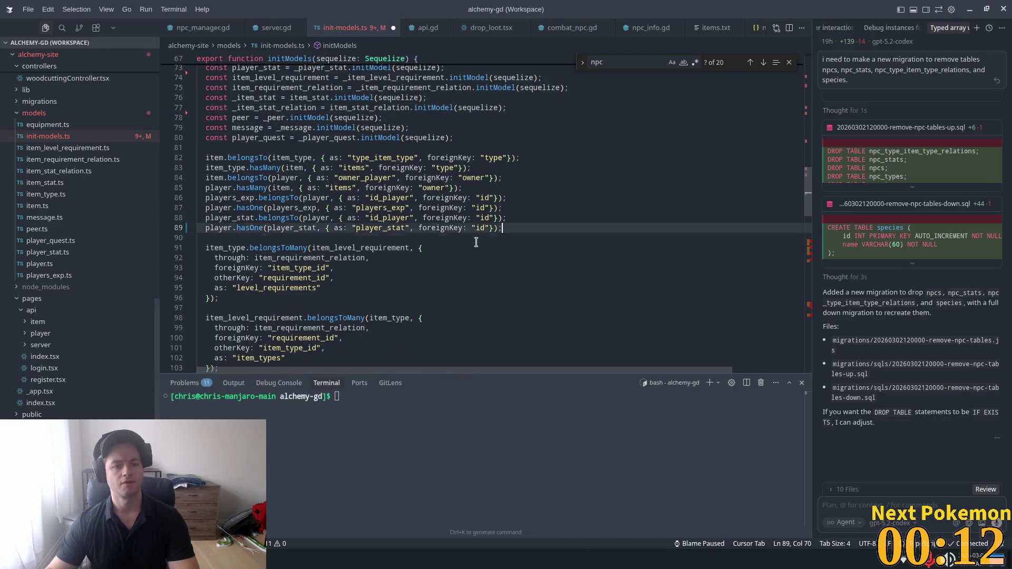
scroll(557, 237, down, 6)
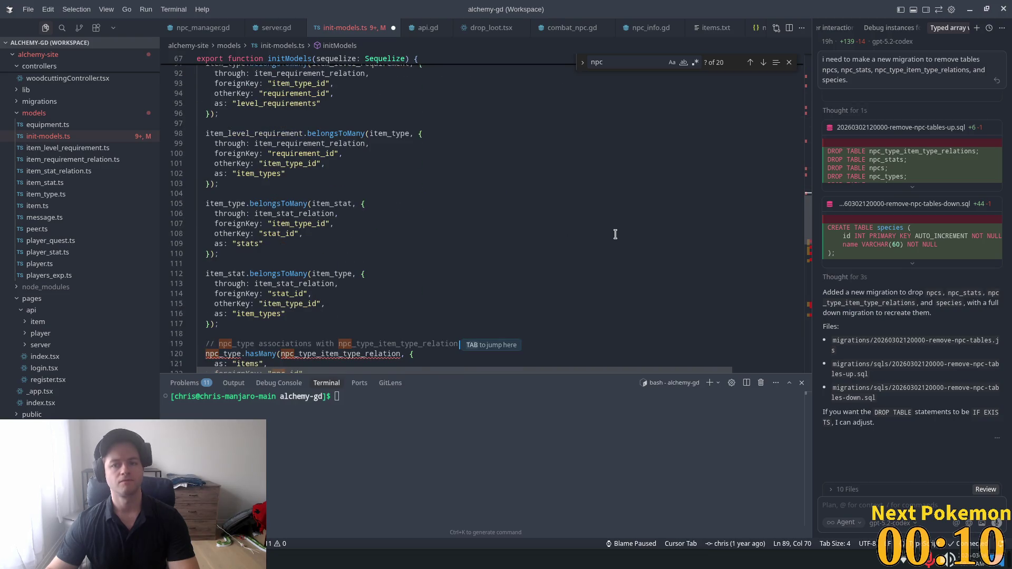
scroll(460, 244, down, 7)
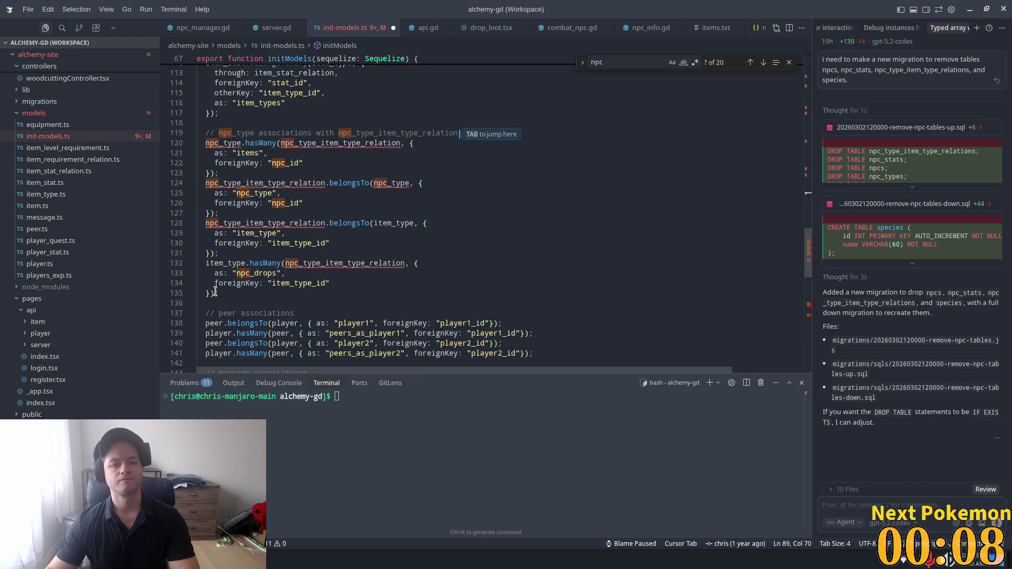
drag(225, 296, 205, 142)
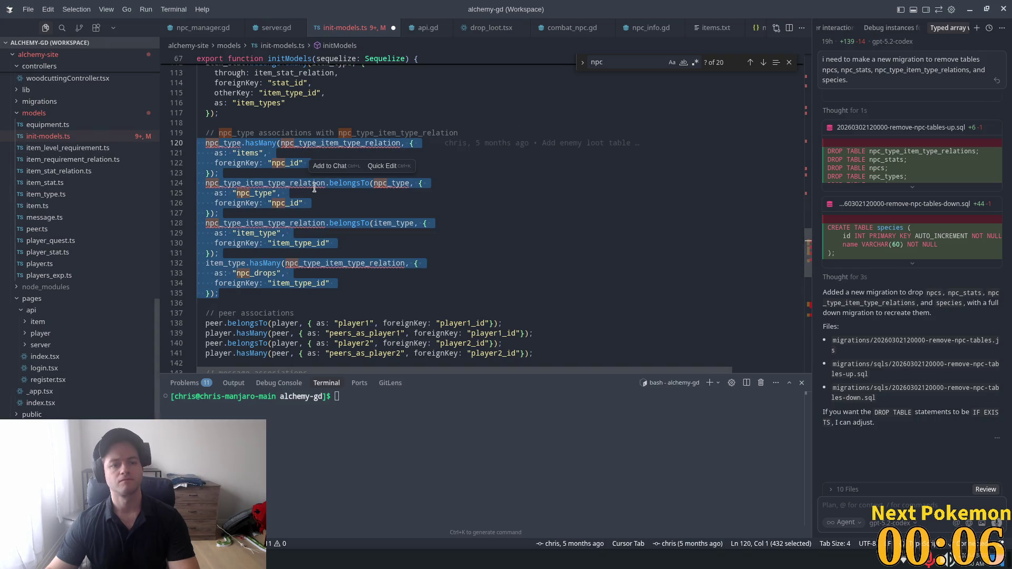
key(shift+Up)
key(shift+Up)
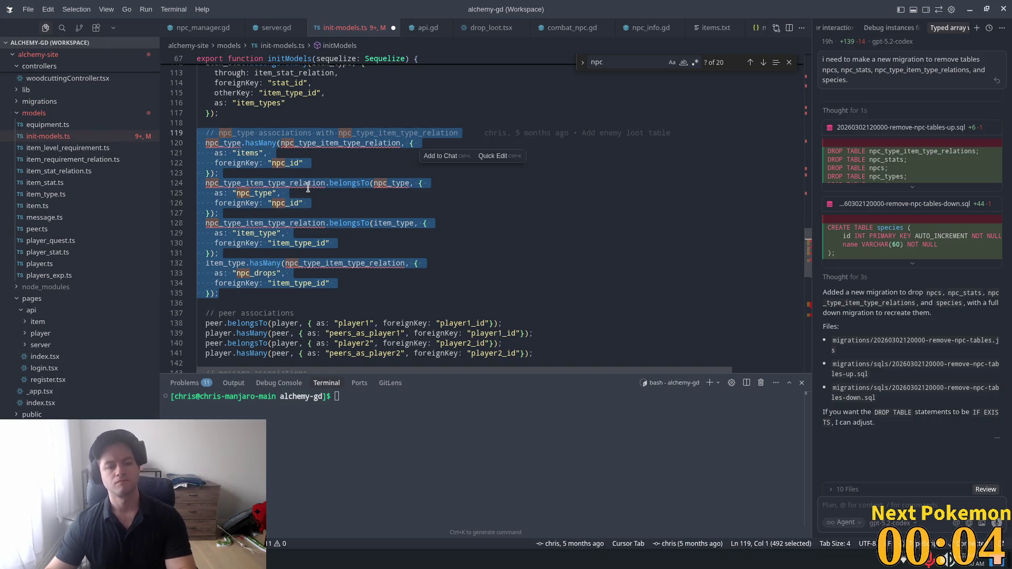
key(Delete)
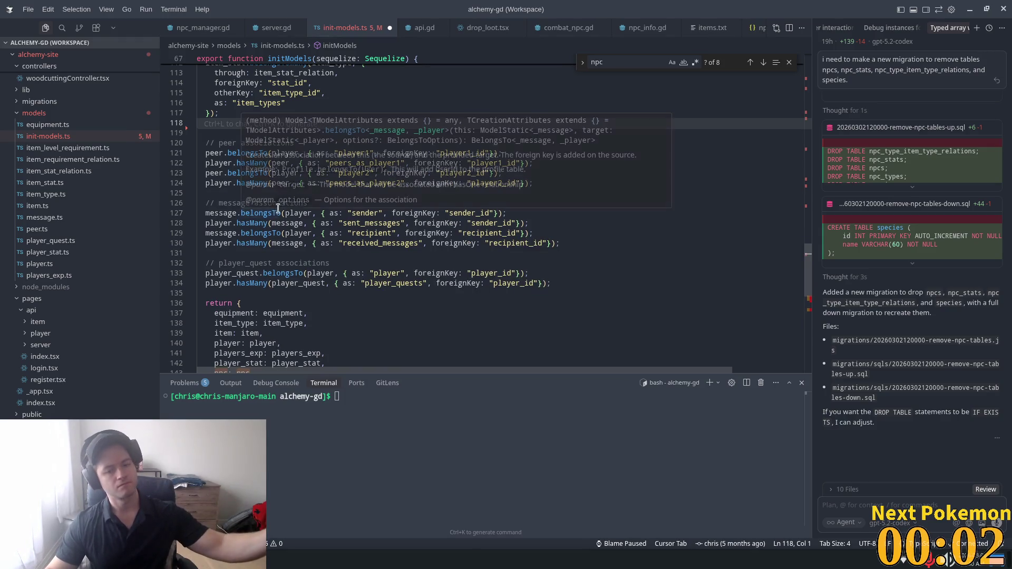
- Delete the npc, species and npc_type_item_type_relation entries from the returned object
scroll(384, 208, down, 4)
scroll(317, 232, down, 2)
click(285, 235)
drag(299, 243, 330, 206)
key(Delete)
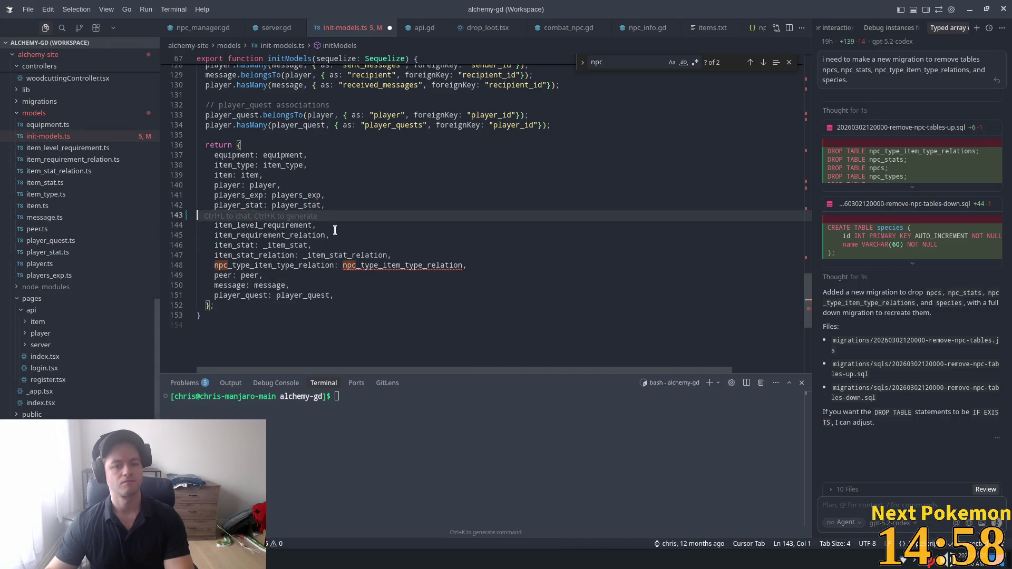
key(Tab)
drag(469, 255, 199, 256)
key(BackSpace)
key(BackSpace)
scroll(508, 203, down, 4)
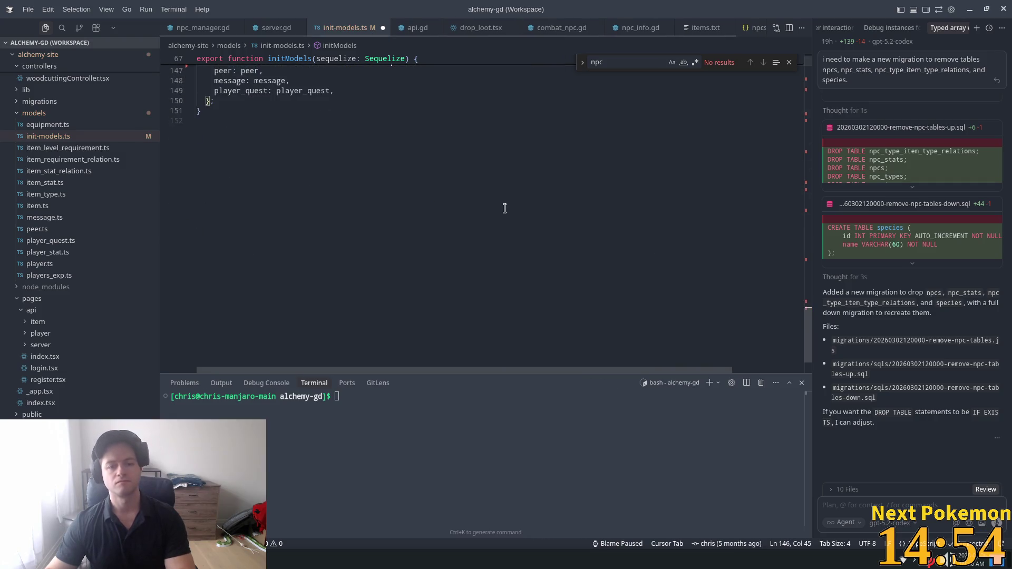
scroll(507, 186, up, 3)
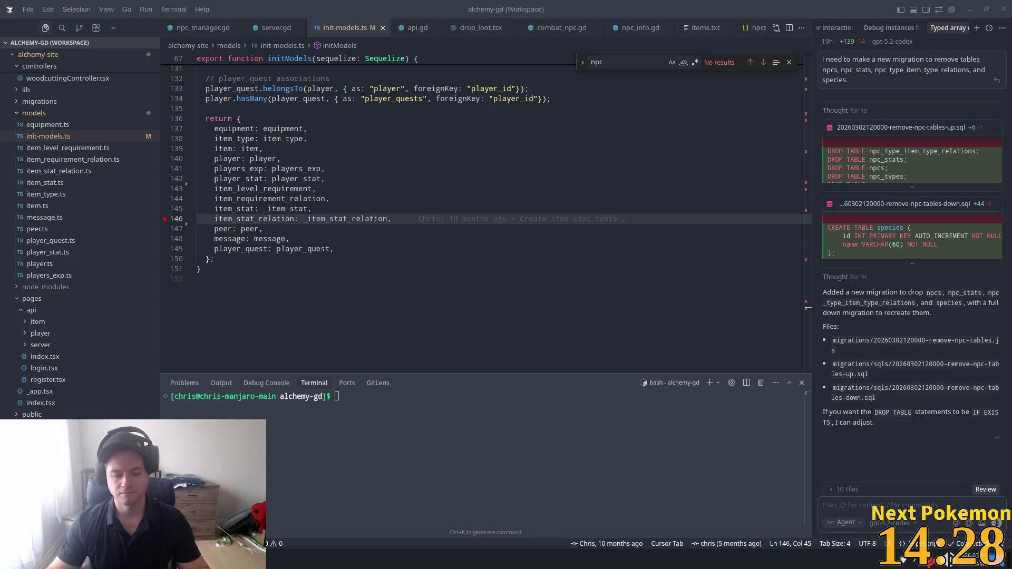
mouse_move(135, 560)
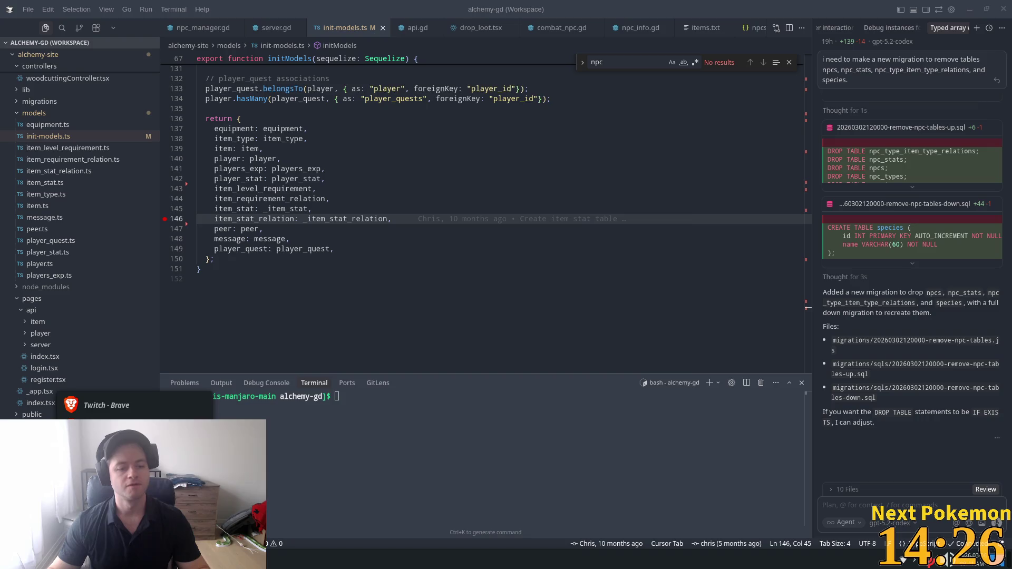
click(106, 405)
click(393, 138)
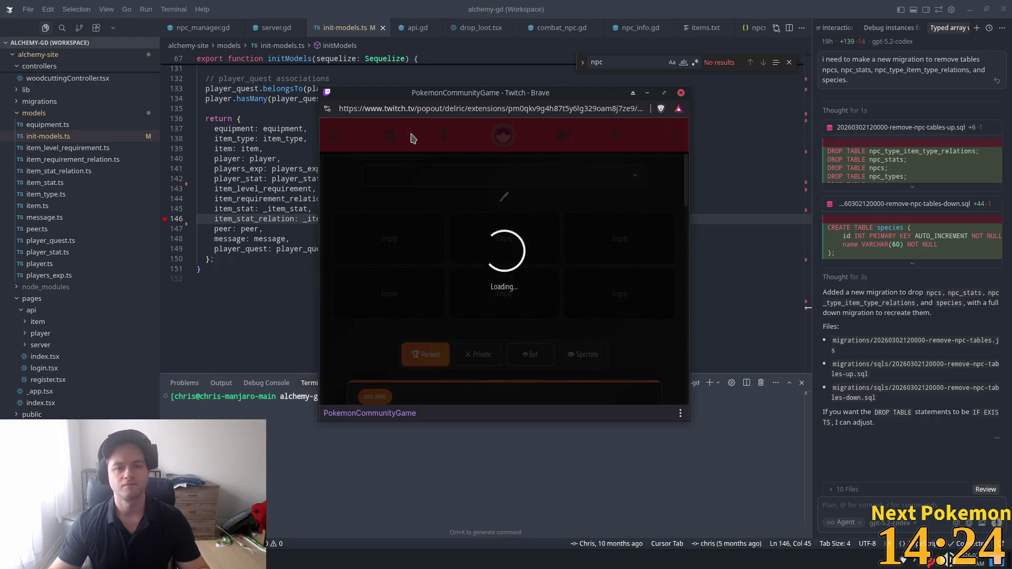
click(392, 138)
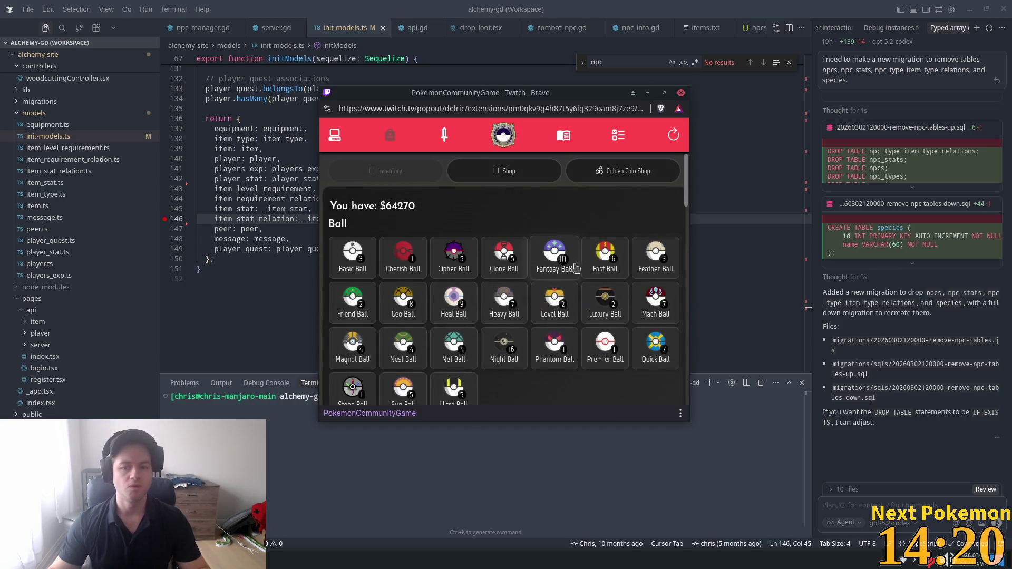
click(307, 129)
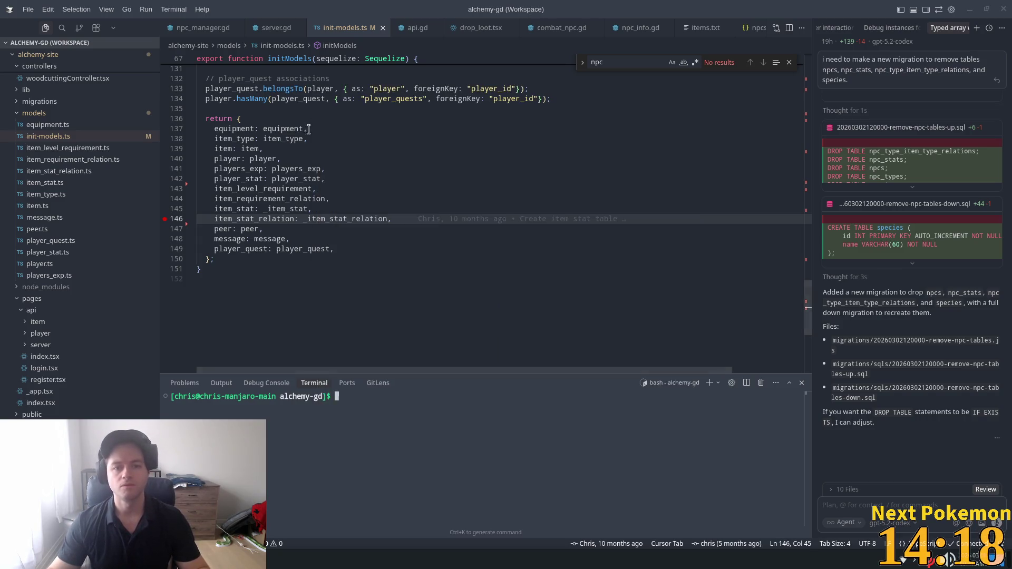
key(alt+Tab)
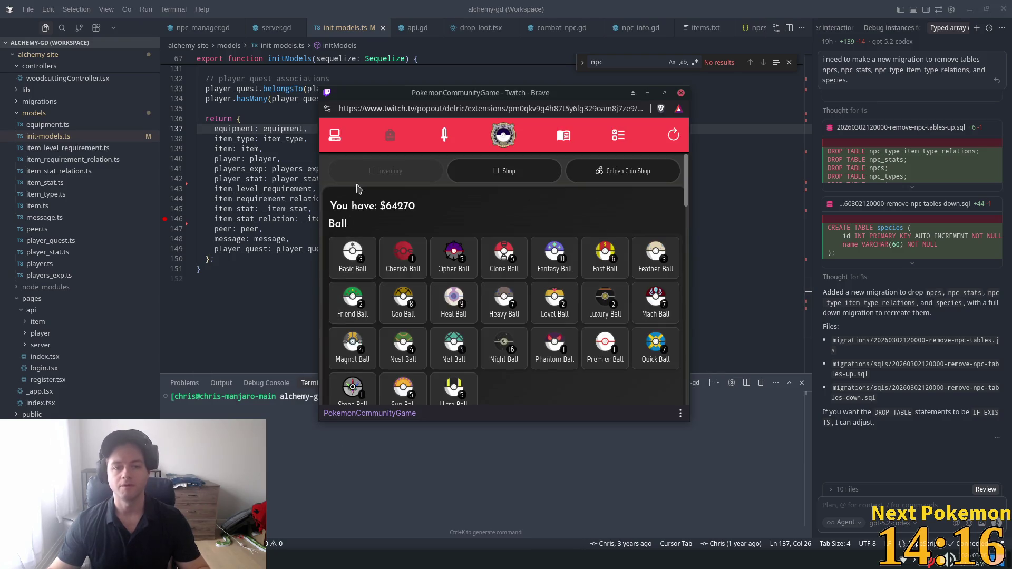
click(338, 142)
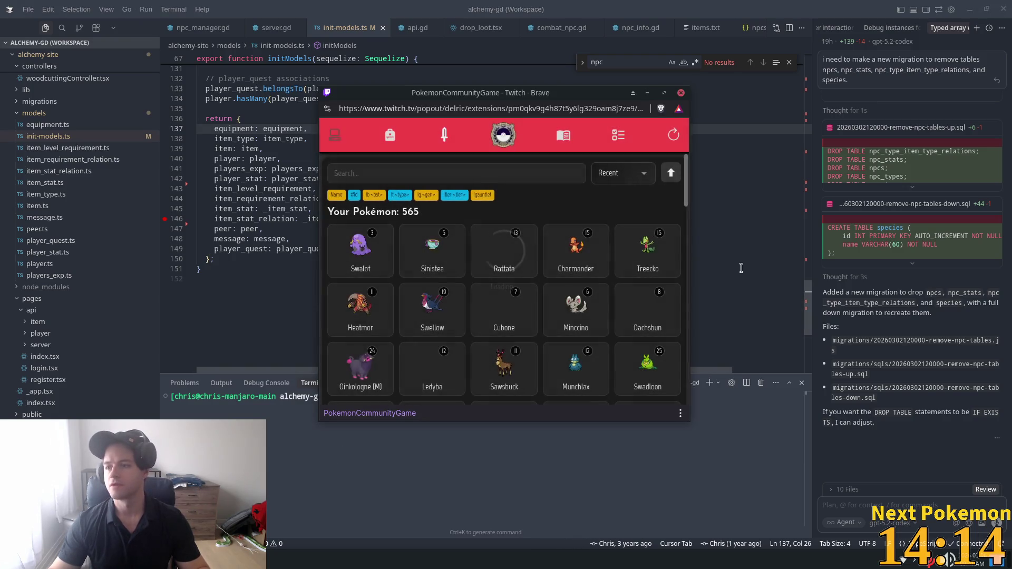
click(361, 245)
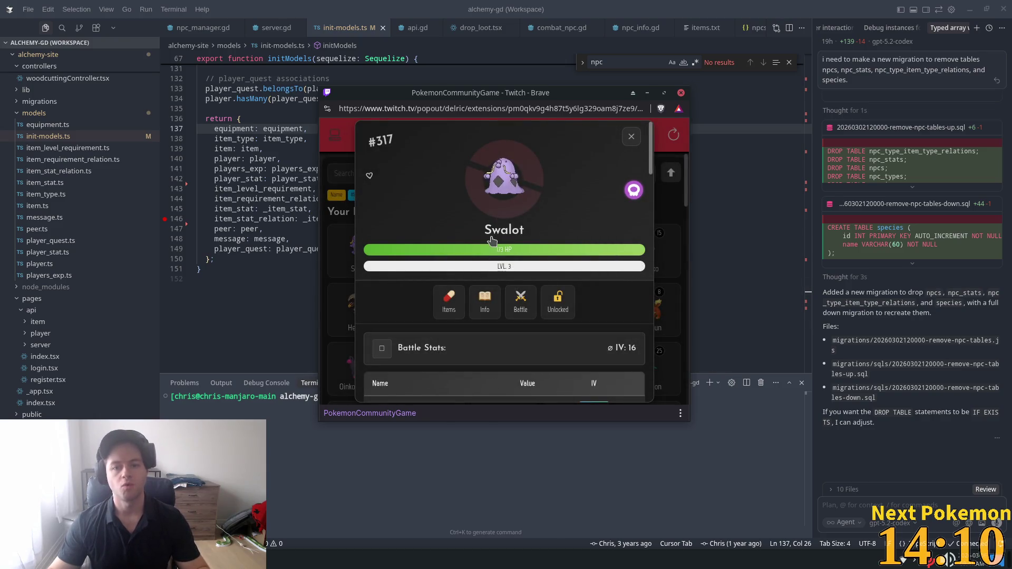
scroll(493, 244, down, 6)
scroll(493, 249, up, 6)
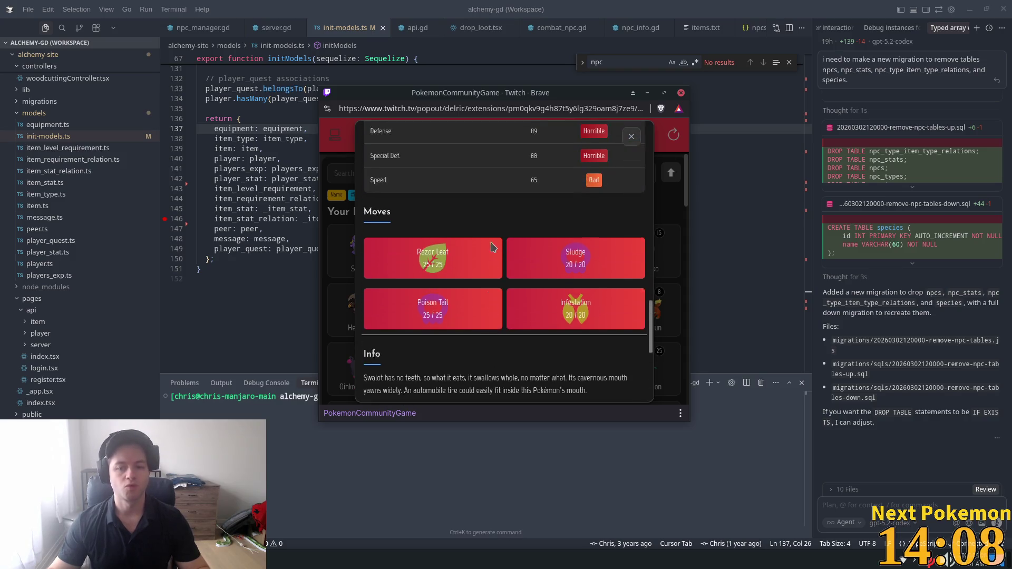
click(632, 138)
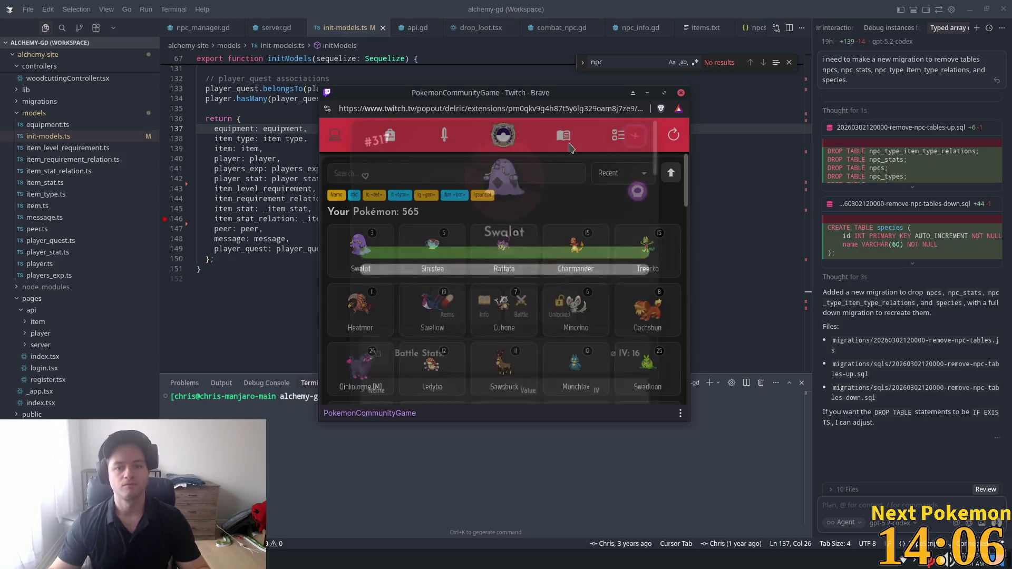
click(619, 136)
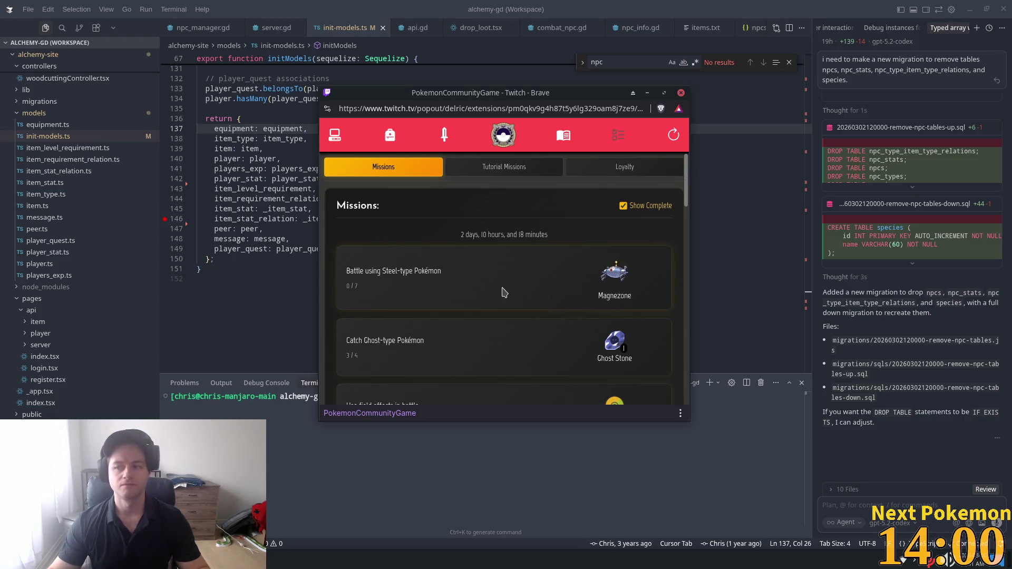
click(390, 140)
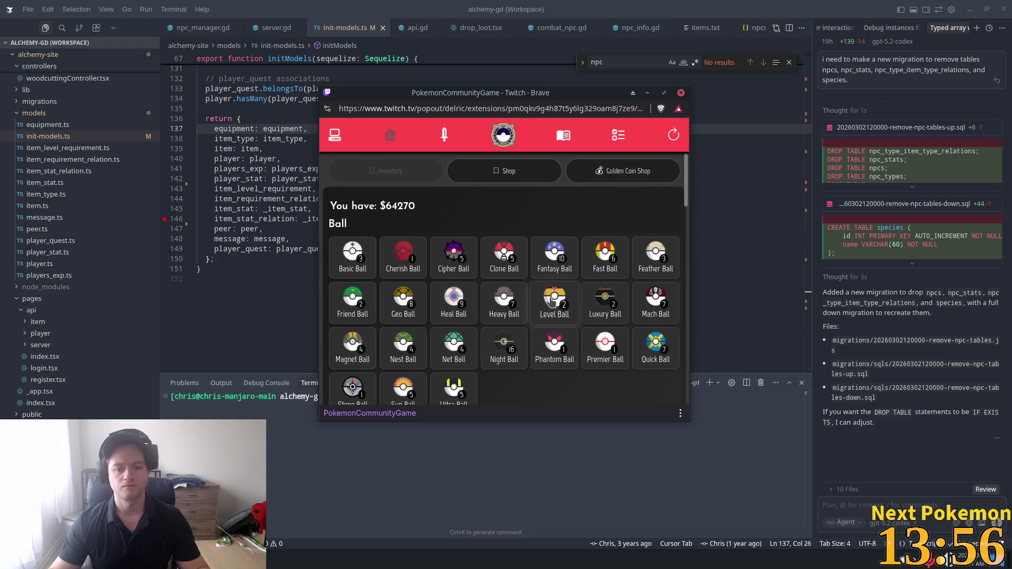
scroll(543, 321, down, 1)
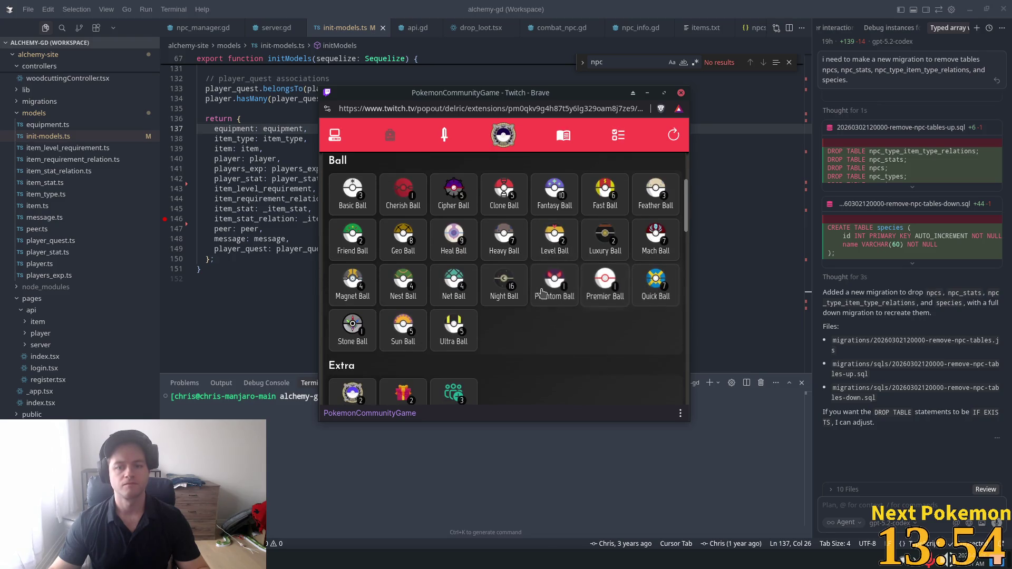
click(404, 242)
click(604, 298)
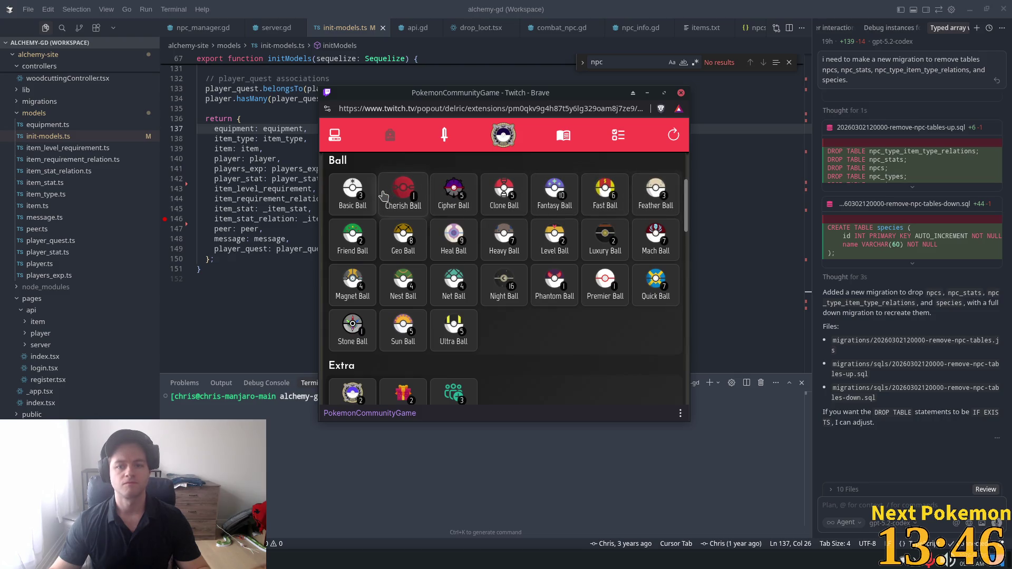
click(656, 193)
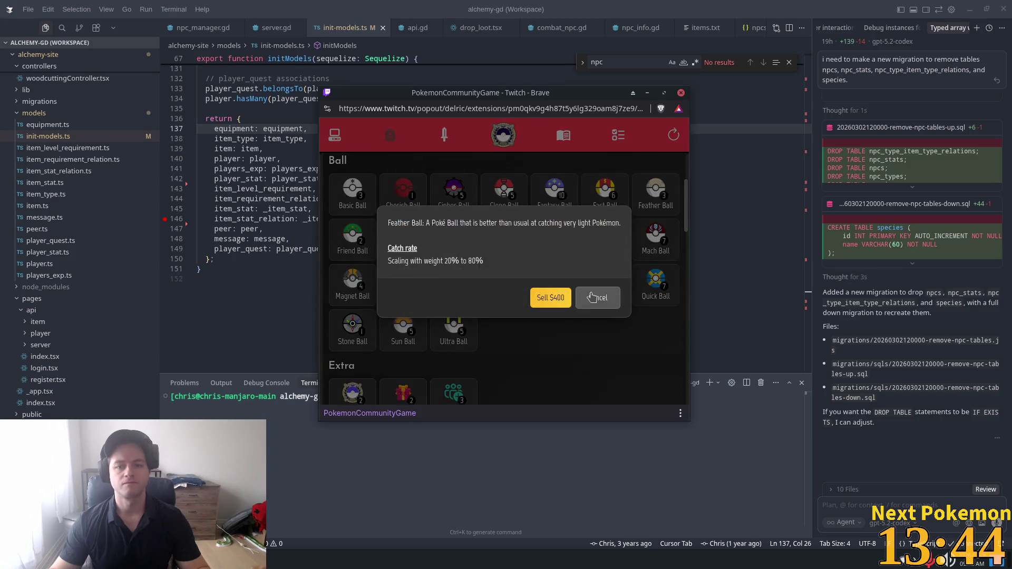
click(598, 299)
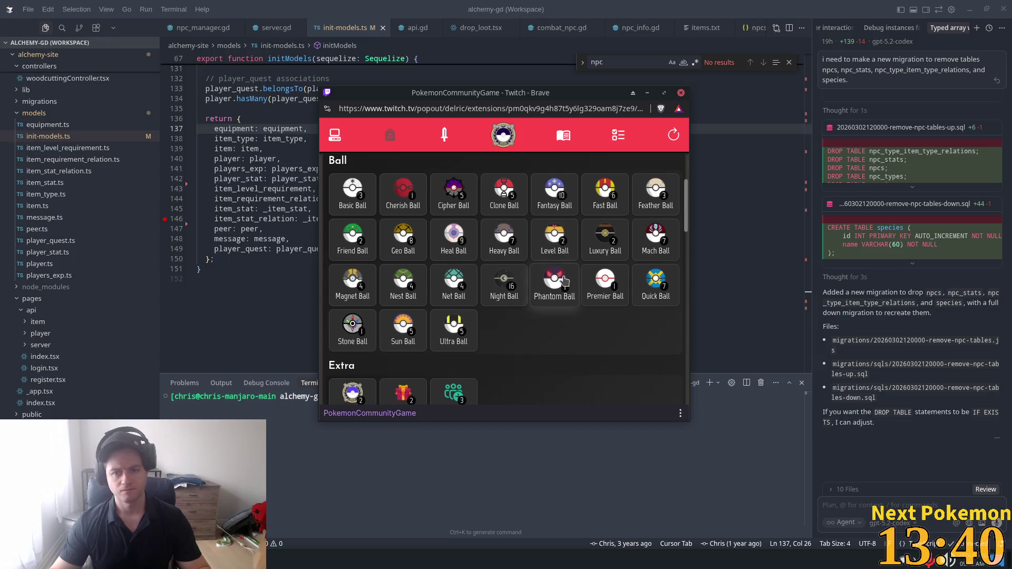
click(524, 305)
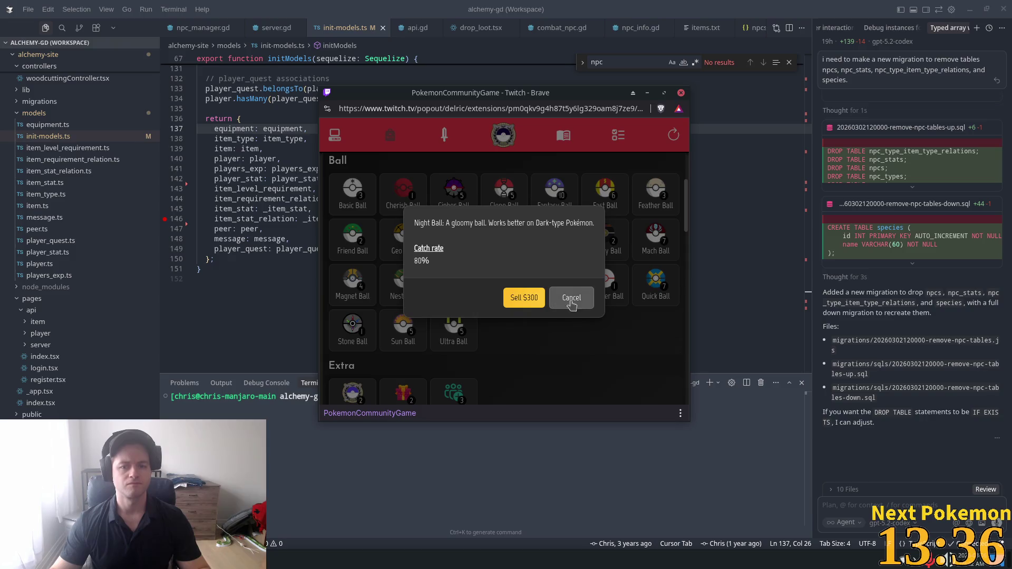
click(572, 297)
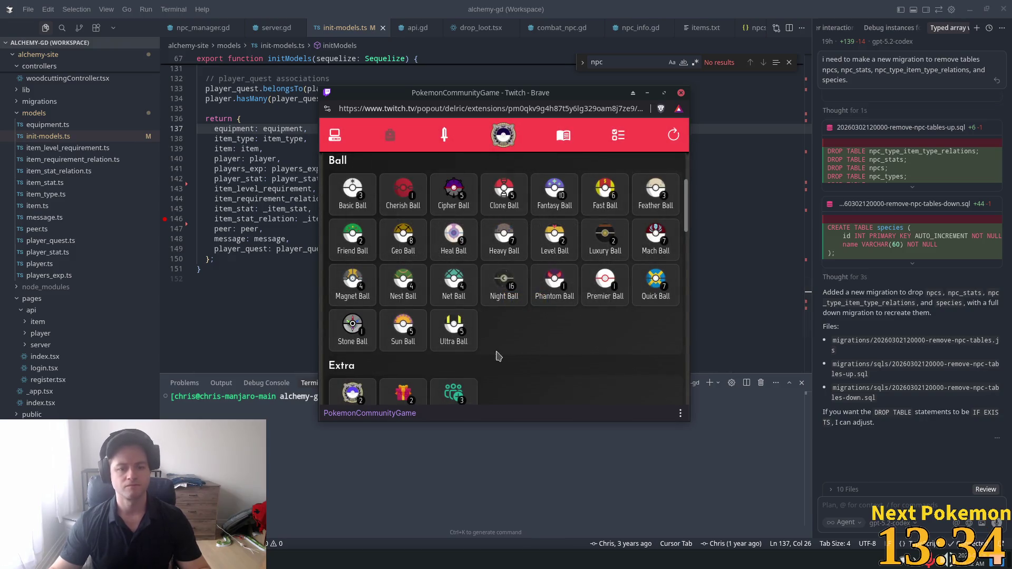
click(353, 343)
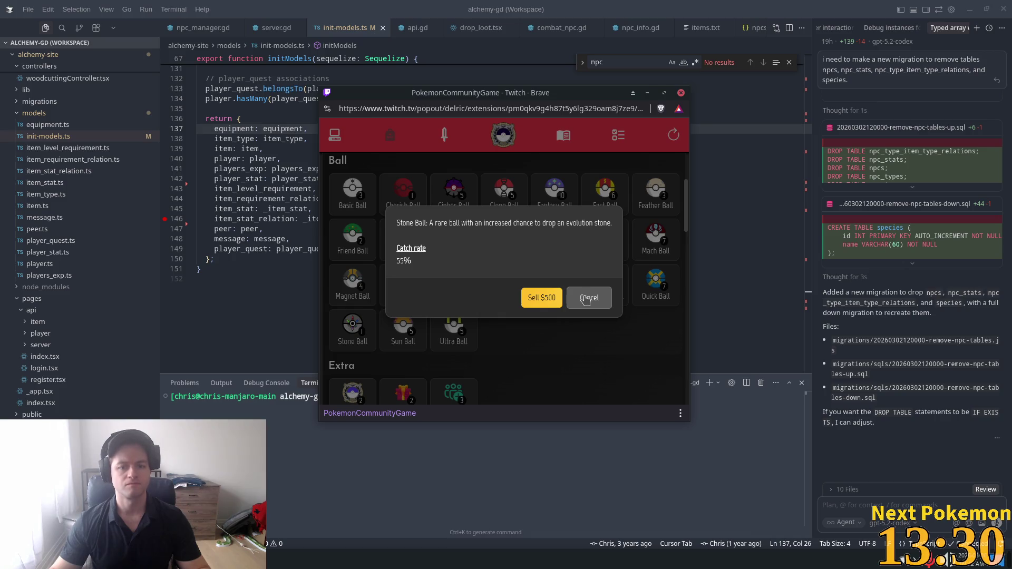
click(586, 299)
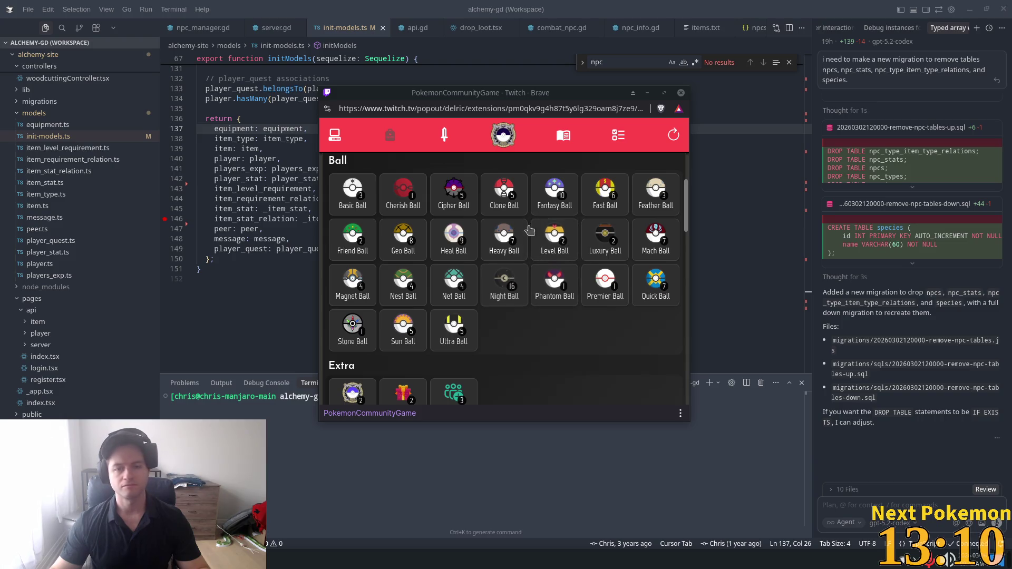
click(662, 5)
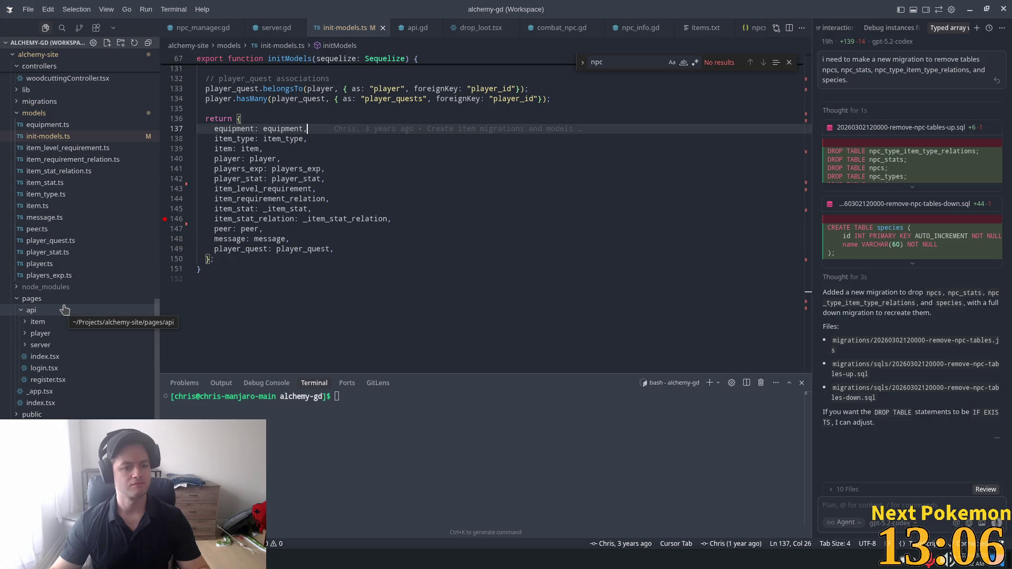
- Look through api/index.tsx, register.tsx and _app.tsx, then view pages/index.tsx's home page markup
click(72, 358)
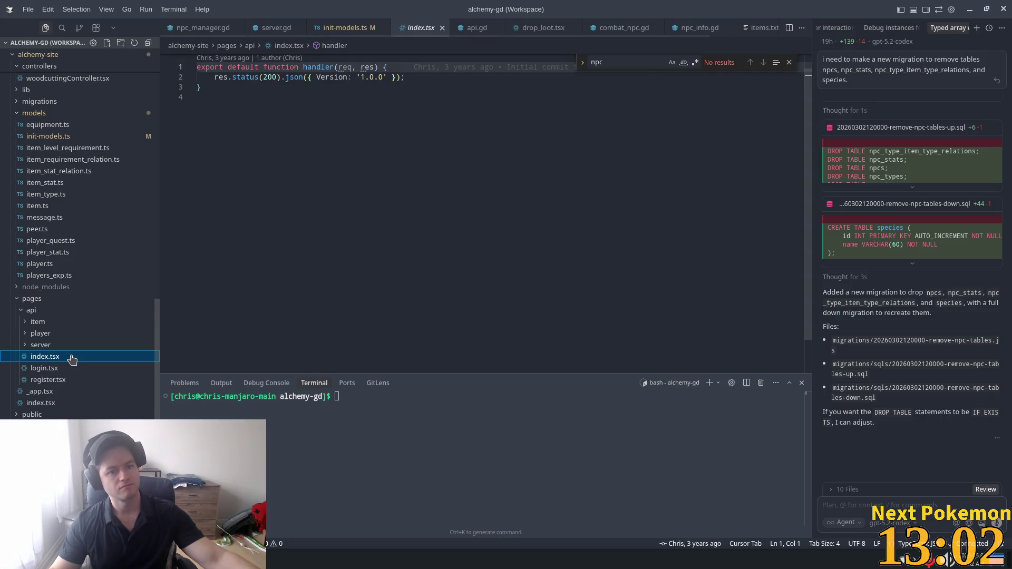
click(65, 380)
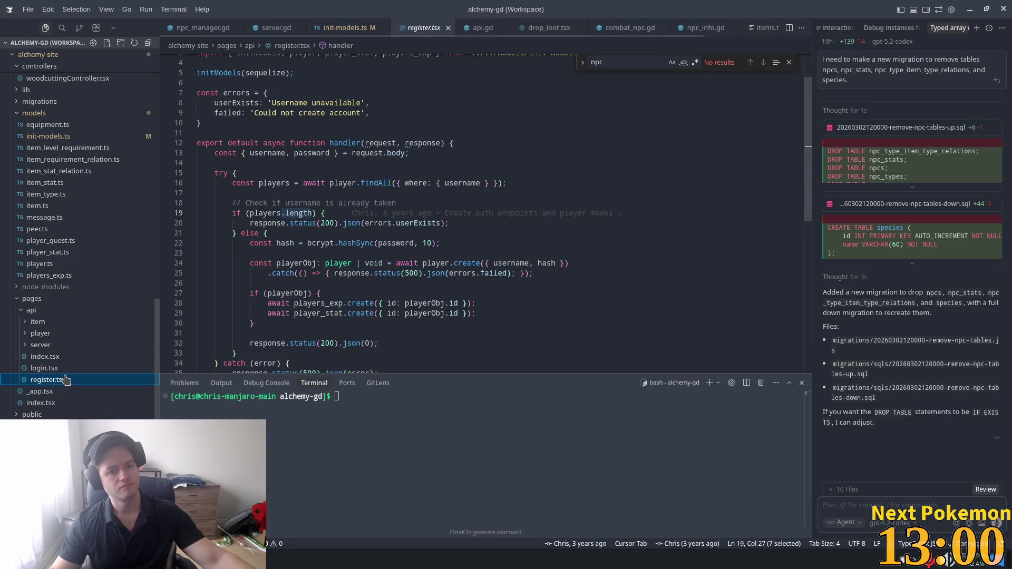
scroll(506, 240, down, 5)
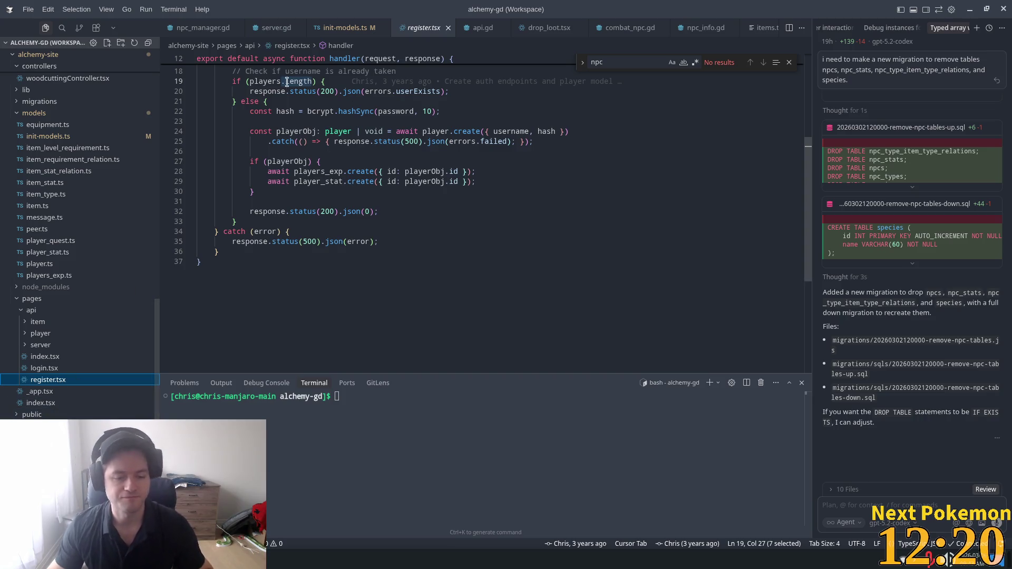
click(48, 395)
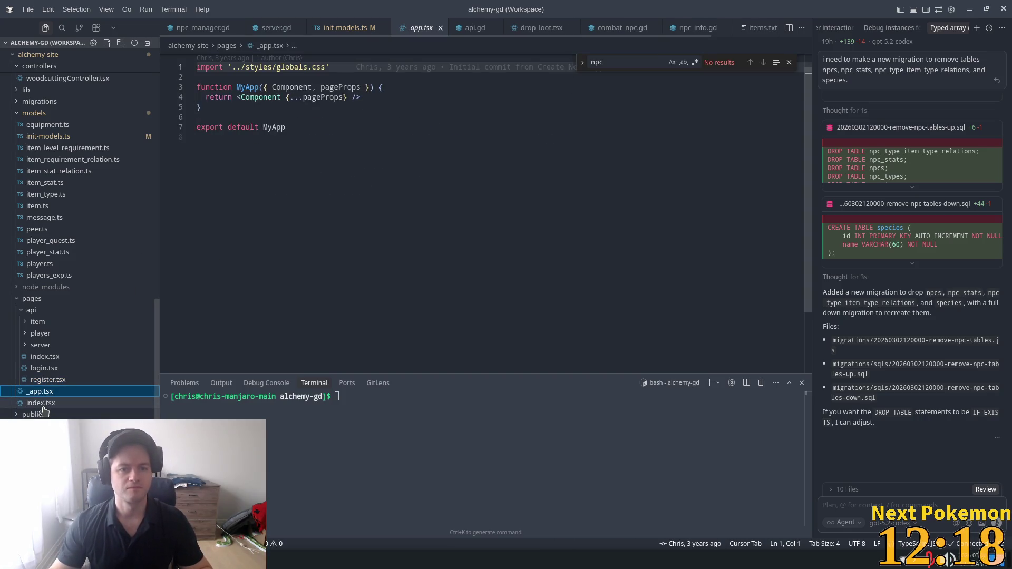
click(45, 404)
scroll(494, 310, down, 9)
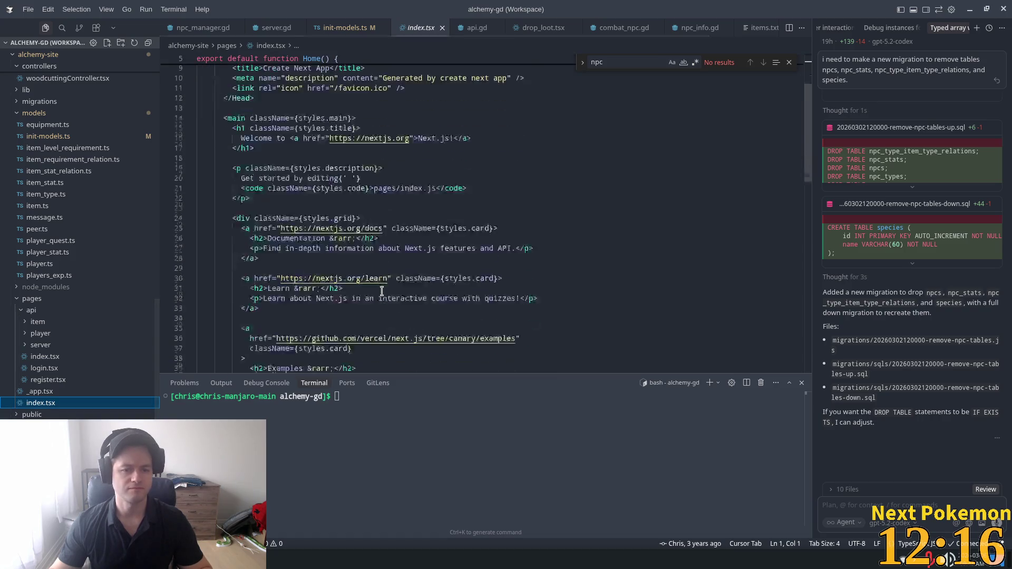
click(814, 207)
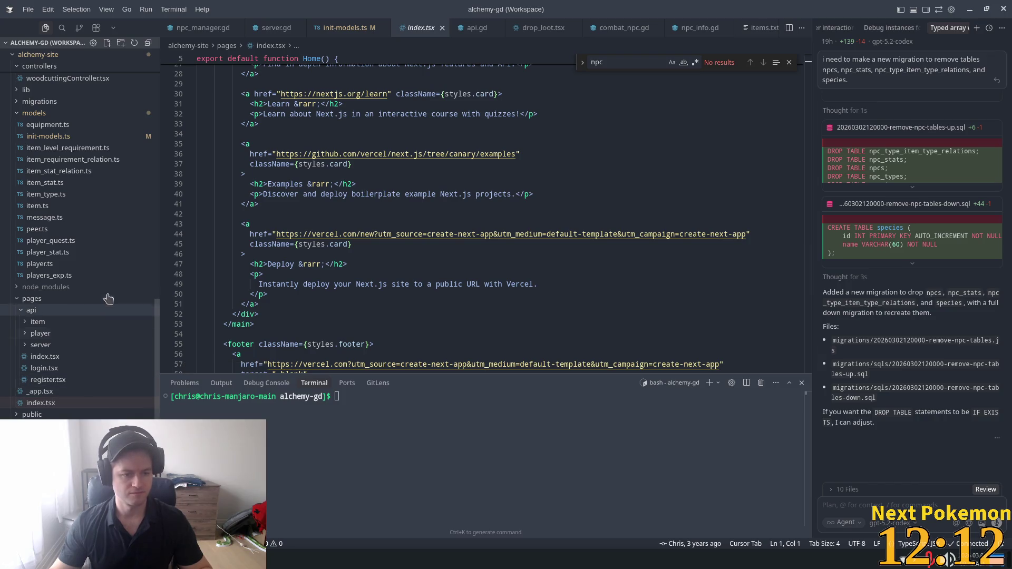
scroll(75, 228, up, 4)
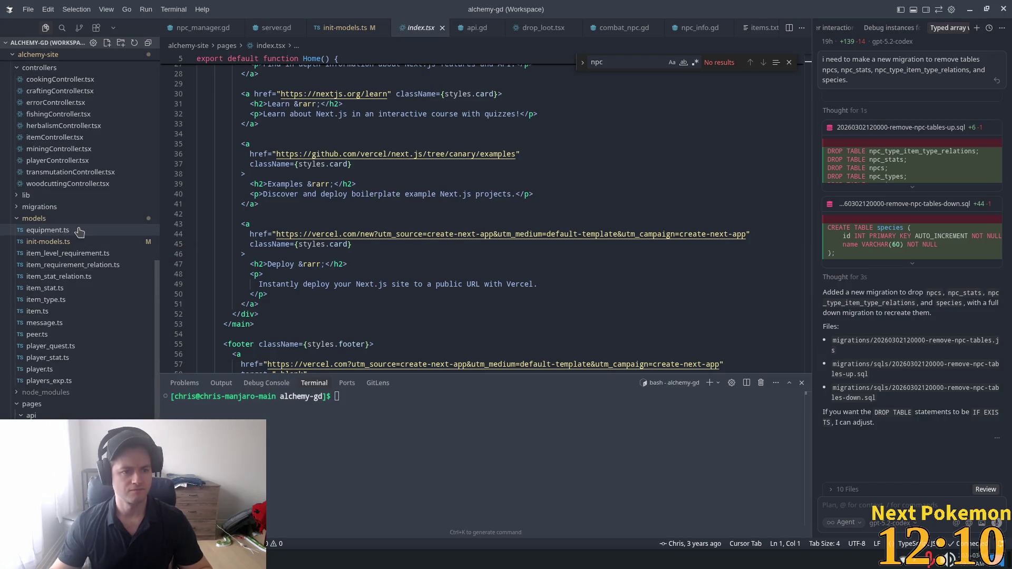
click(79, 227)
- Expand the lib folder, view sequelize.tsx, and expand lib/data and its items folder
click(63, 224)
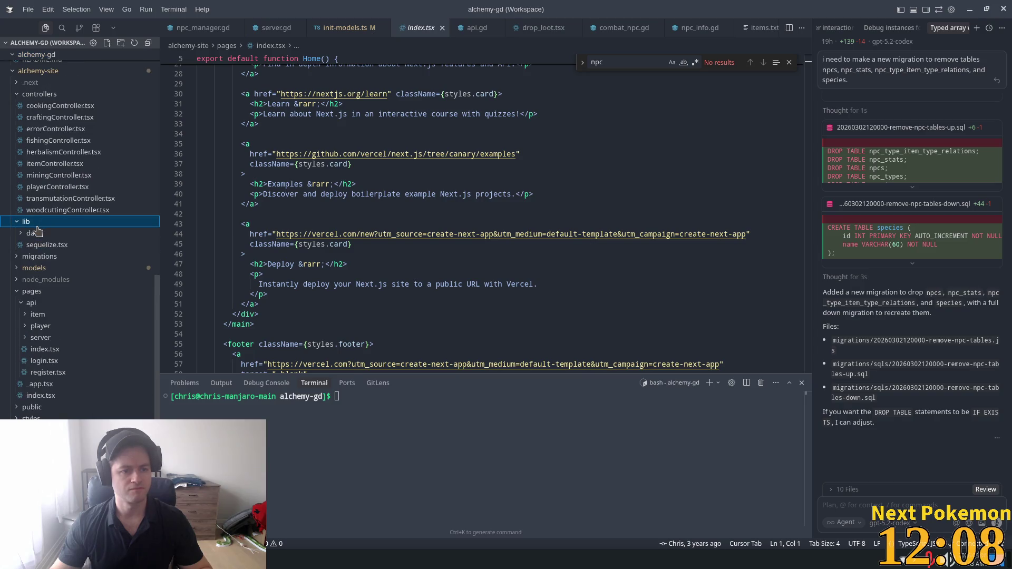
click(63, 244)
click(69, 233)
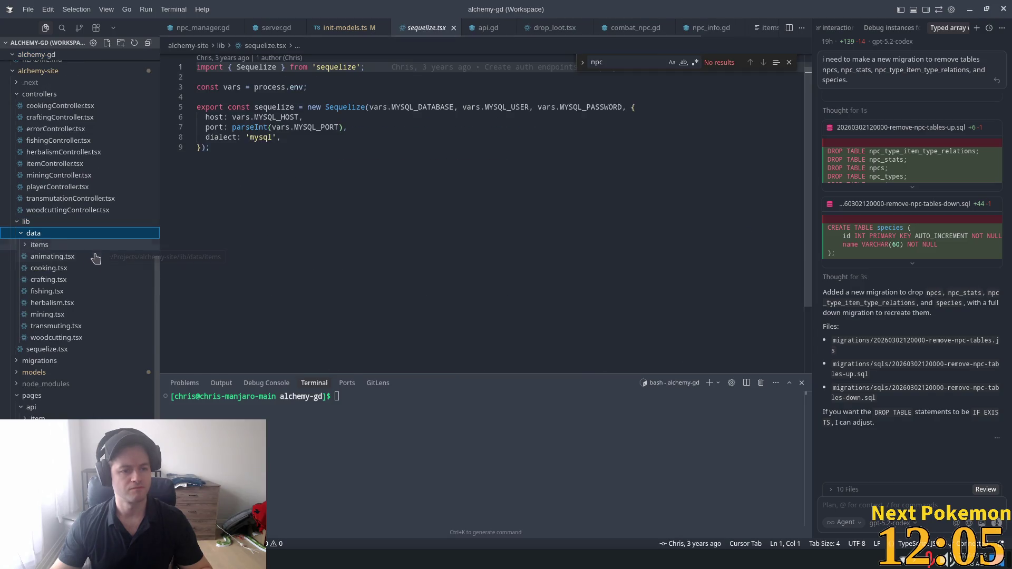
scroll(69, 275, up, 1)
click(68, 272)
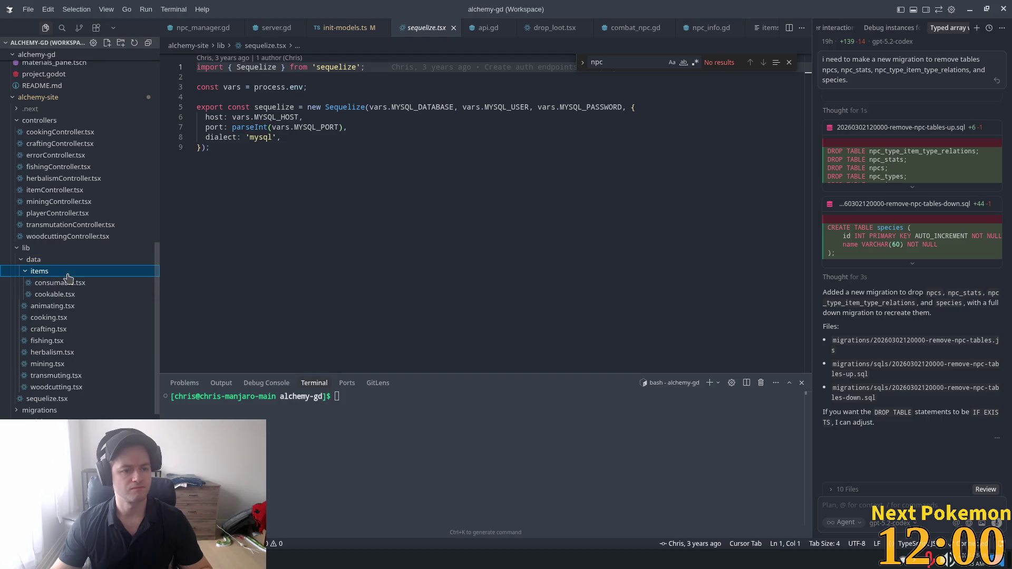
scroll(84, 282, up, 3)
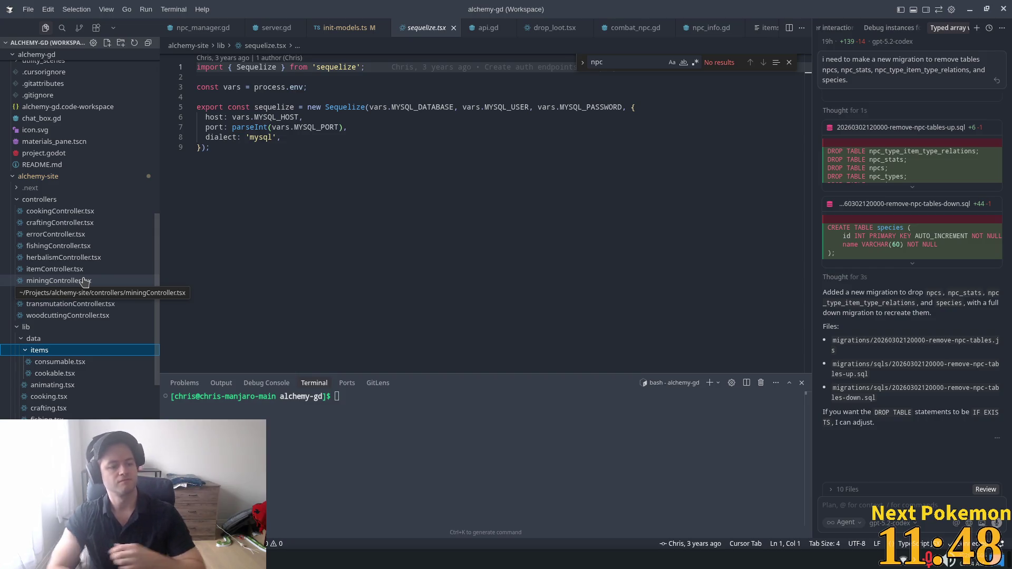
- Collapse the controllers and autoload folders and switch to the Godot editor
scroll(156, 255, up, 2)
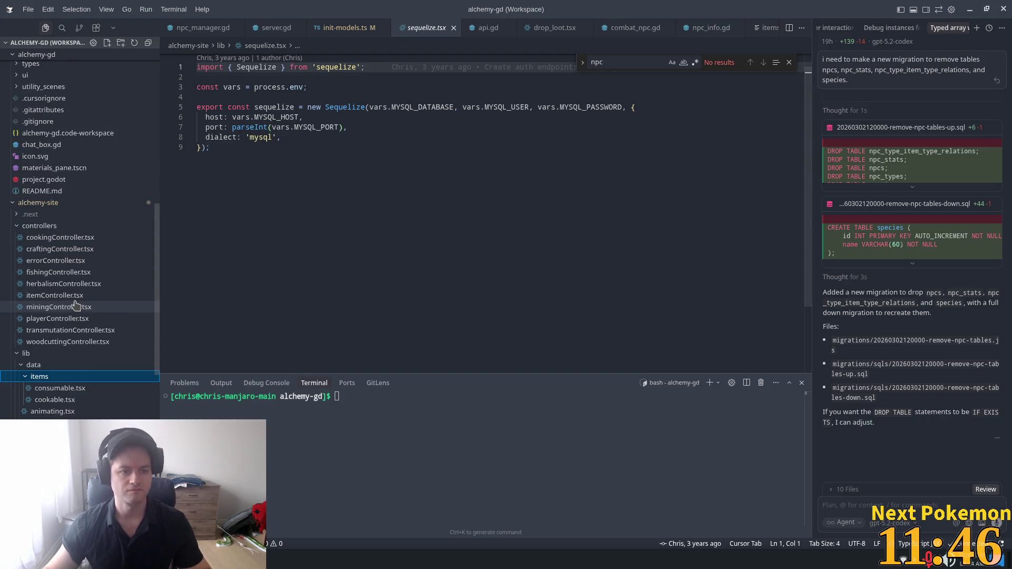
click(51, 253)
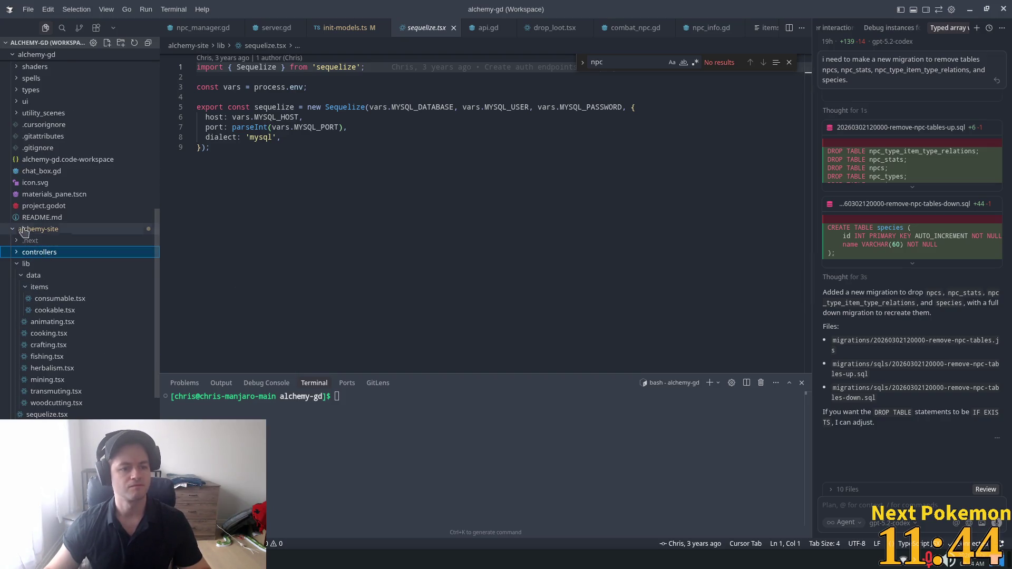
scroll(51, 252, up, 10)
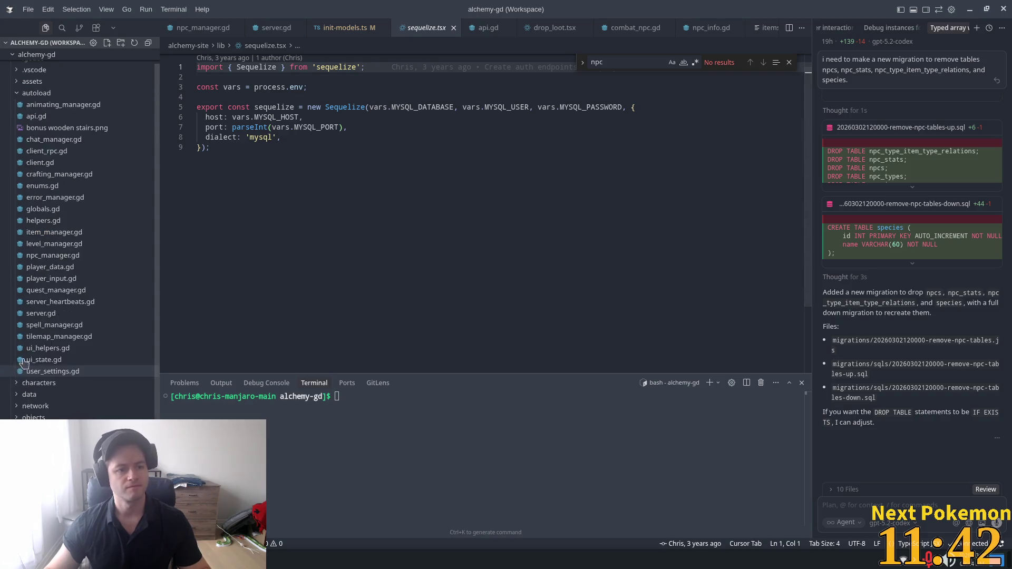
click(37, 112)
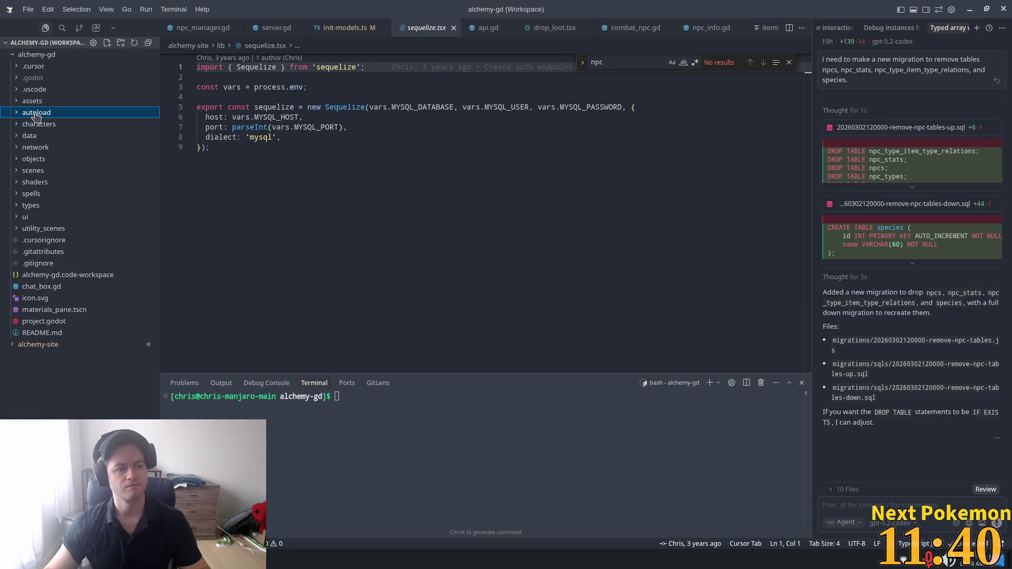
key(alt+Tab)
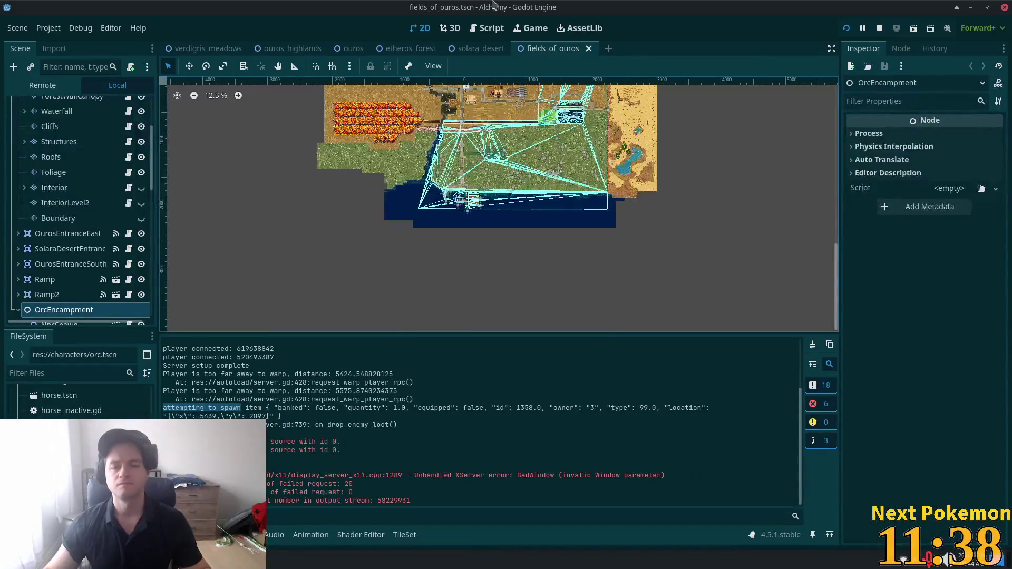
scroll(308, 176, up, 5)
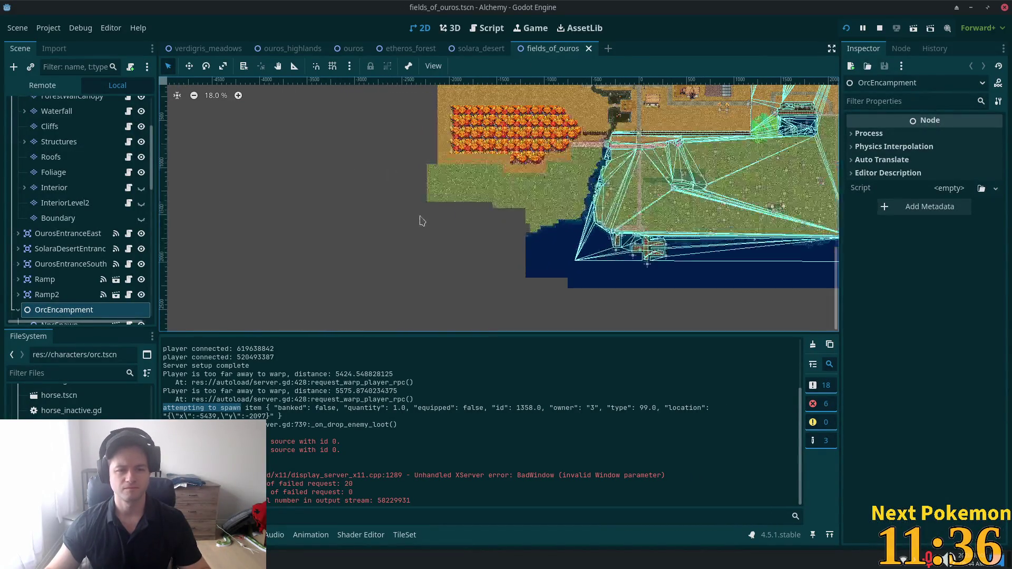
scroll(448, 222, down, 2)
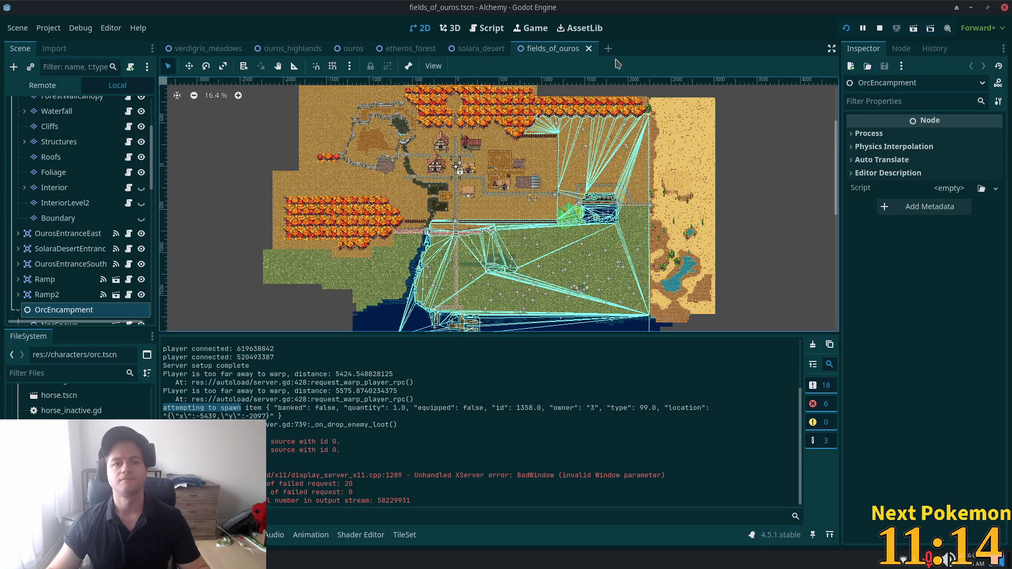
- Browse the Project Settings' Localization, Input Map, Globals and General tabs, then close it
click(48, 28)
click(91, 49)
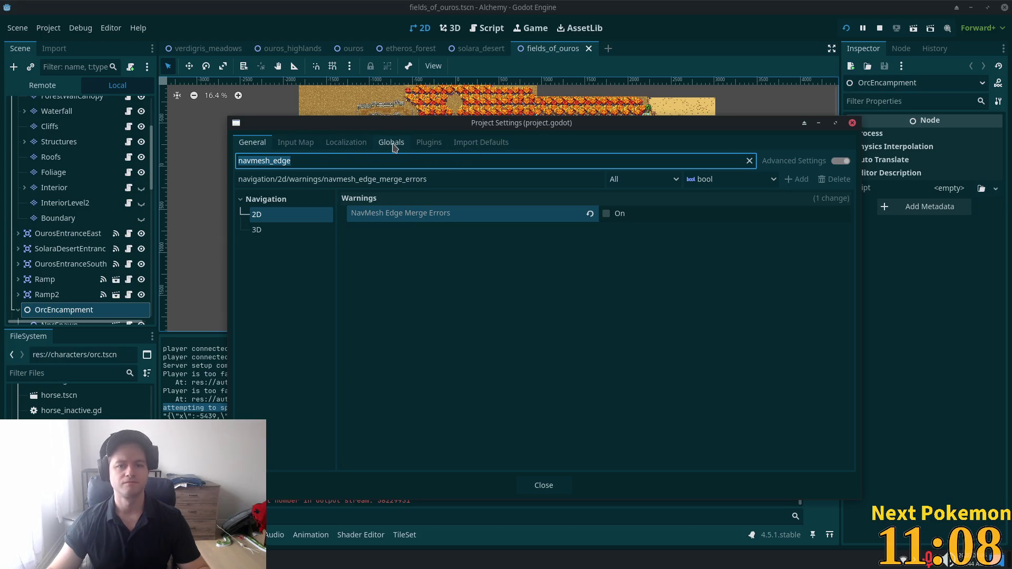
click(354, 147)
click(300, 148)
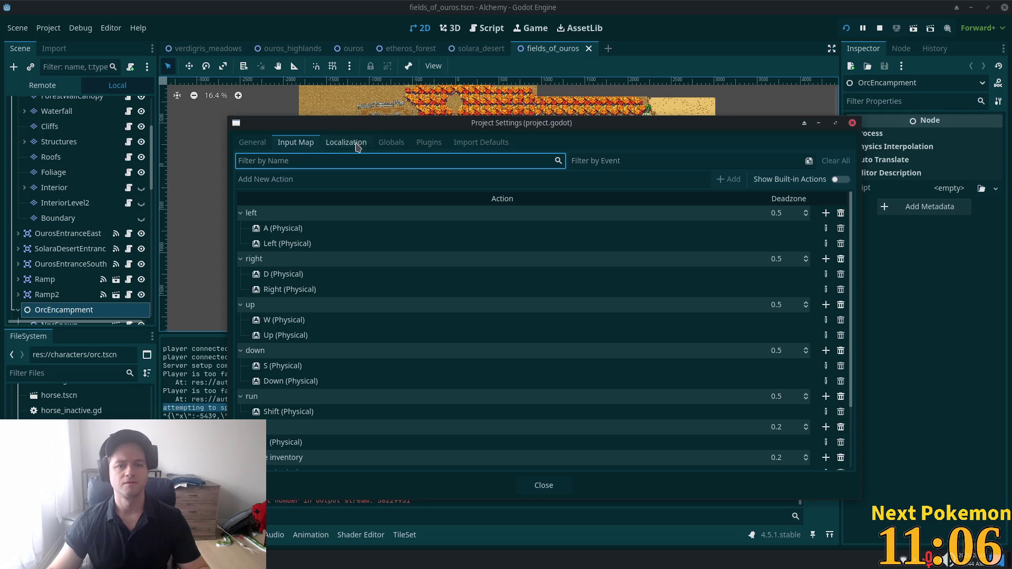
click(387, 142)
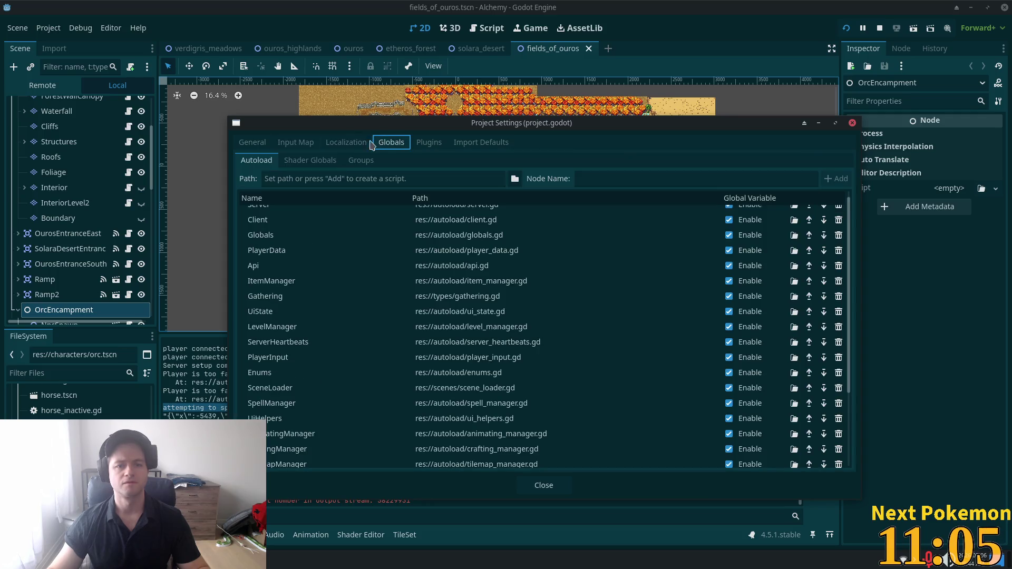
click(251, 142)
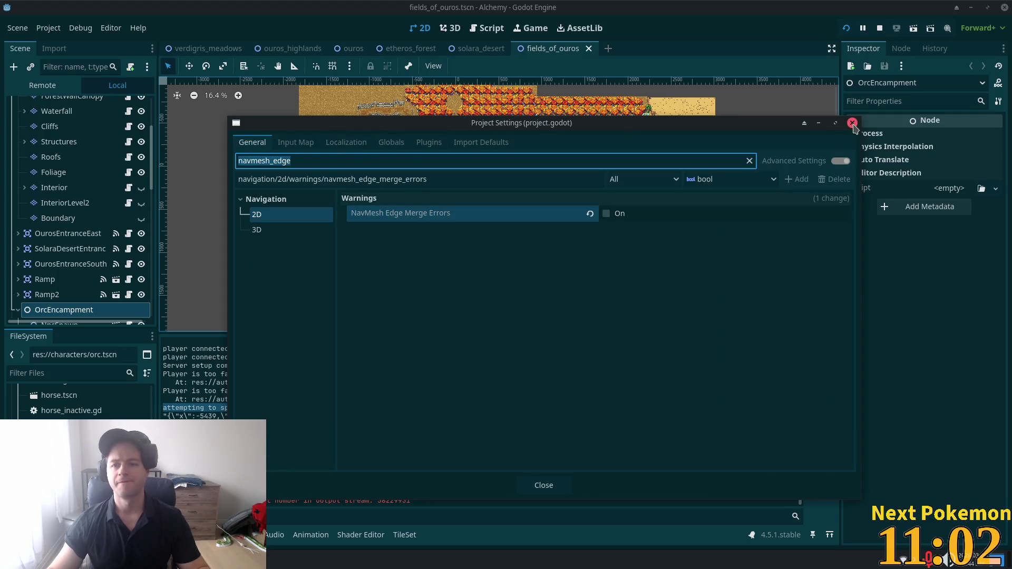
click(853, 124)
- Check the Editor menu, then bring up Debug's Customize Run Instances dialog
click(111, 29)
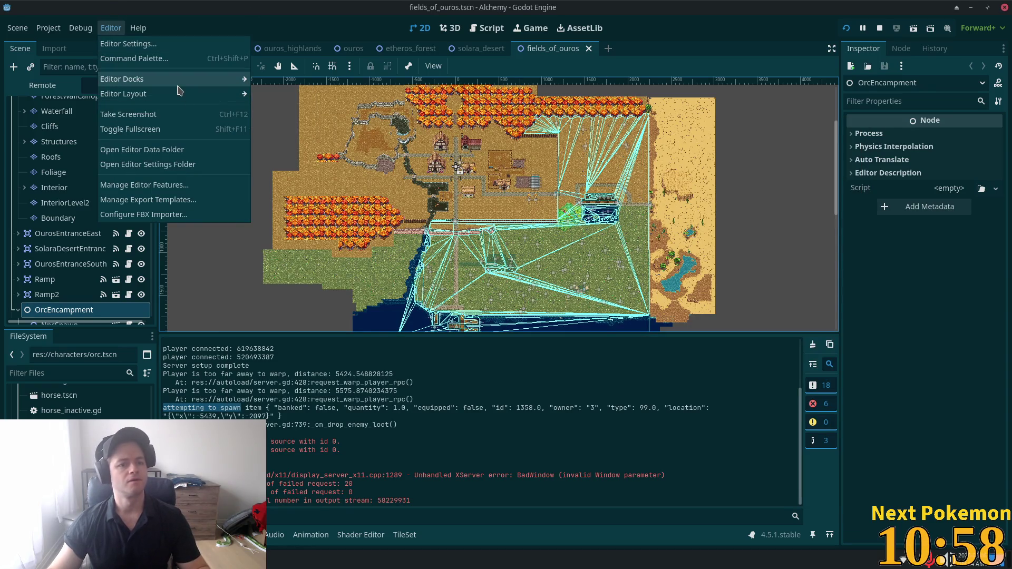
mouse_move(183, 85)
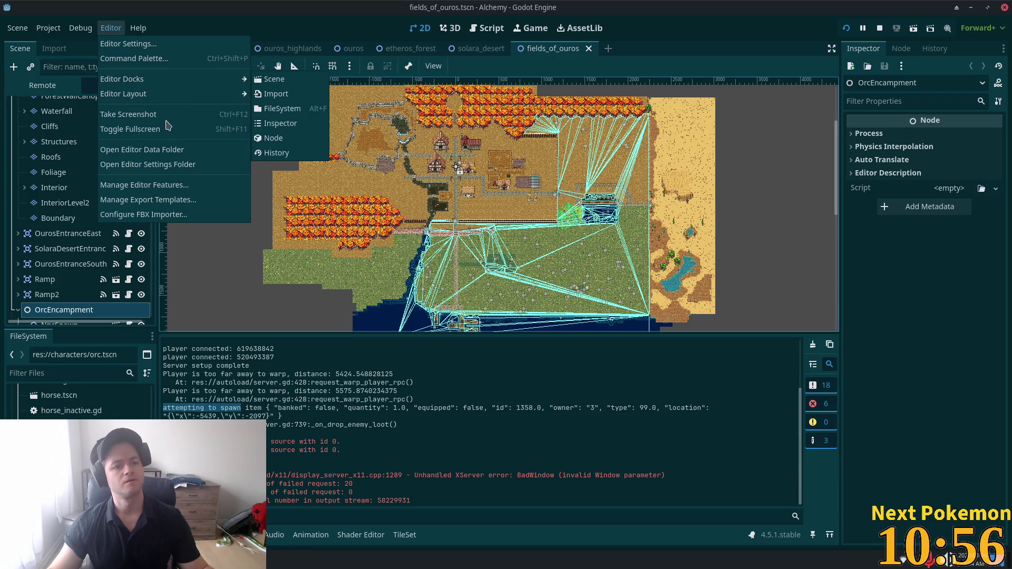
click(81, 28)
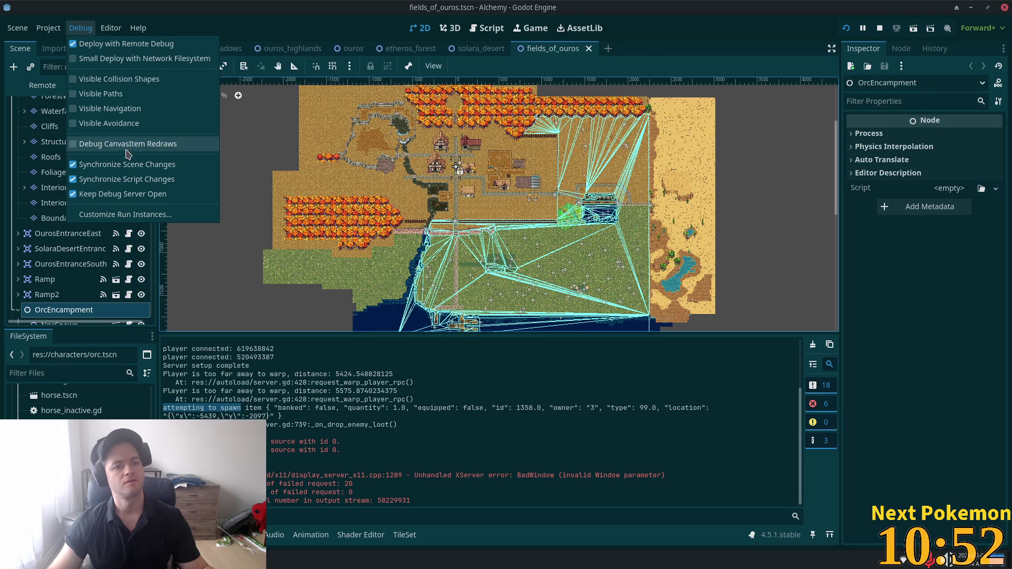
click(149, 215)
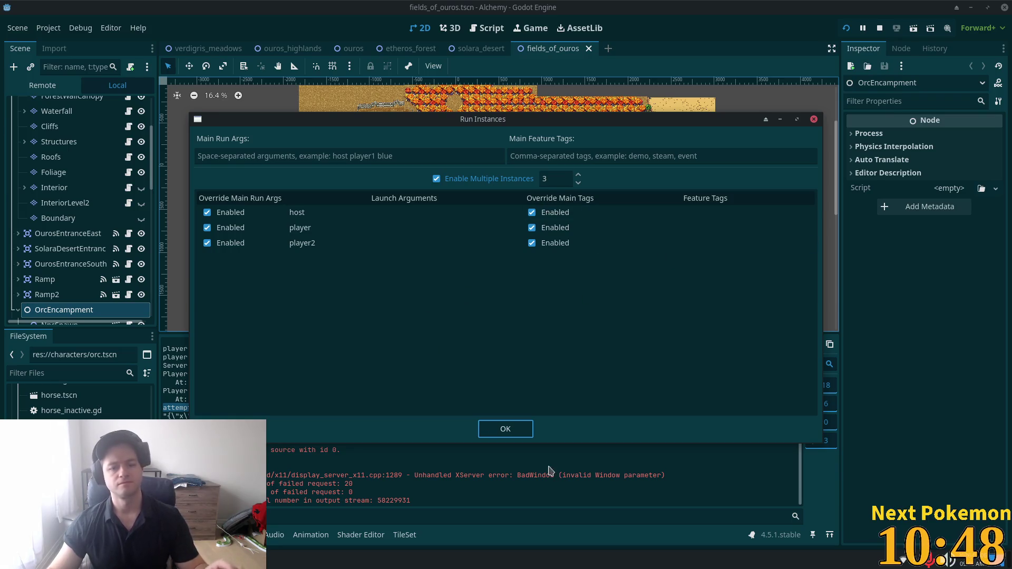
- Set run instances to 4 with instance 4 overriding main run args, then return to Cursor
click(461, 316)
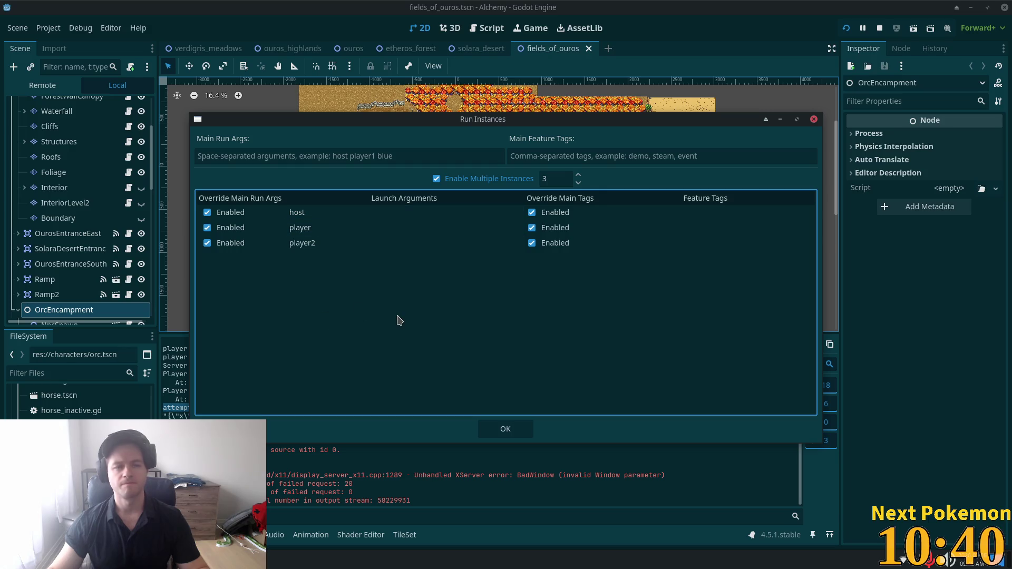
right_click(368, 315)
click(393, 290)
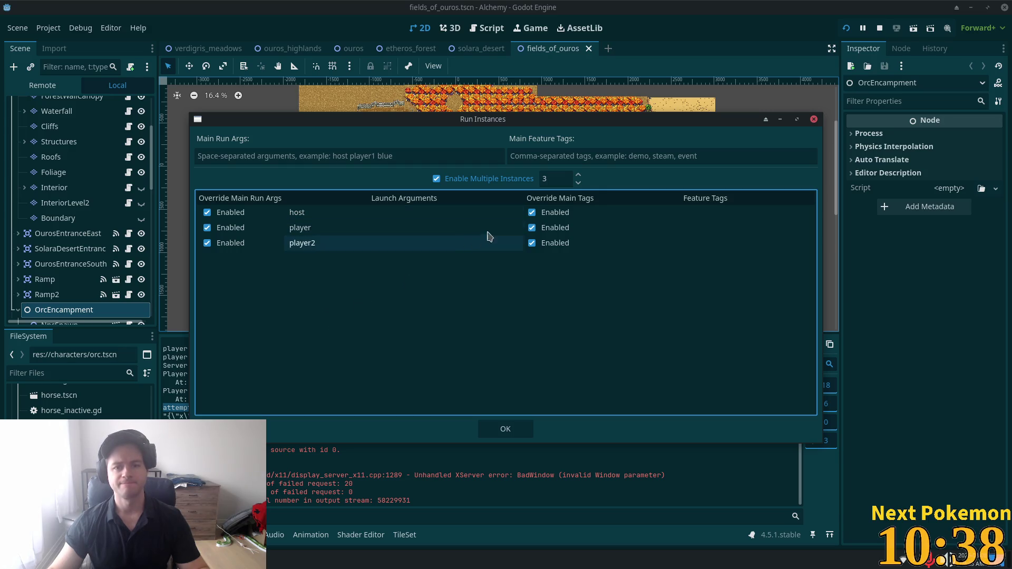
click(578, 175)
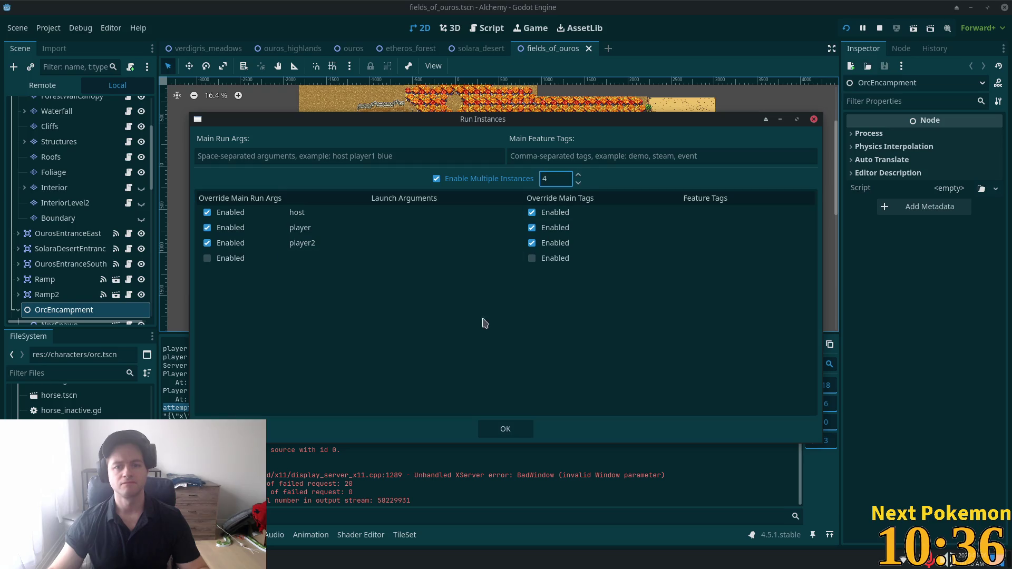
click(207, 259)
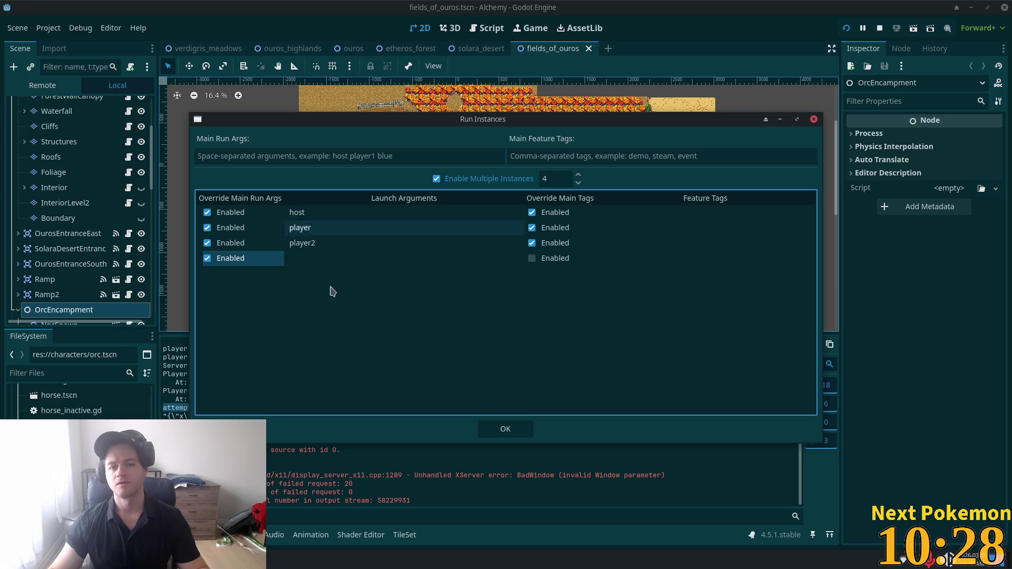
click(494, 430)
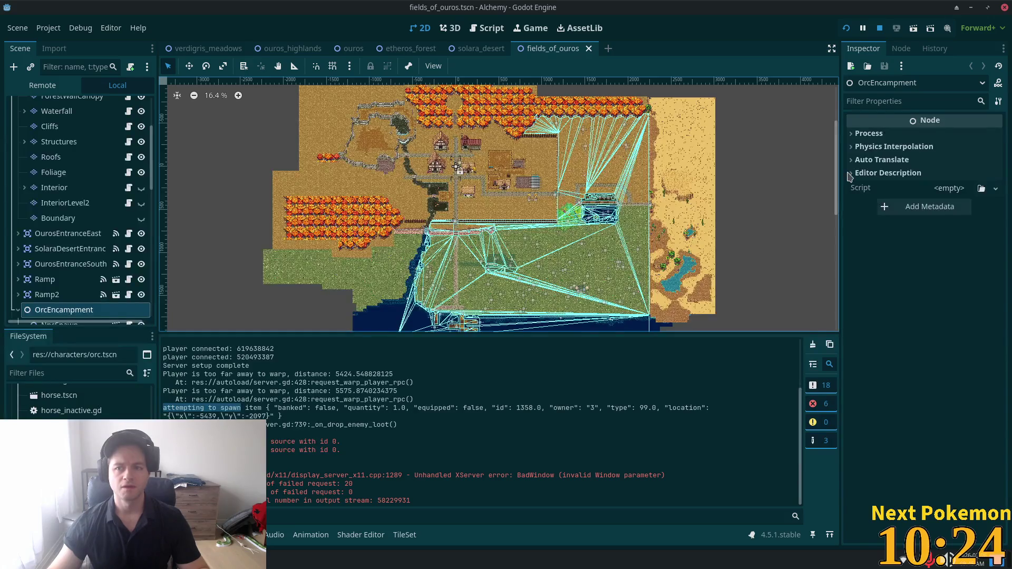
key(alt+Tab)
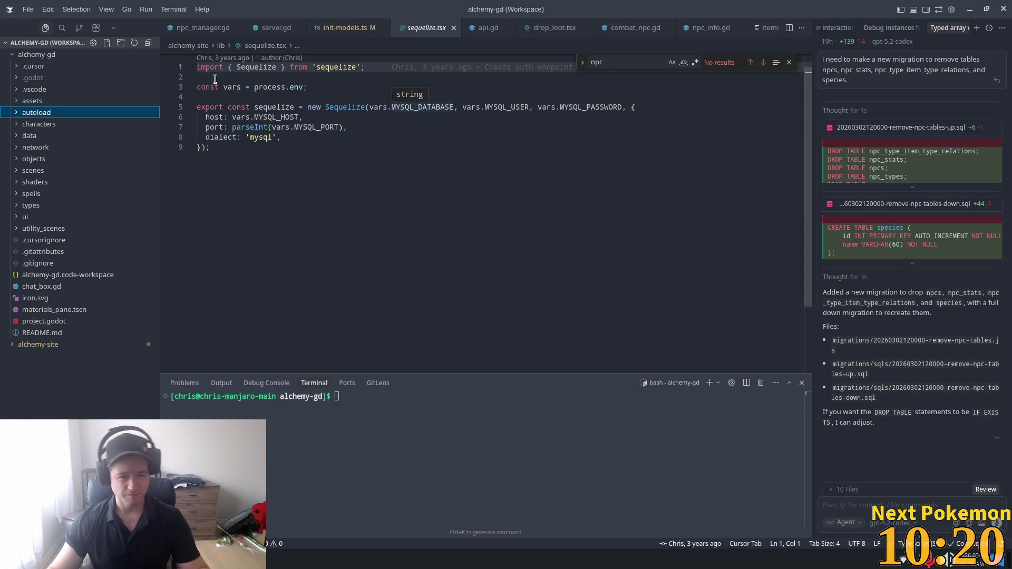
- Search the project for 'delric' and delete the hard-coded player_info line from client.gd
click(401, 182)
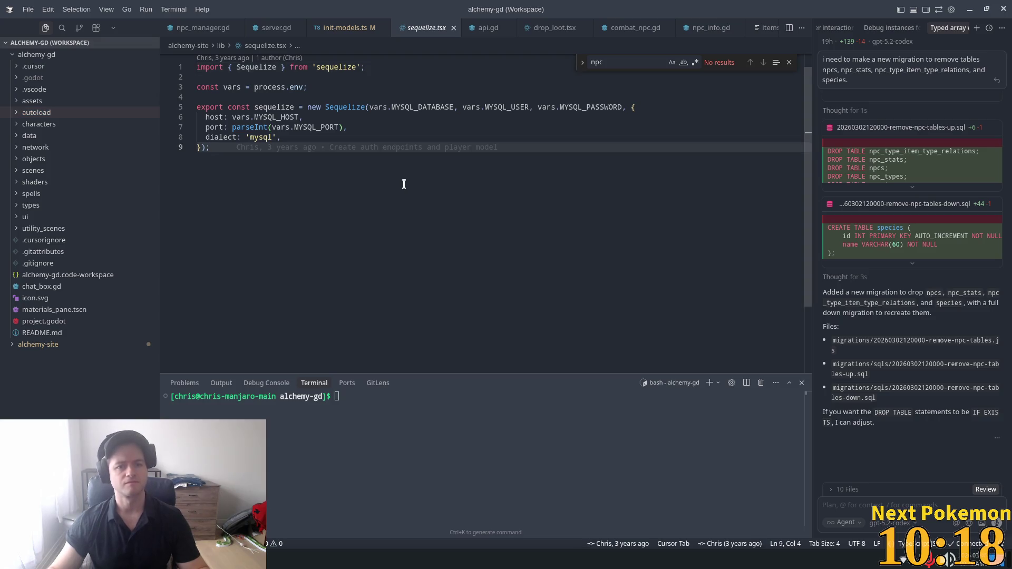
click(63, 28)
text(delric)
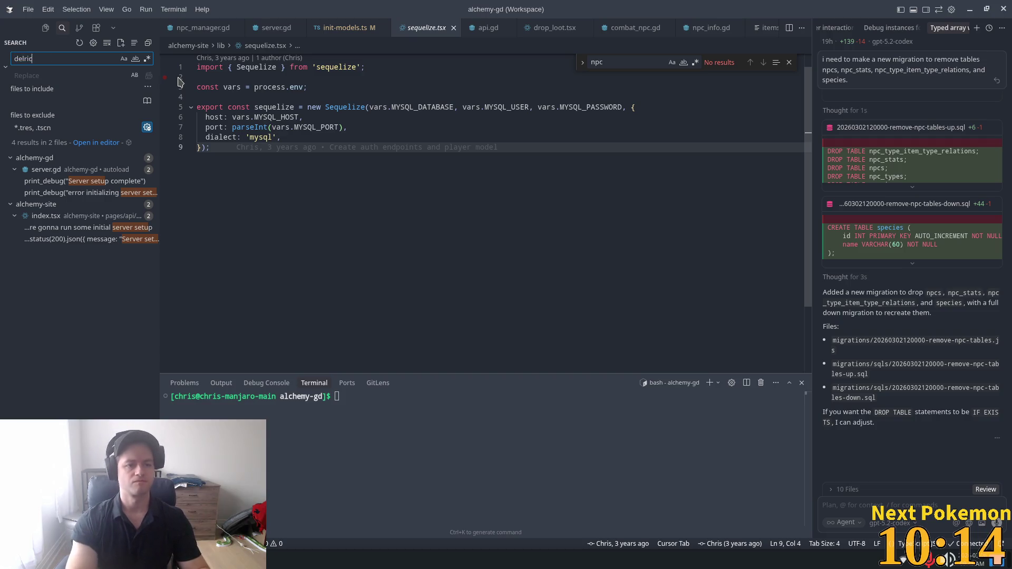
click(63, 170)
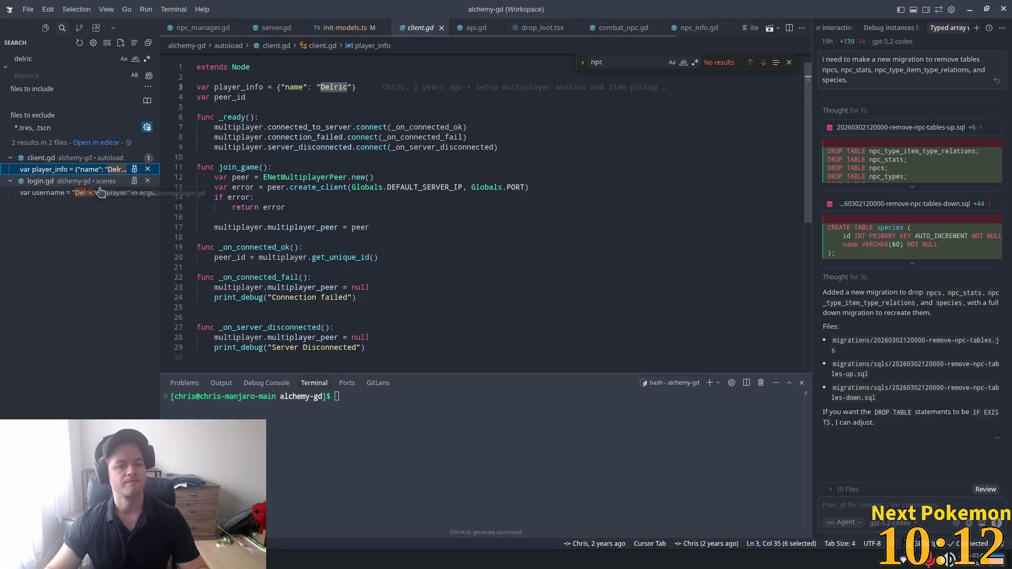
scroll(309, 190, up, 1)
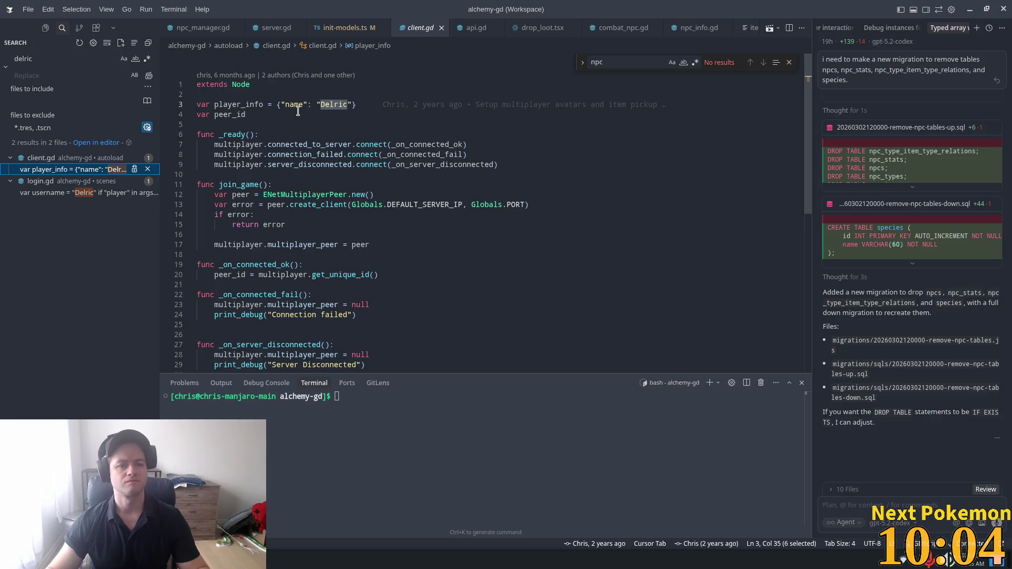
double_click(245, 103)
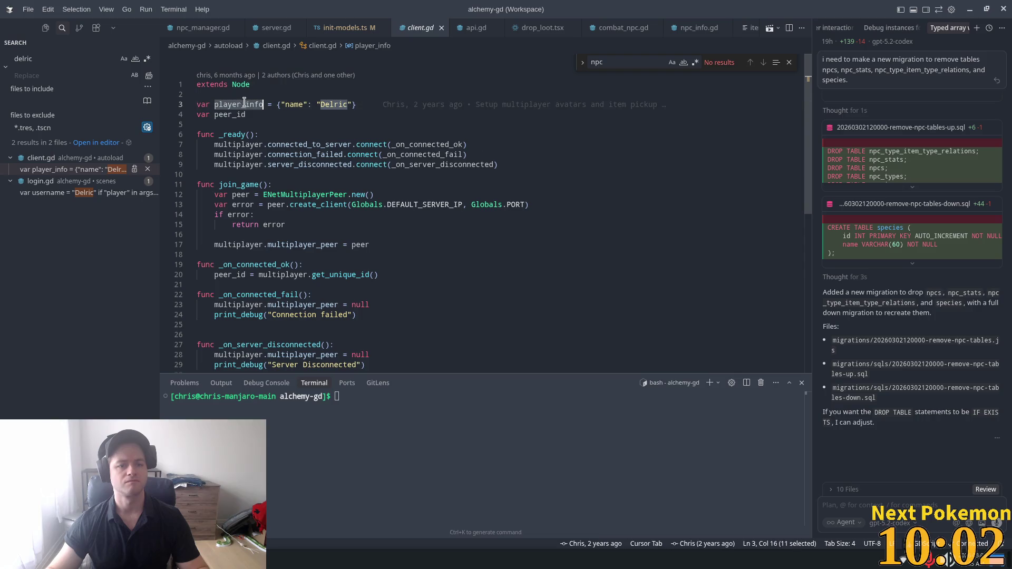
scroll(462, 199, down, 3)
scroll(462, 200, up, 3)
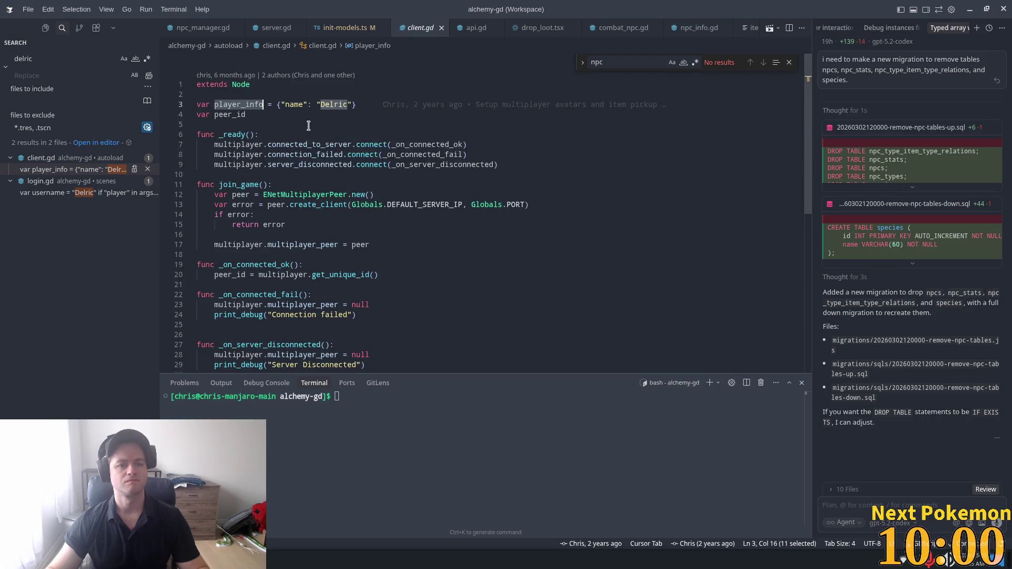
drag(369, 104, 177, 107)
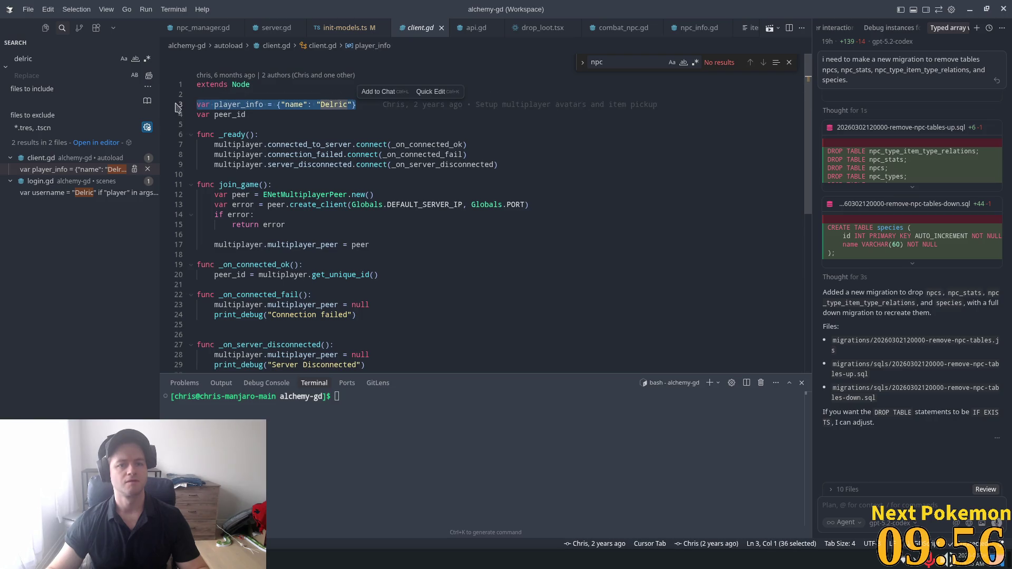
key(BackSpace)
key(BackSpace)
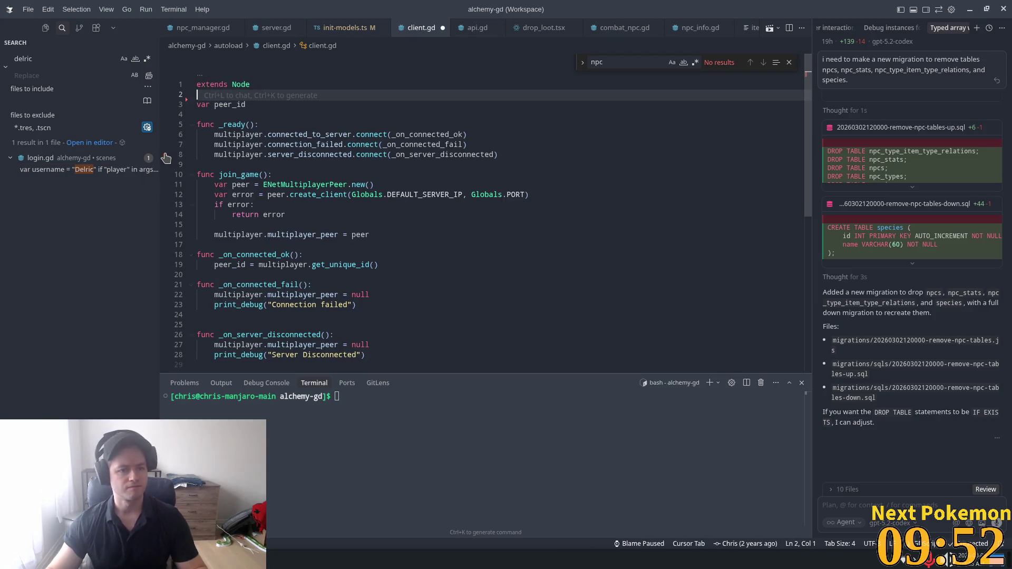
- Open the login.gd match and inspect the quick-login function's host check and hard-coded player name
click(84, 170)
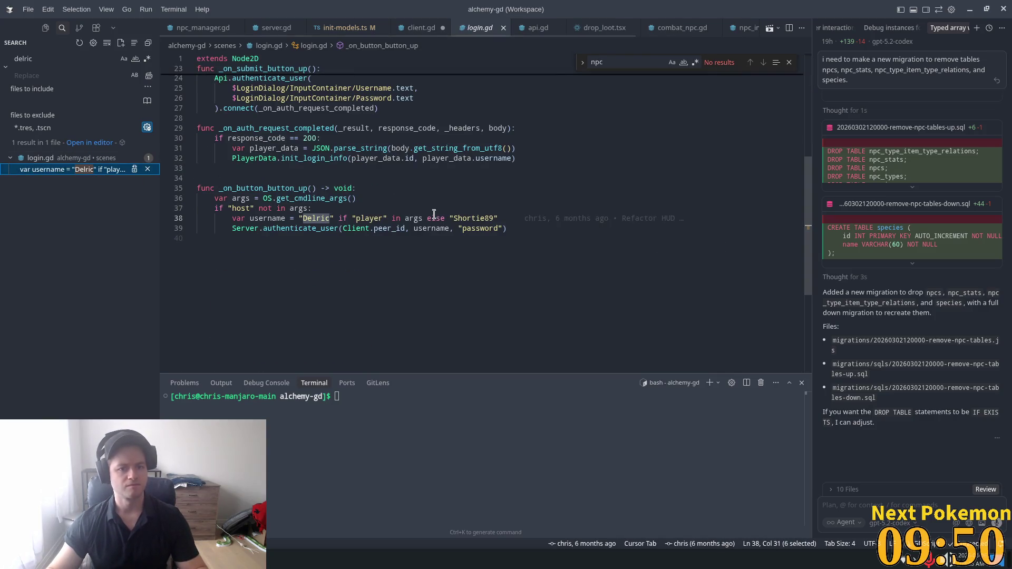
key(Down)
key(Down)
click(307, 209)
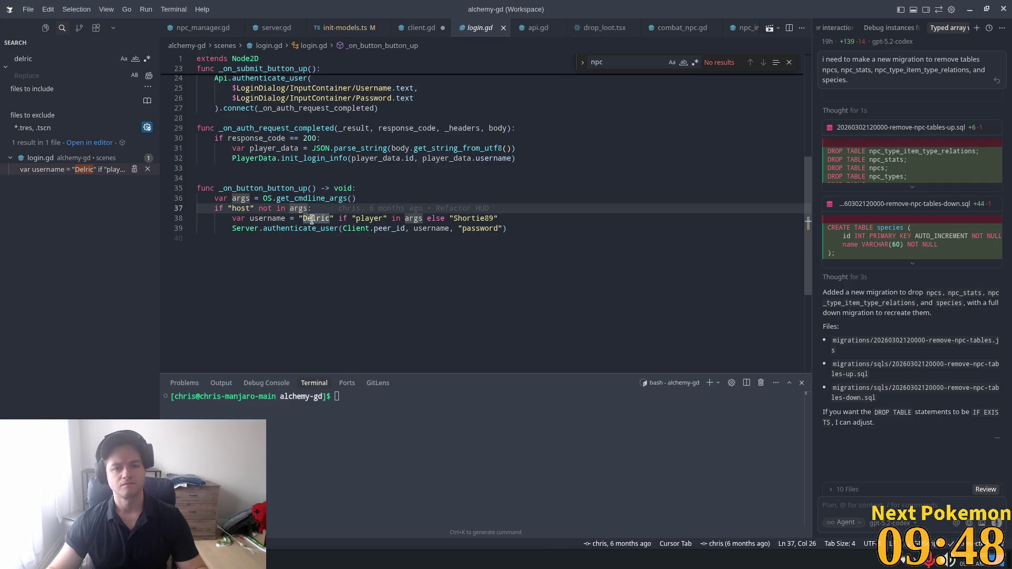
double_click(312, 218)
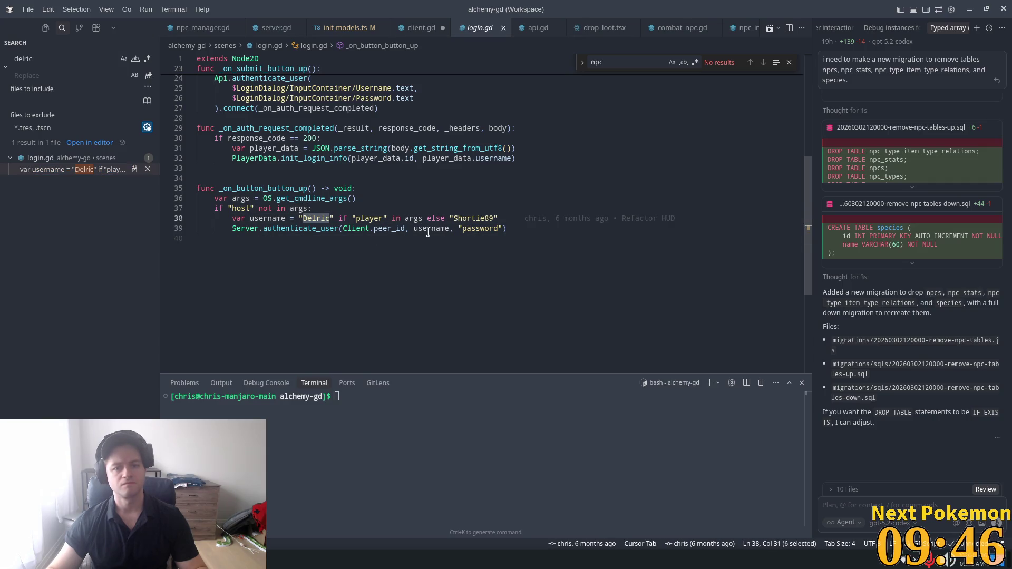
scroll(458, 253, up, 1)
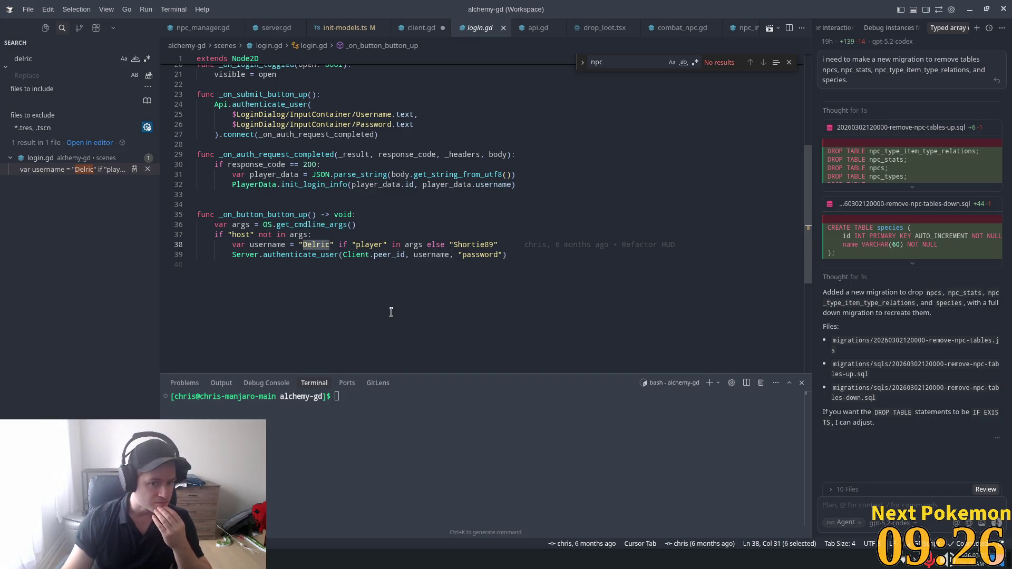
scroll(394, 317, up, 6)
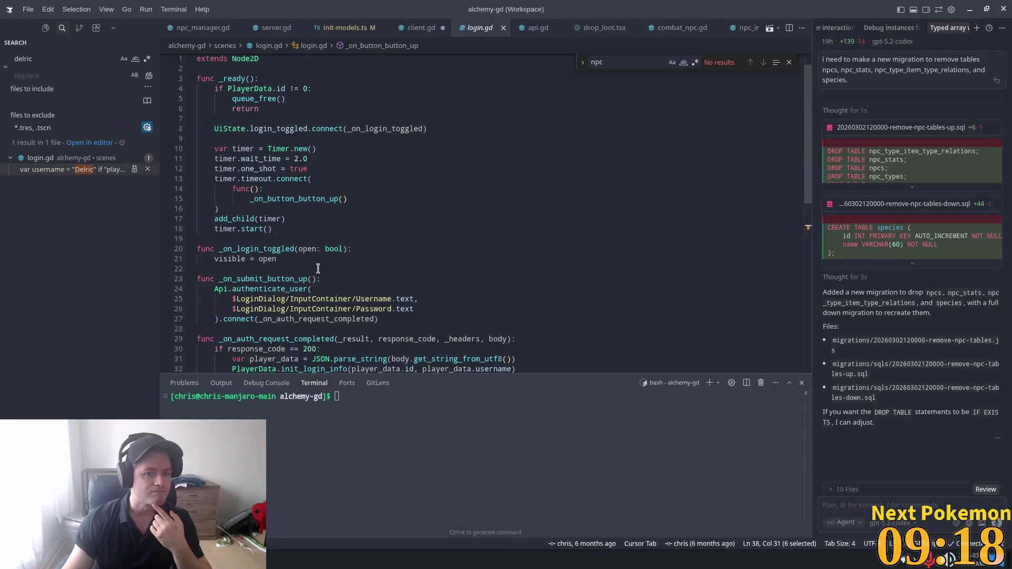
scroll(317, 270, down, 4)
- Review the quick-login function further, then return to Godot and open the Debug menu
double_click(264, 294)
scroll(268, 295, up, 3)
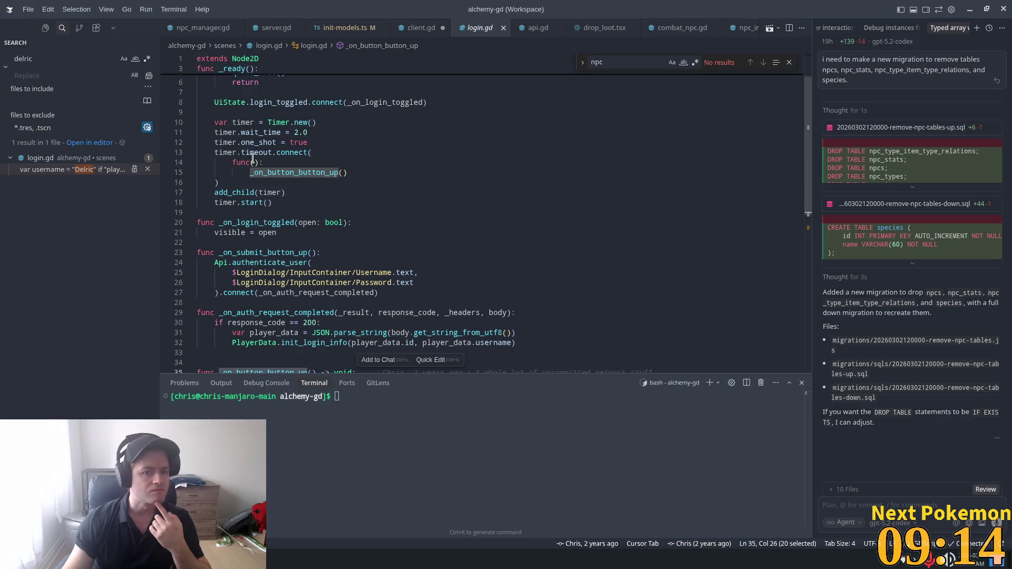
scroll(275, 273, up, 2)
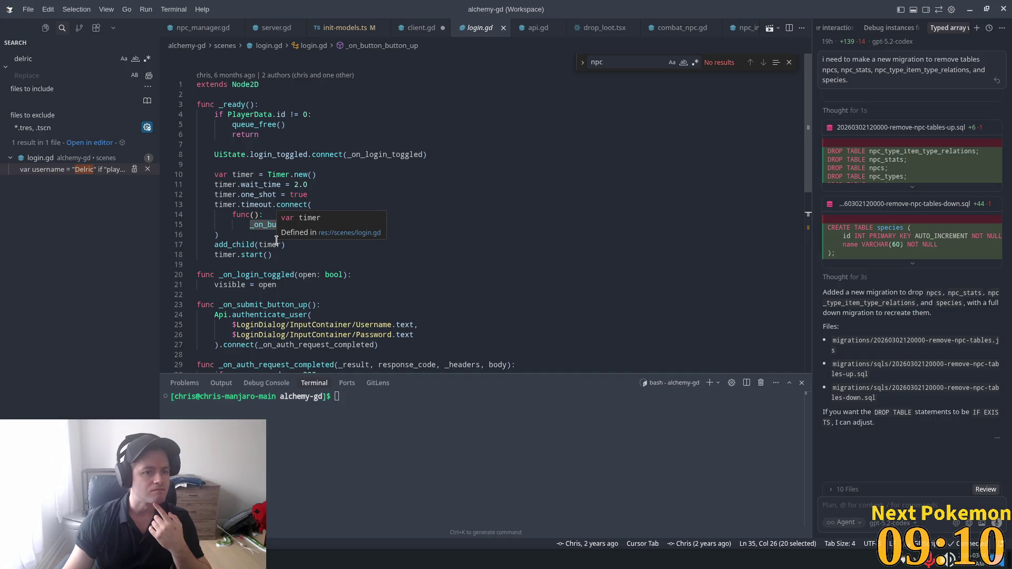
scroll(388, 296, down, 4)
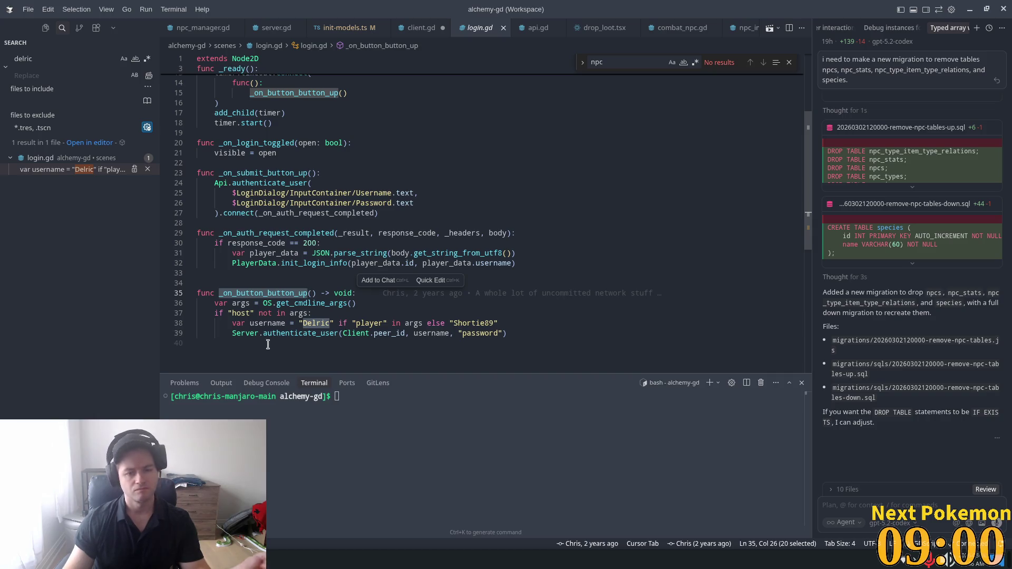
mouse_move(271, 336)
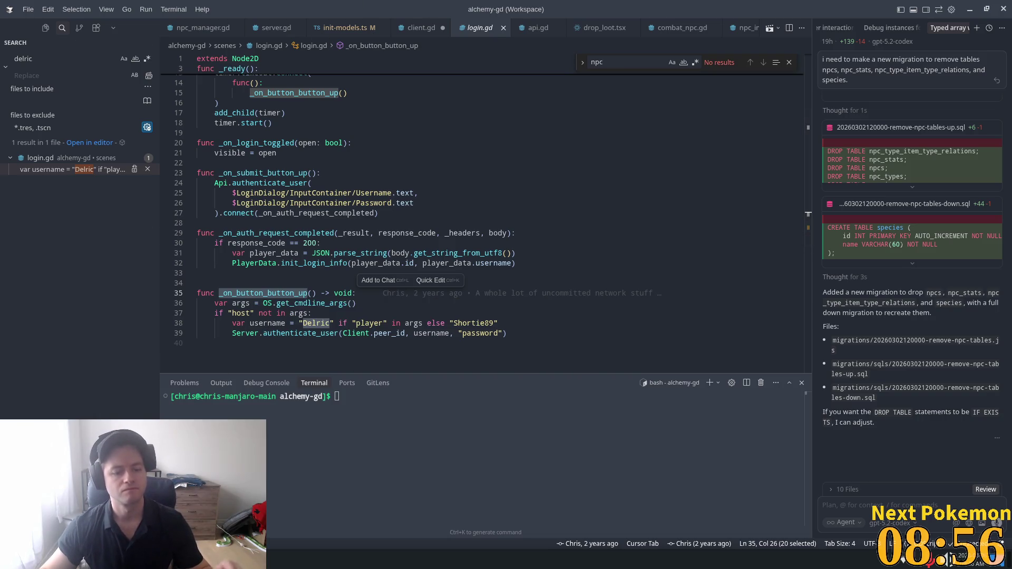
key(alt+Tab)
click(82, 30)
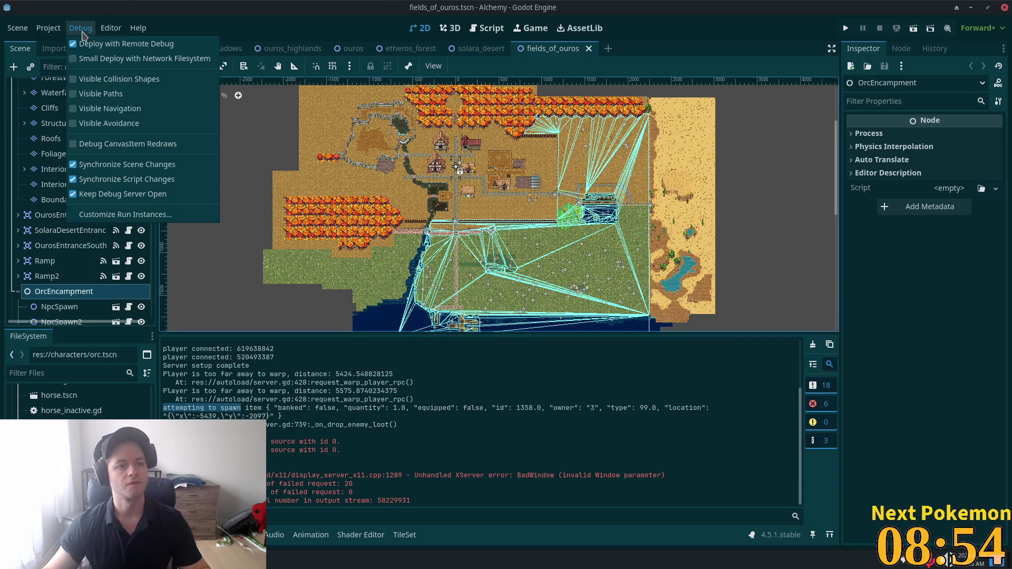
- In Customize Run Instances, change the third instance's launch argument from player to player2
click(102, 215)
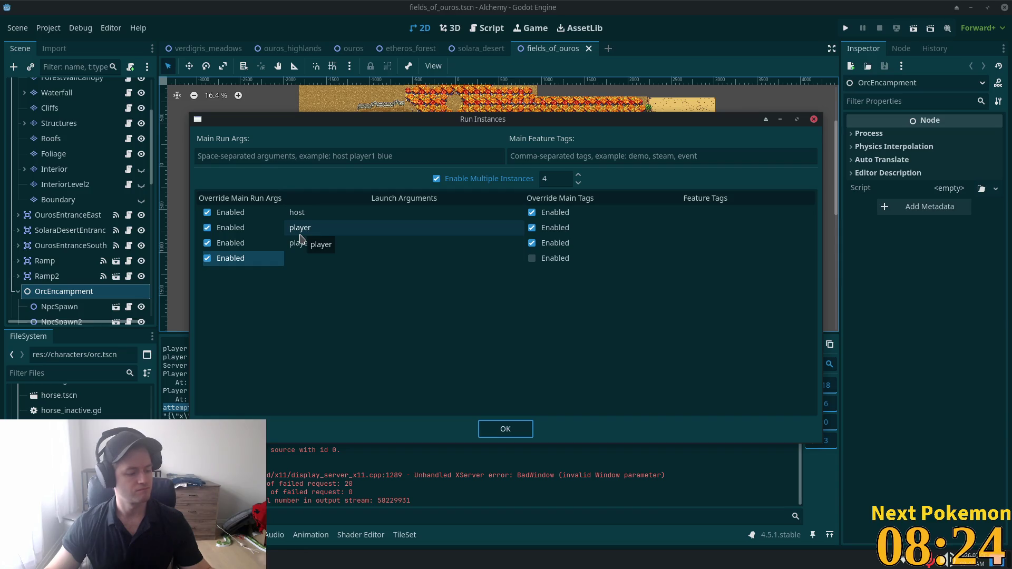
double_click(299, 242)
text(2)
key(Return)
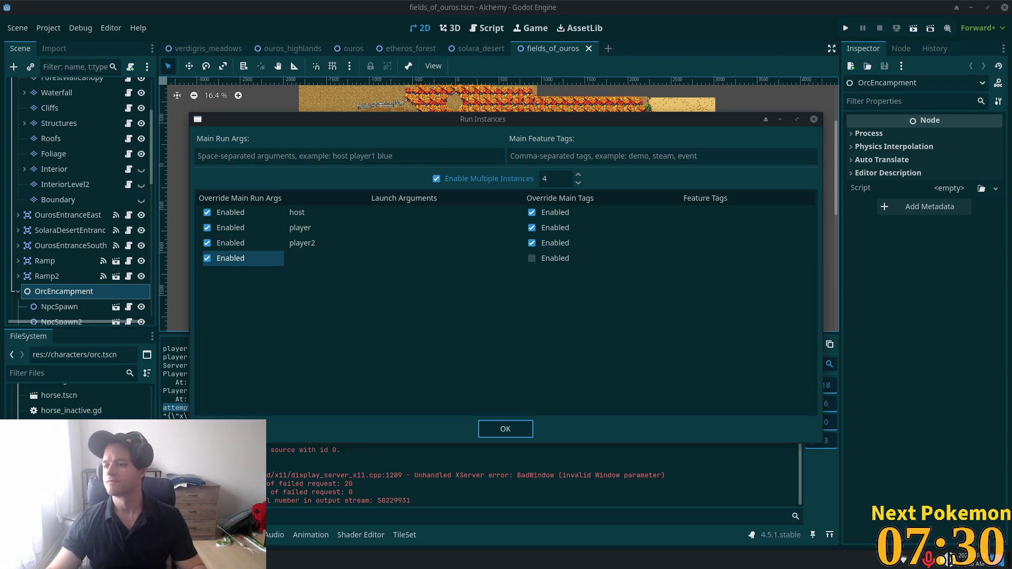
- Replace the second instance's player argument with --username= followed by the first test player's name
double_click(302, 228)
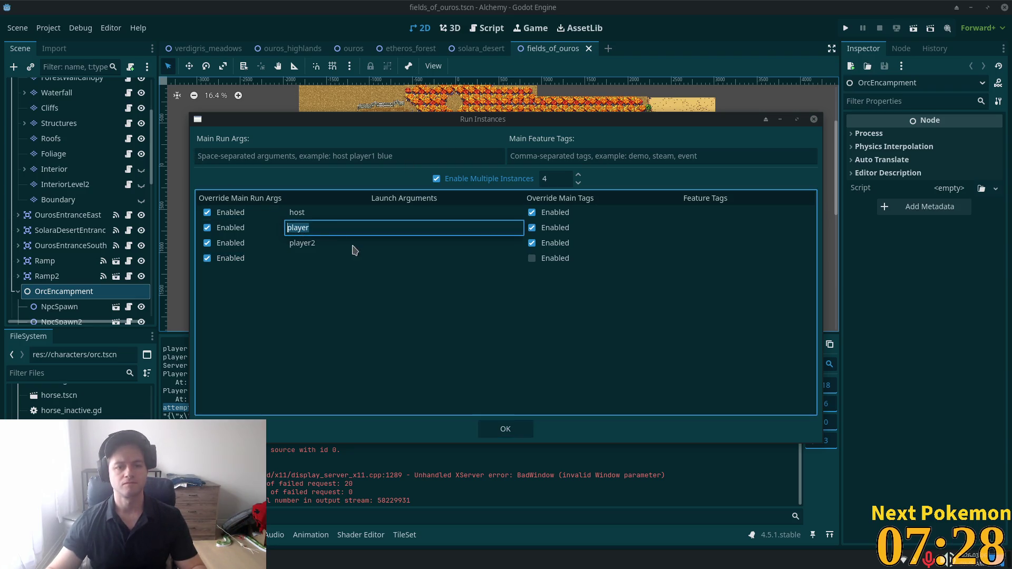
double_click(332, 226)
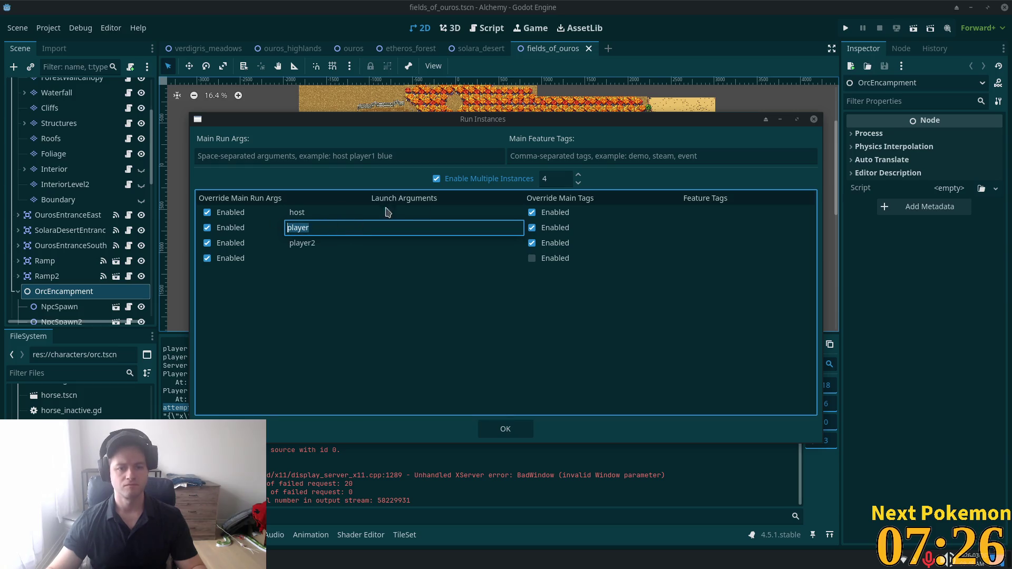
text(user)
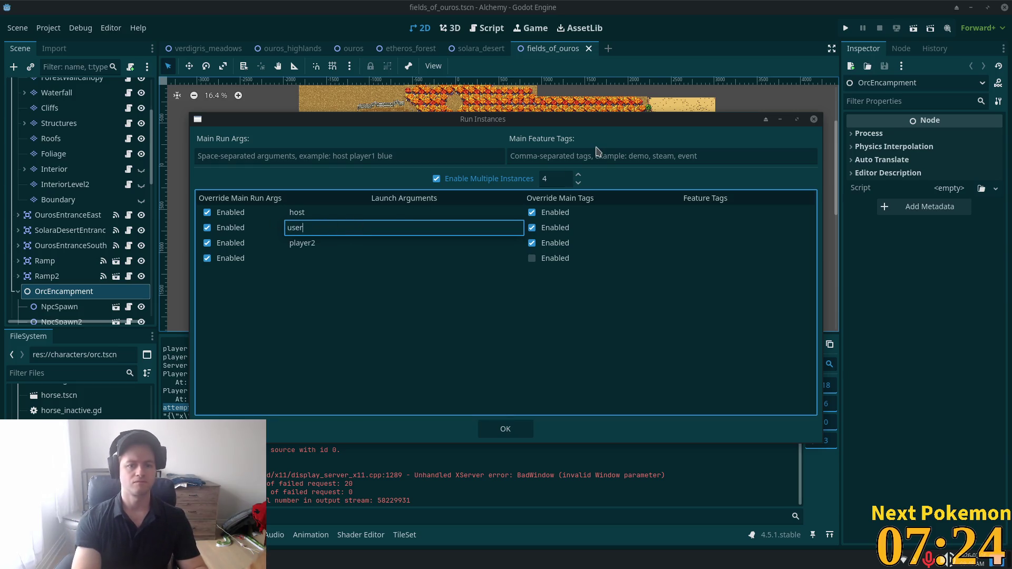
text(name)
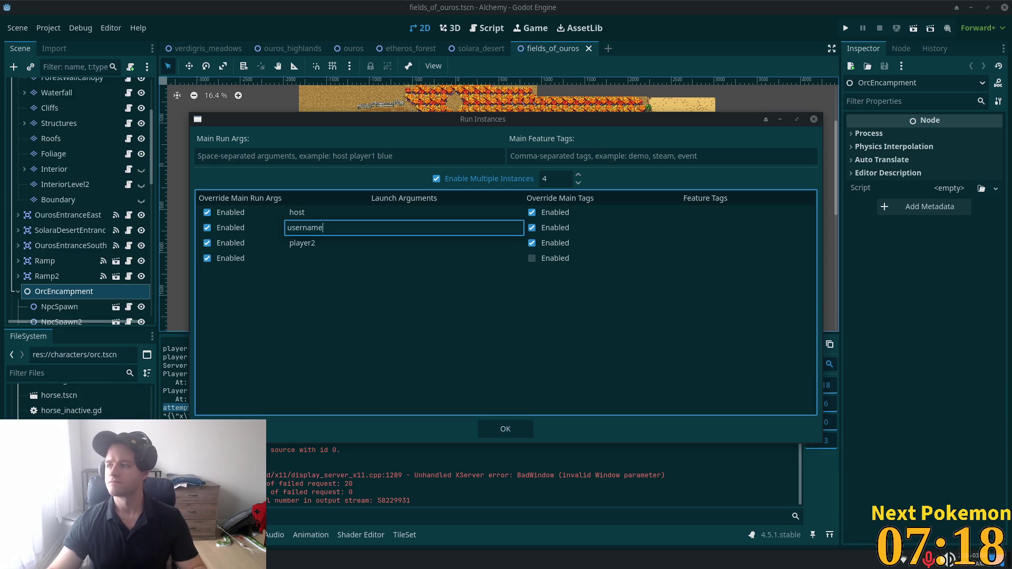
key(Return)
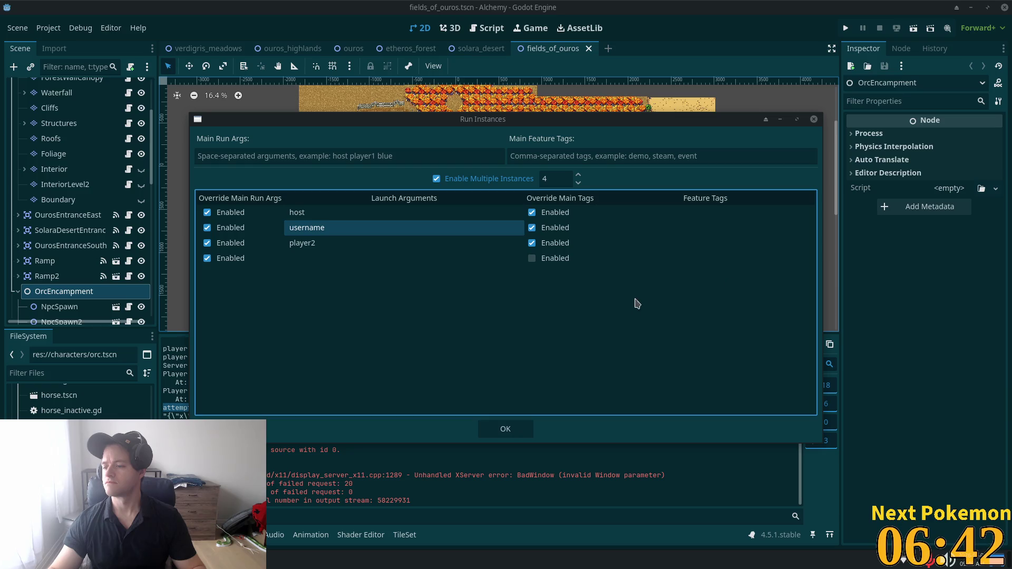
click(290, 227)
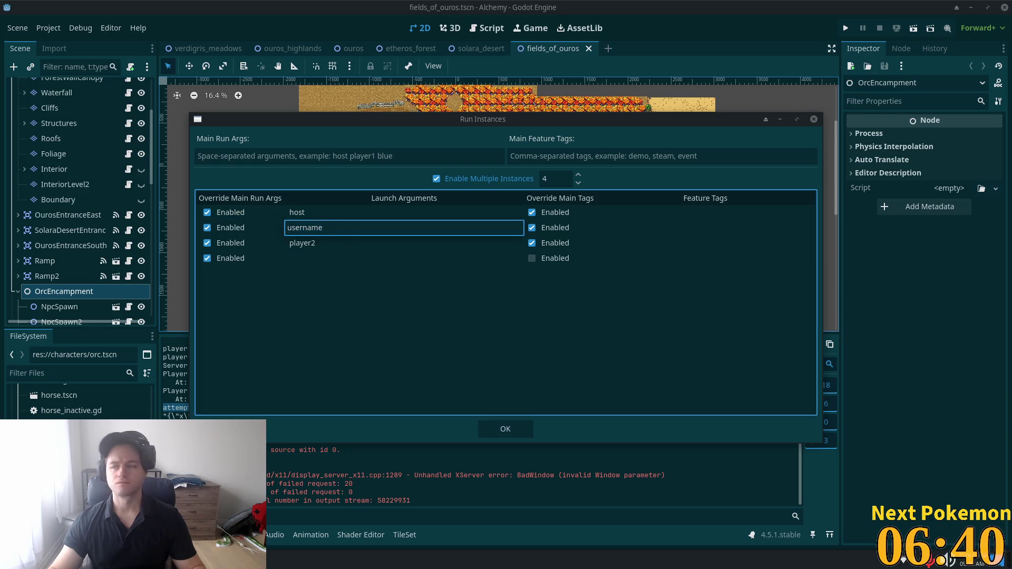
key(Return)
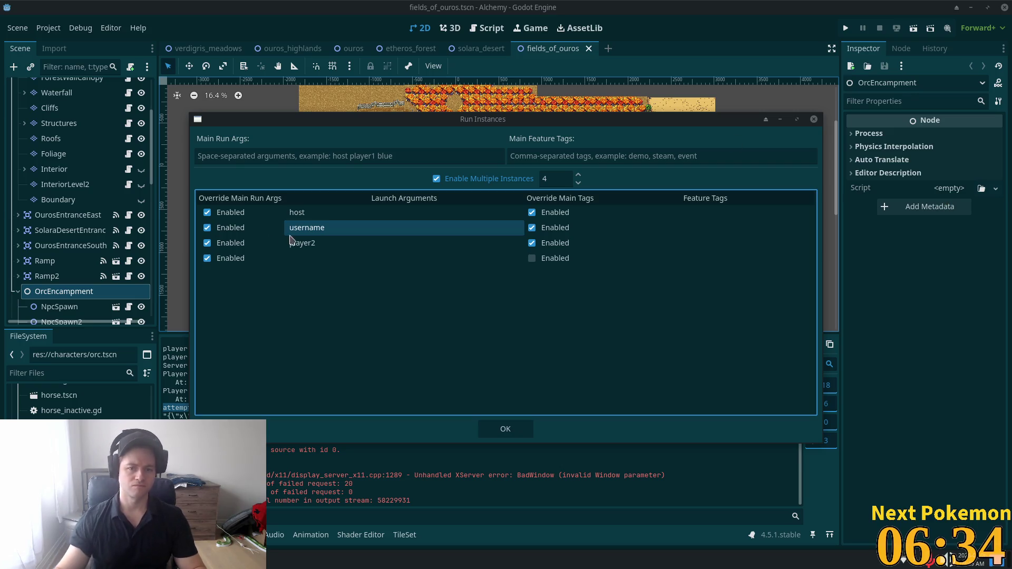
click(290, 228)
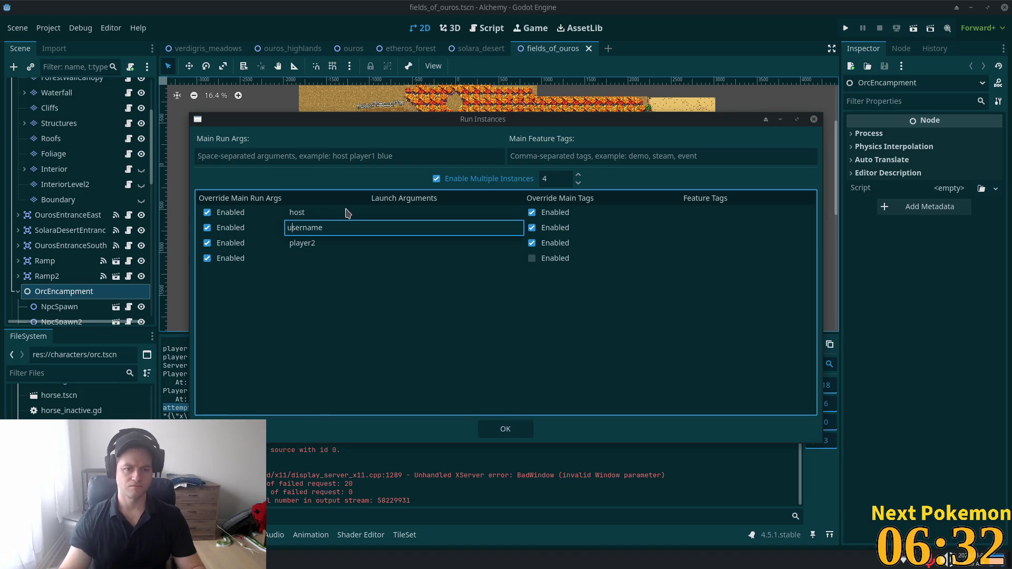
text(--)
text(=)
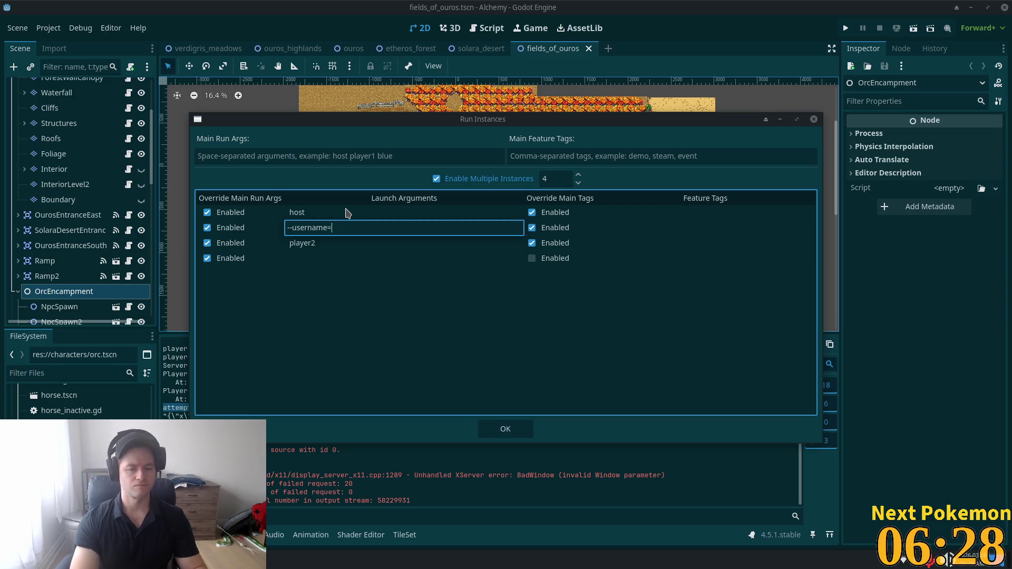
text(elric)
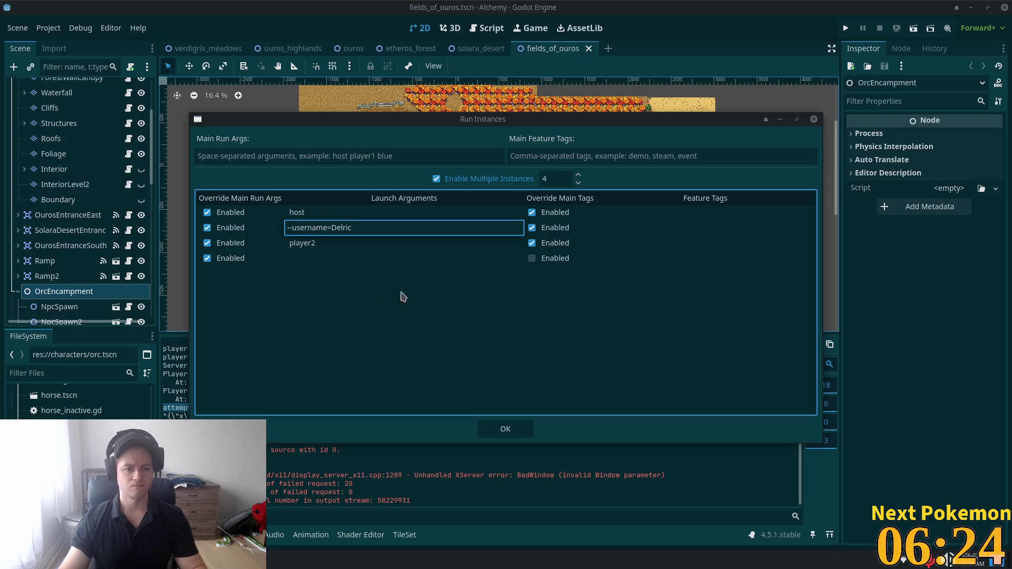
key(alt+Tab)
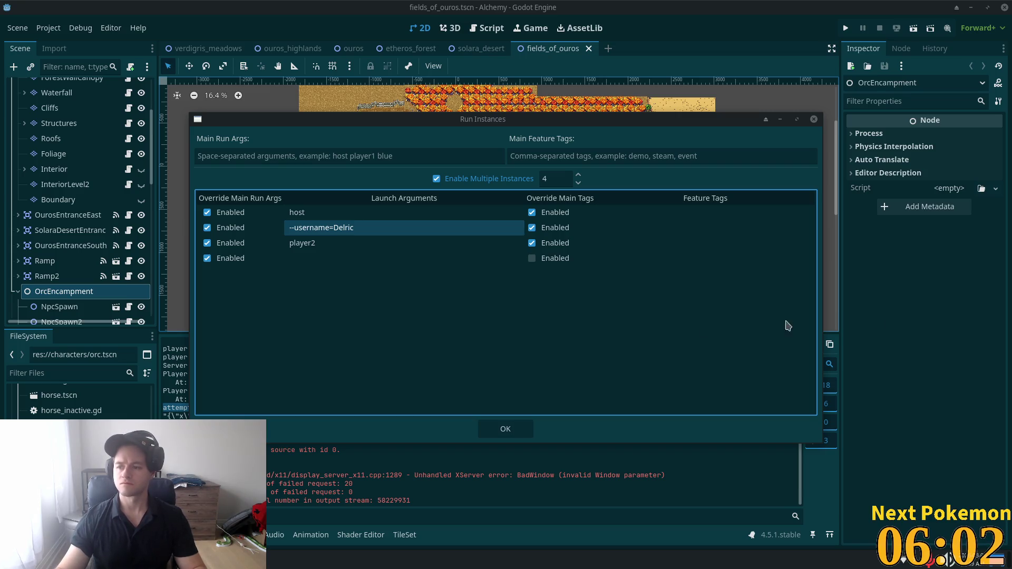
- Change the third instance's player2 argument to --username= with the second test player's name, and click OK
double_click(310, 245)
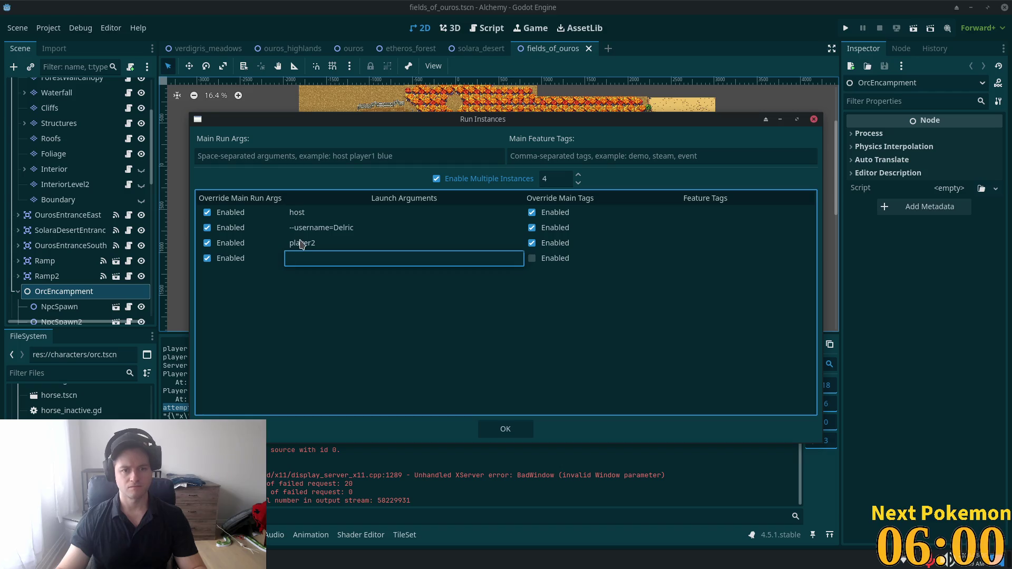
click(310, 246)
text(--username)
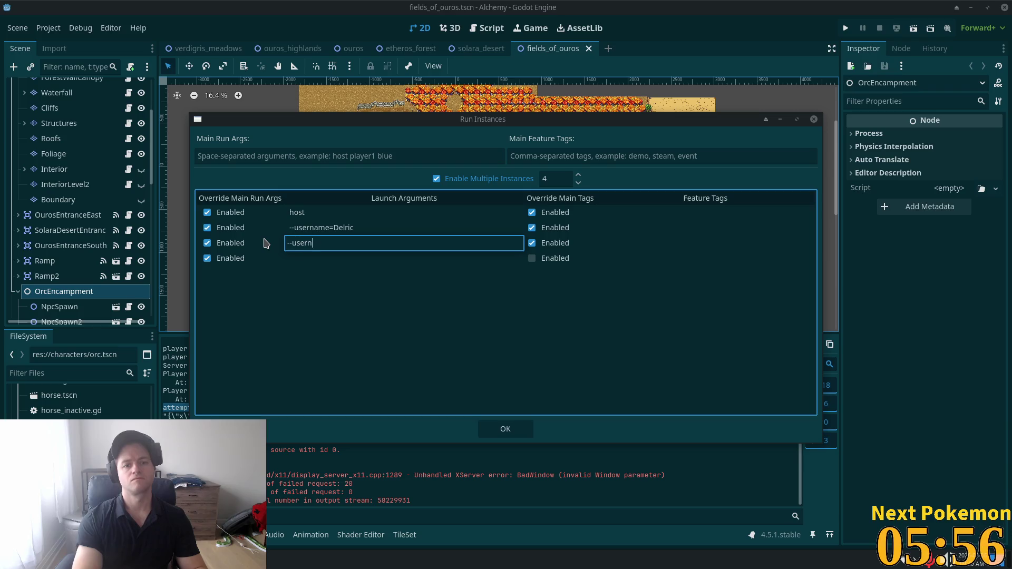
text(=Delric)
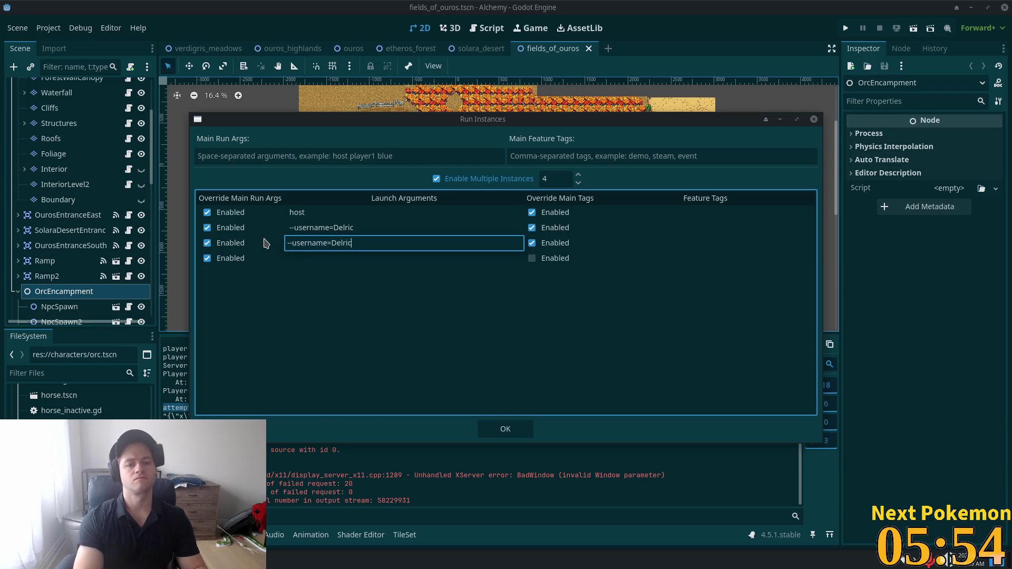
key(BackSpace)
key(BackSpace)
key(BackSpace)
key(BackSpace)
key(BackSpace)
key(BackSpace)
text(Shorti)
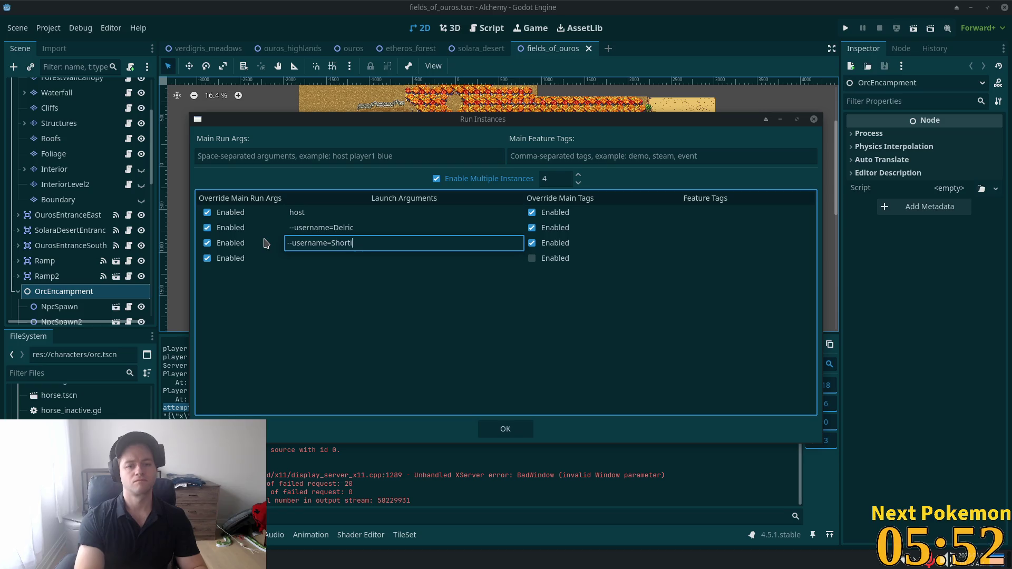
key(BackSpace)
key(BackSpace)
key(BackSpace)
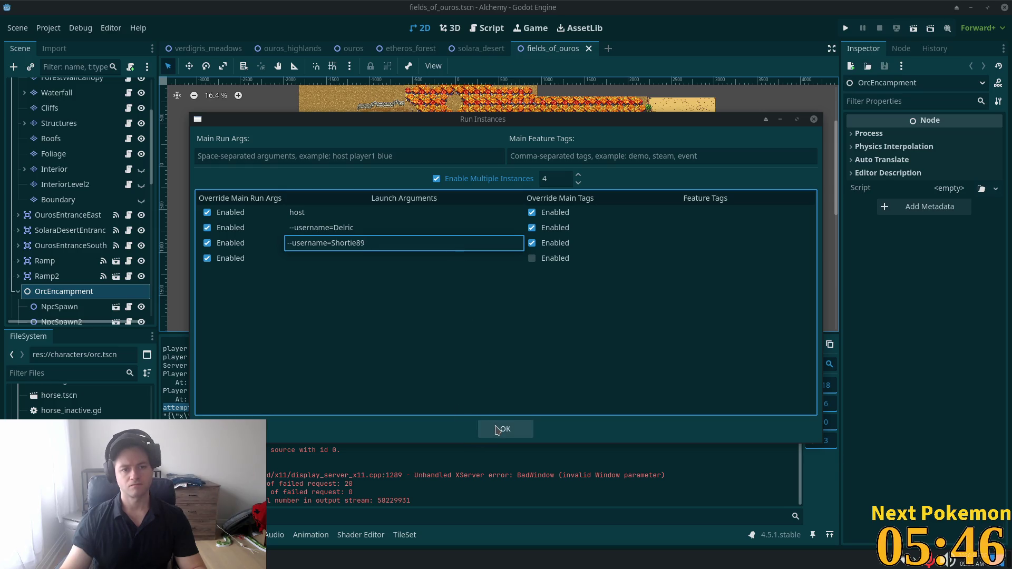
click(497, 430)
click(505, 431)
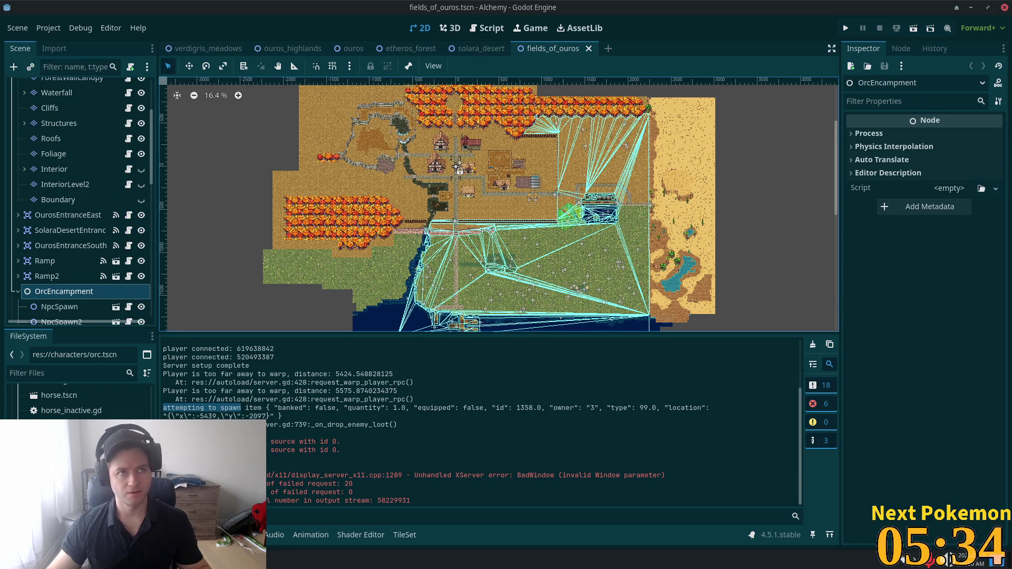
- In login.gd, inspect the host check and select the hard-coded username assignment on line 38
click(277, 558)
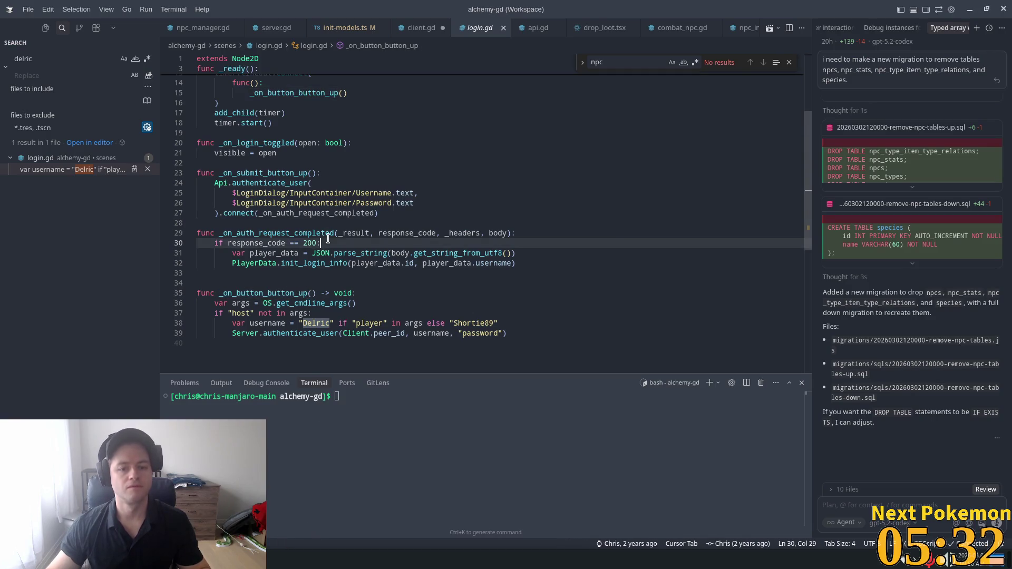
click(328, 316)
key(Down)
key(Home)
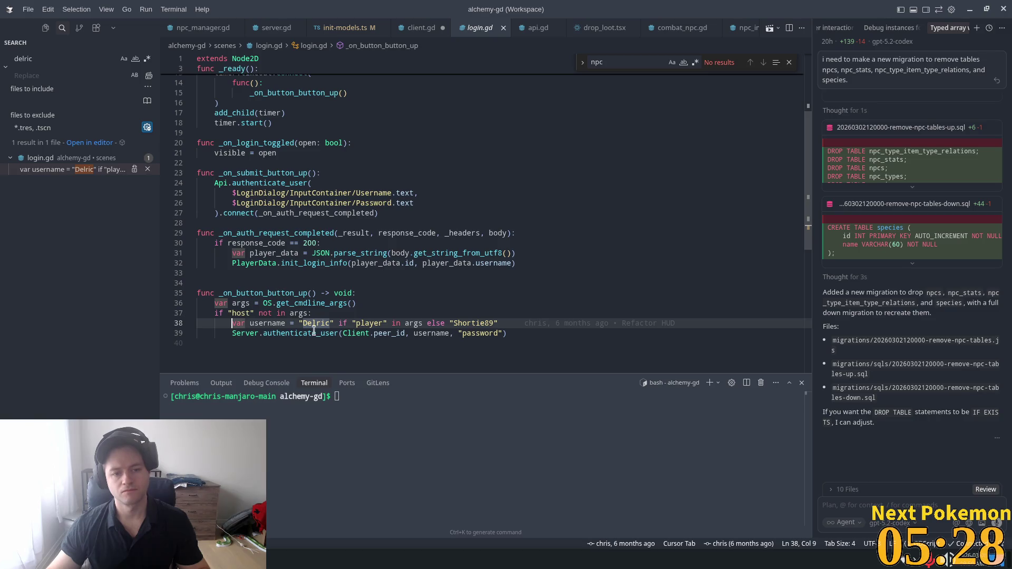
click(262, 314)
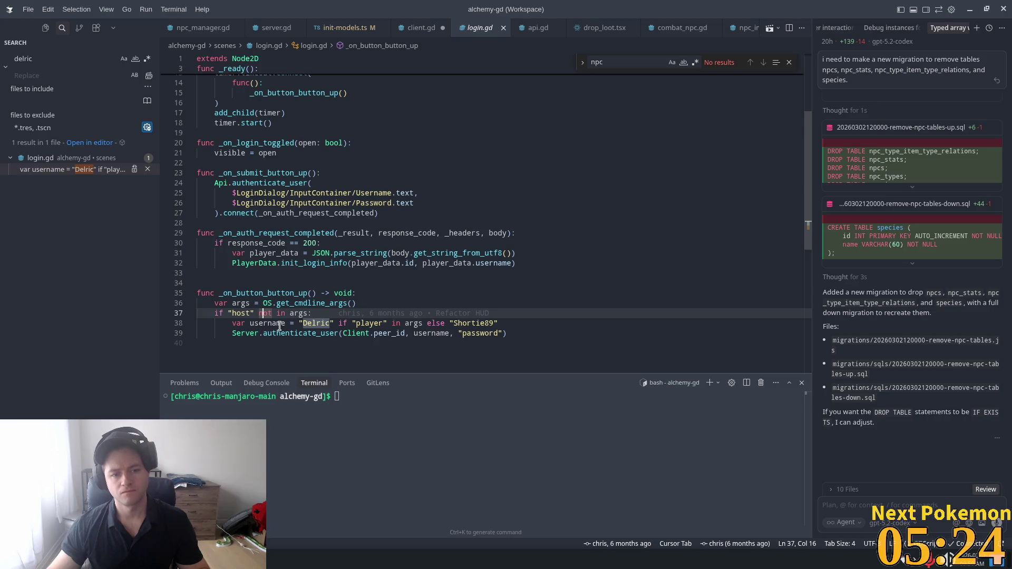
click(317, 324)
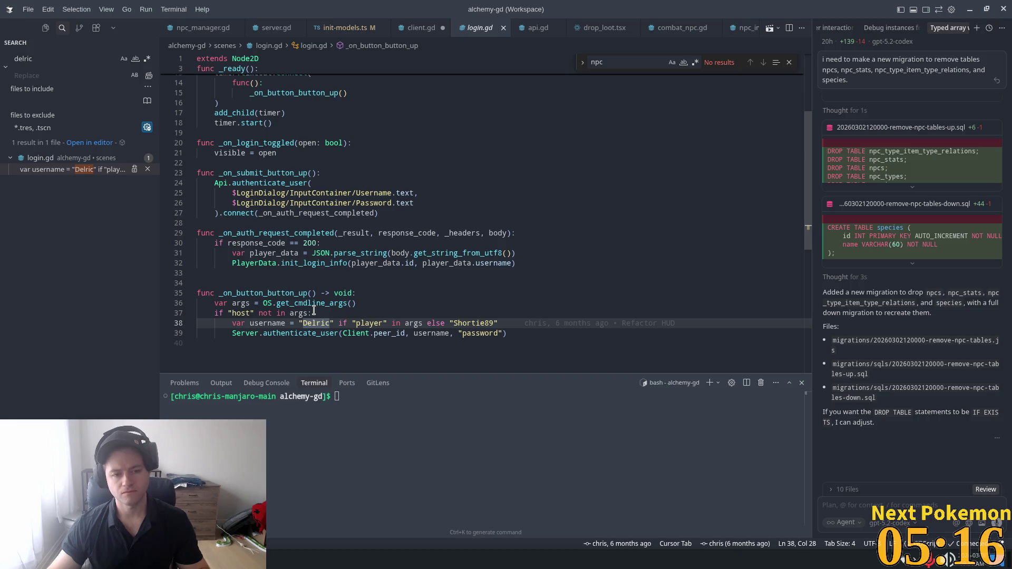
click(294, 323)
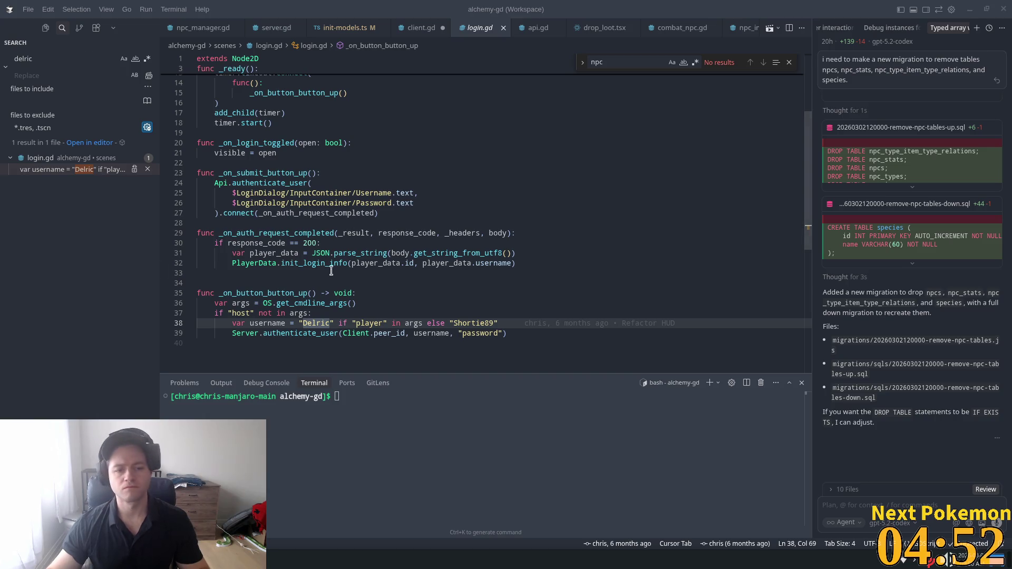
click(295, 284)
click(251, 314)
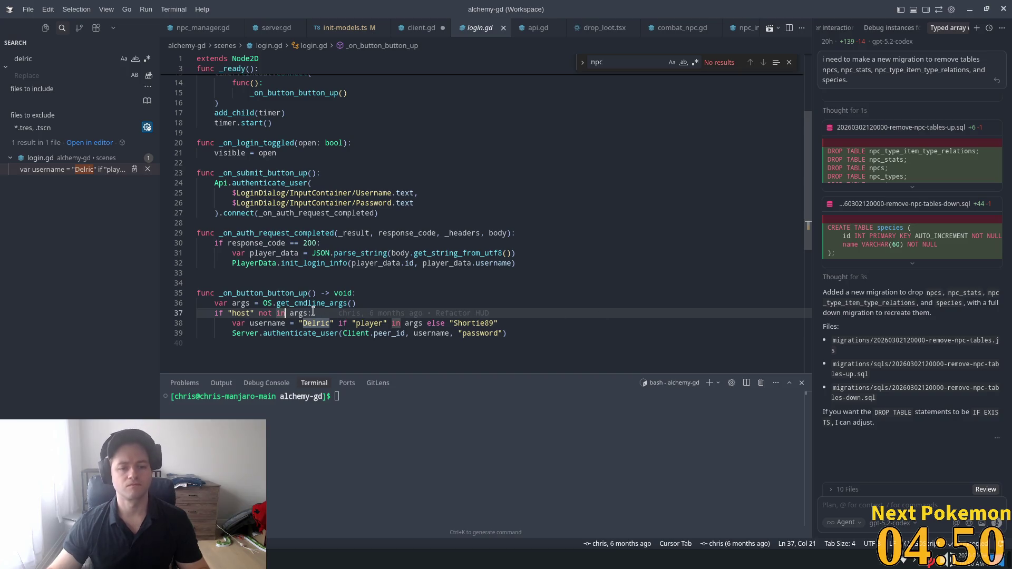
click(582, 313)
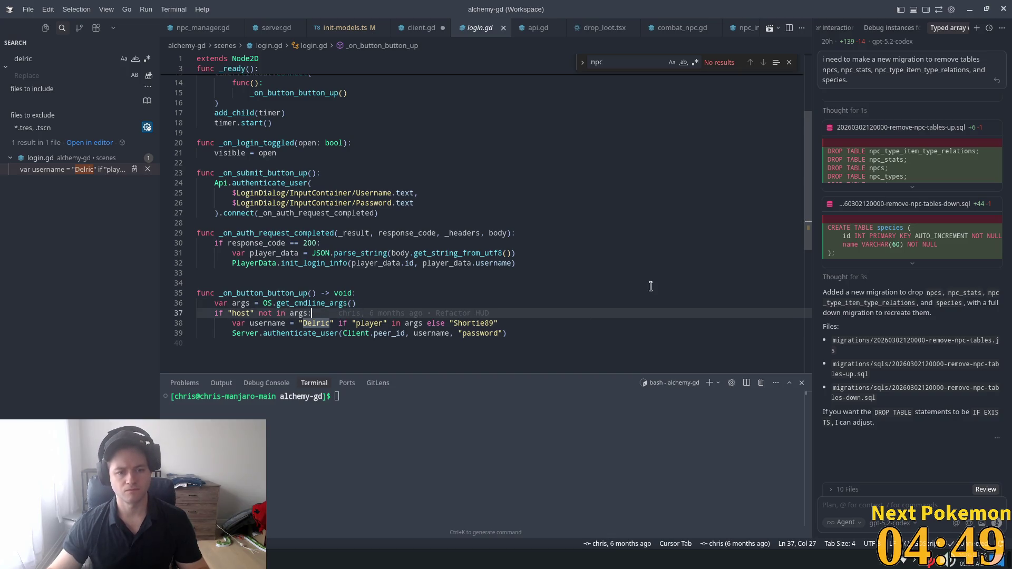
click(501, 323)
drag(501, 323, 232, 324)
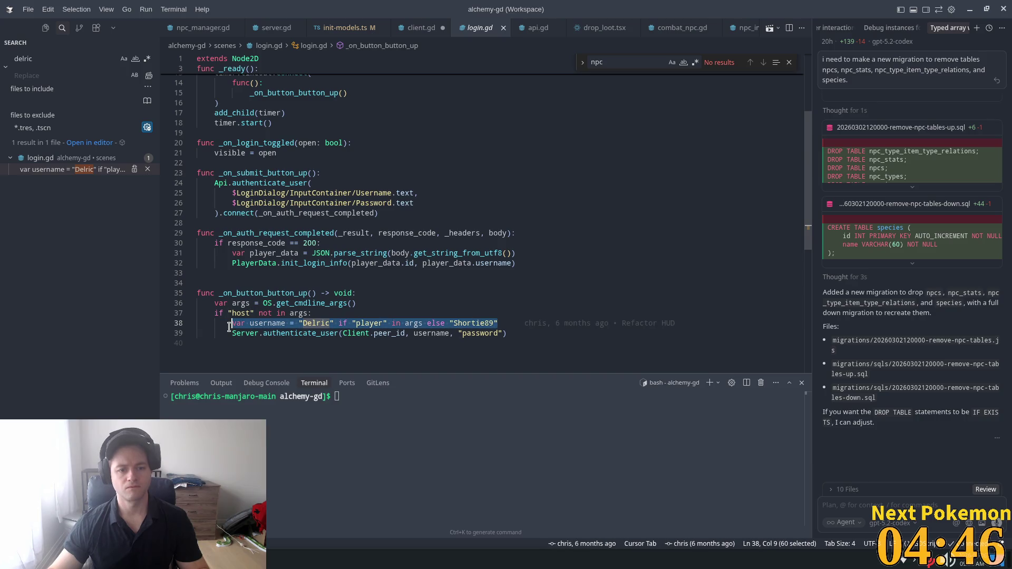
- Type an if "-- condition and accept Cursor's suggested --username argument check and branch
text(if )
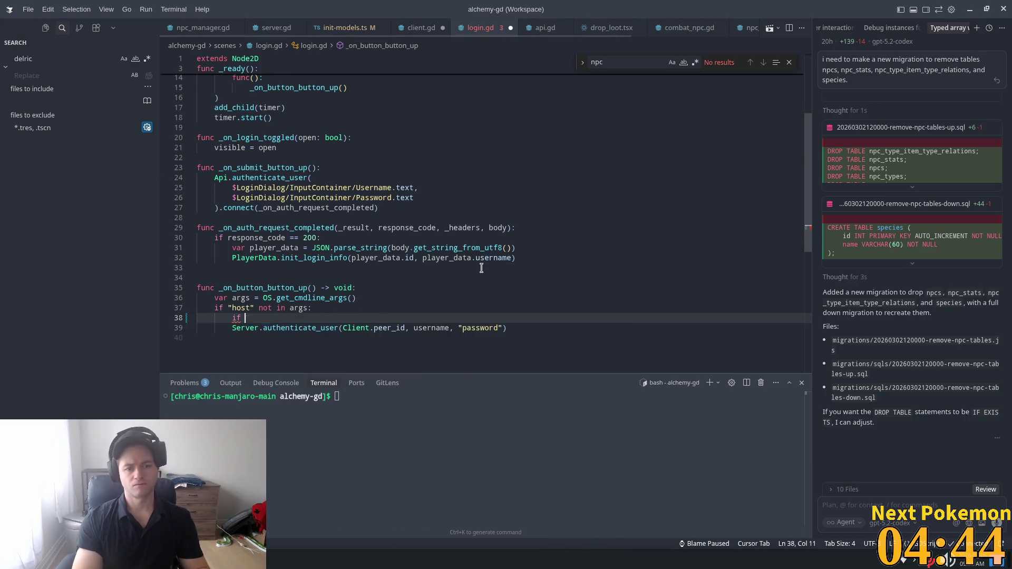
text(")
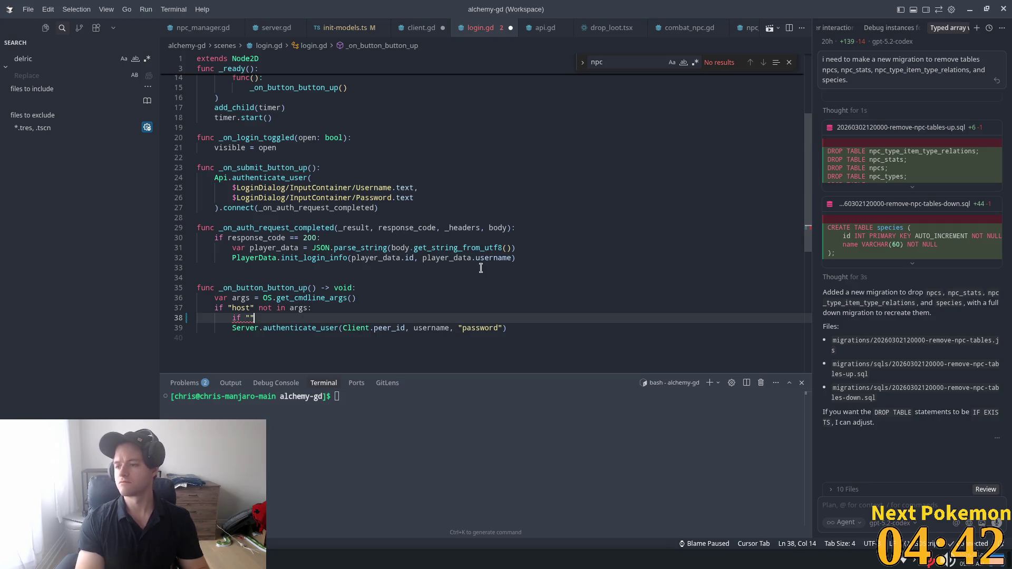
text(--)
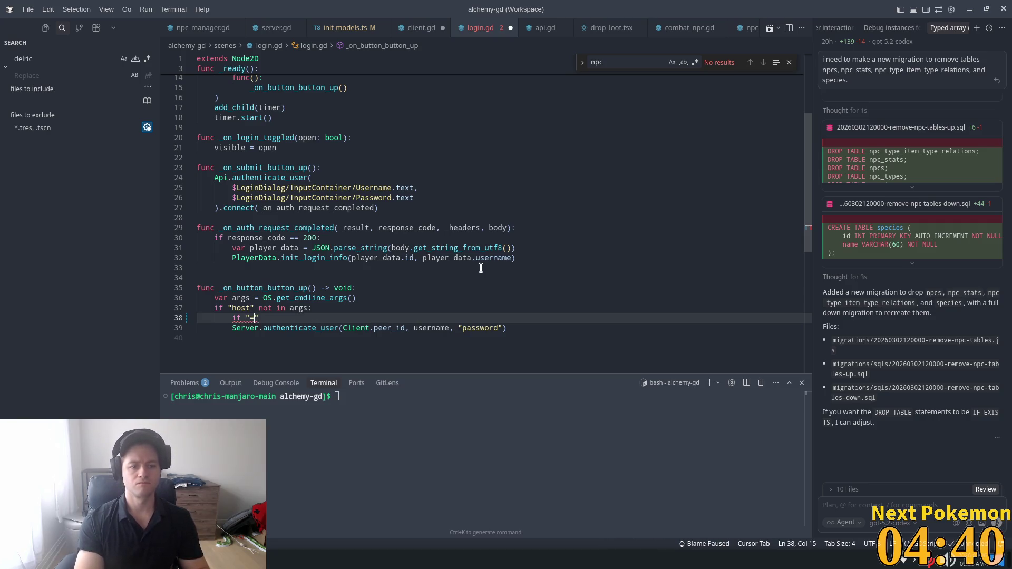
key(Tab)
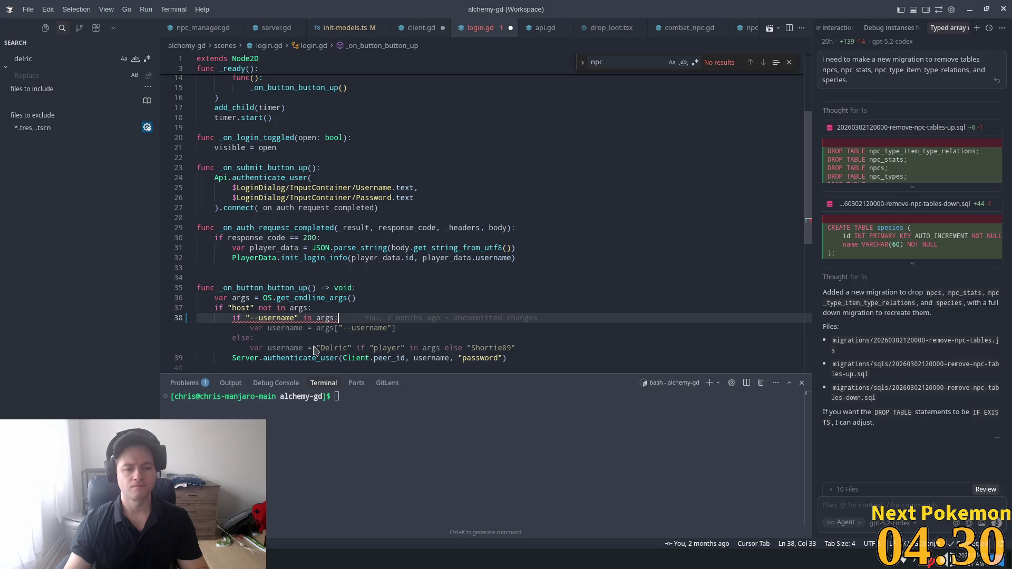
key(Tab)
click(457, 297)
scroll(458, 297, down, 1)
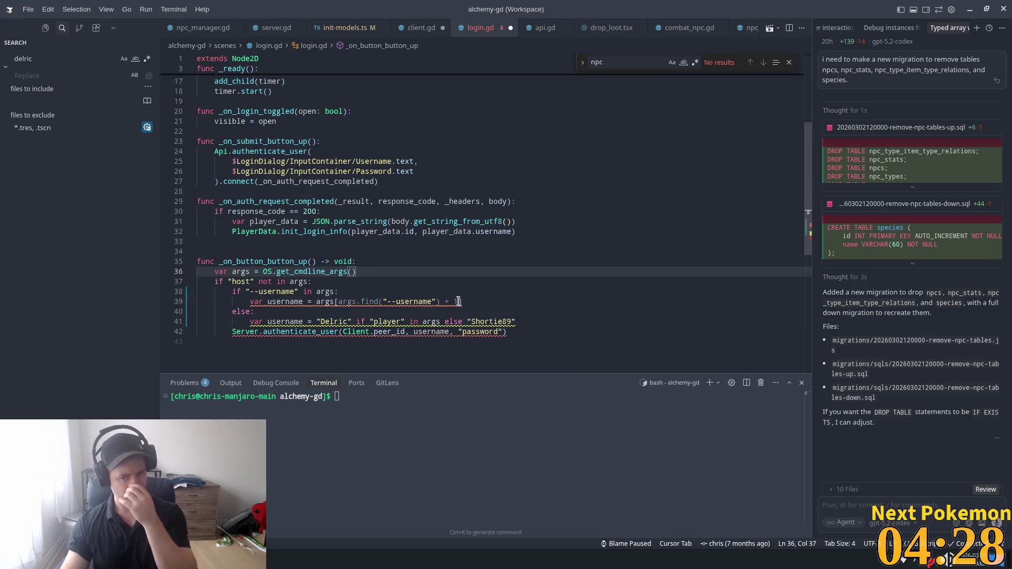
mouse_move(522, 321)
mouse_down()
mouse_move(188, 322)
mouse_move(189, 312)
mouse_up()
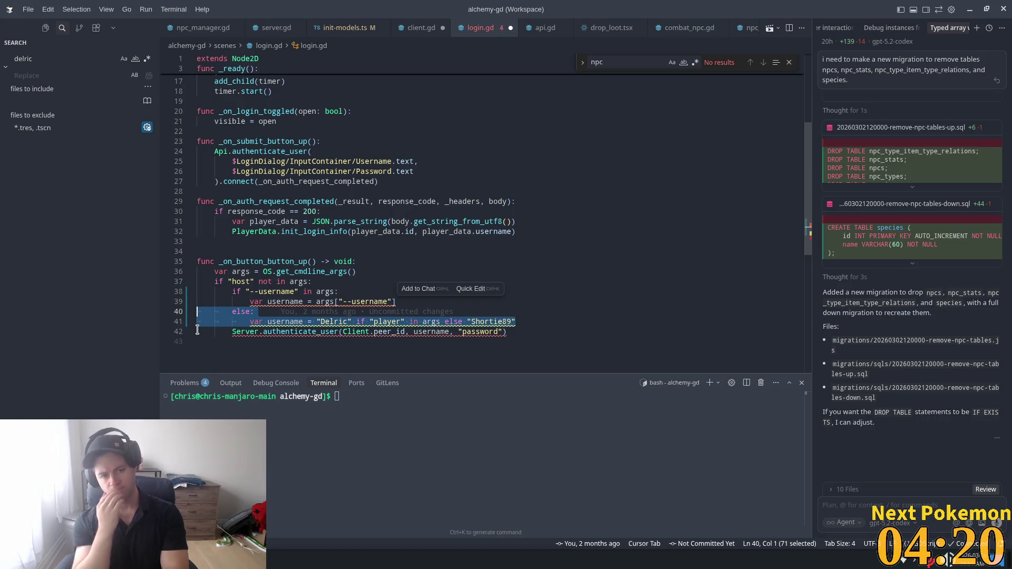
click(348, 291)
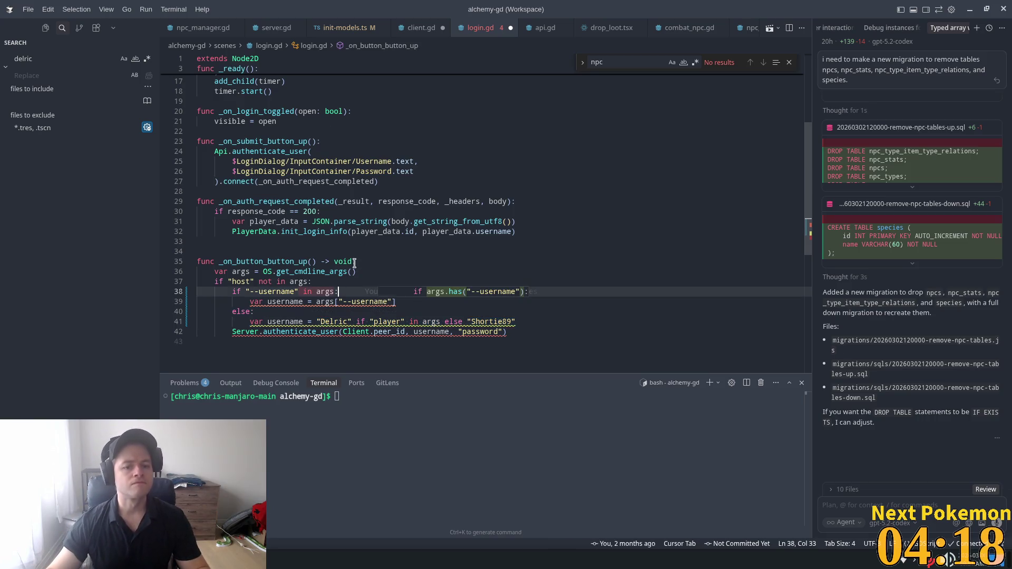
scroll(384, 304, up, 5)
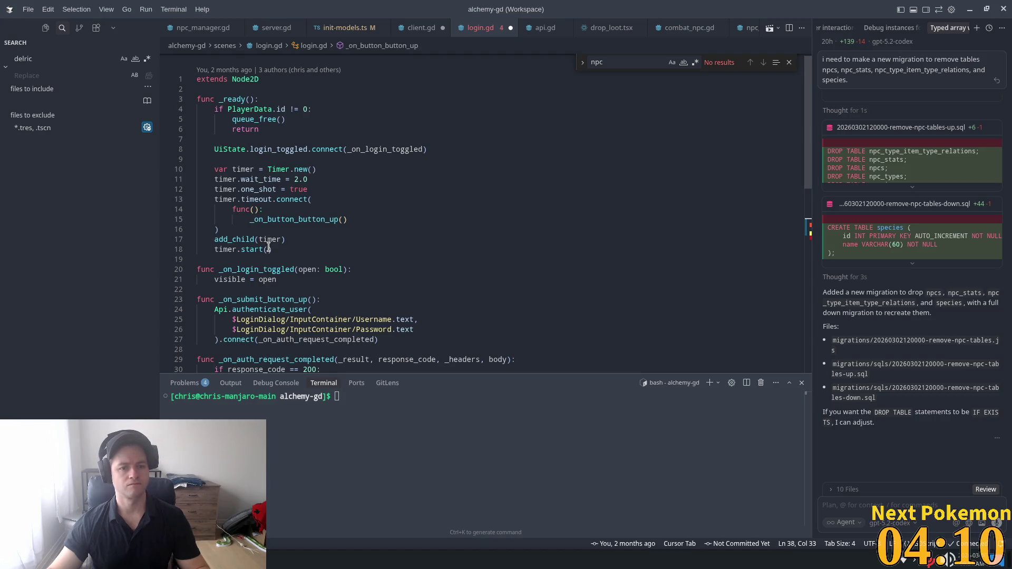
scroll(284, 225, down, 3)
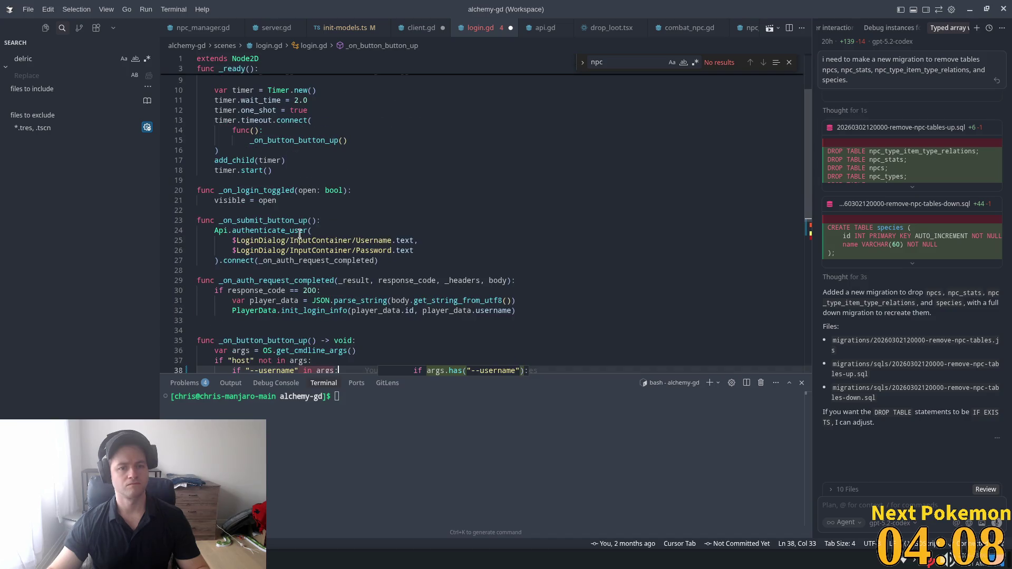
- Inspect the _ready timer callback and follow it to _on_button_button_up's username lookup line
click(343, 140)
double_click(340, 139)
click(288, 120)
click(276, 141)
scroll(398, 260, down, 3)
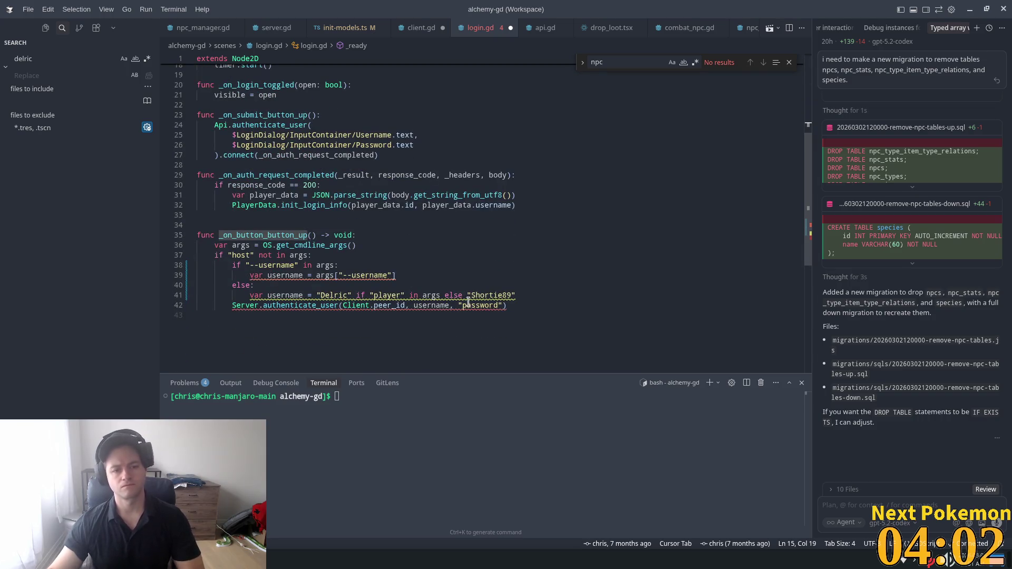
click(316, 306)
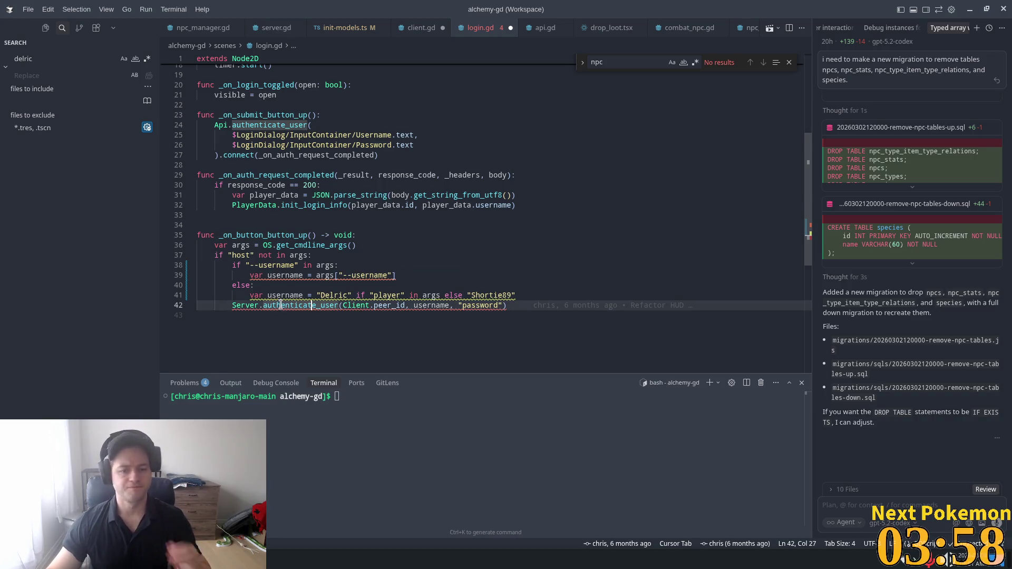
key(Up)
key(Up)
key(Up)
key(End)
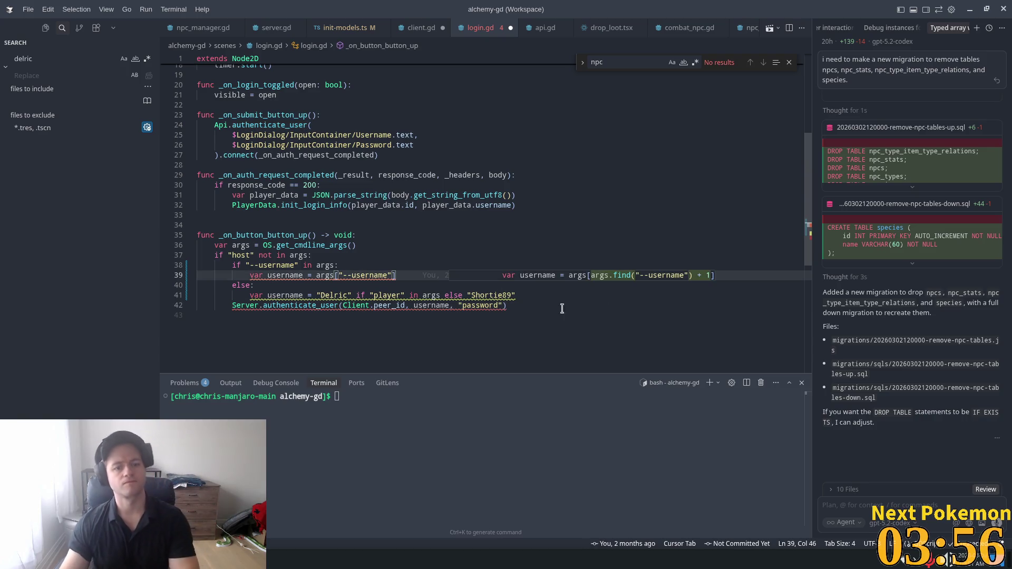
key(Left)
key(Left)
key(Left)
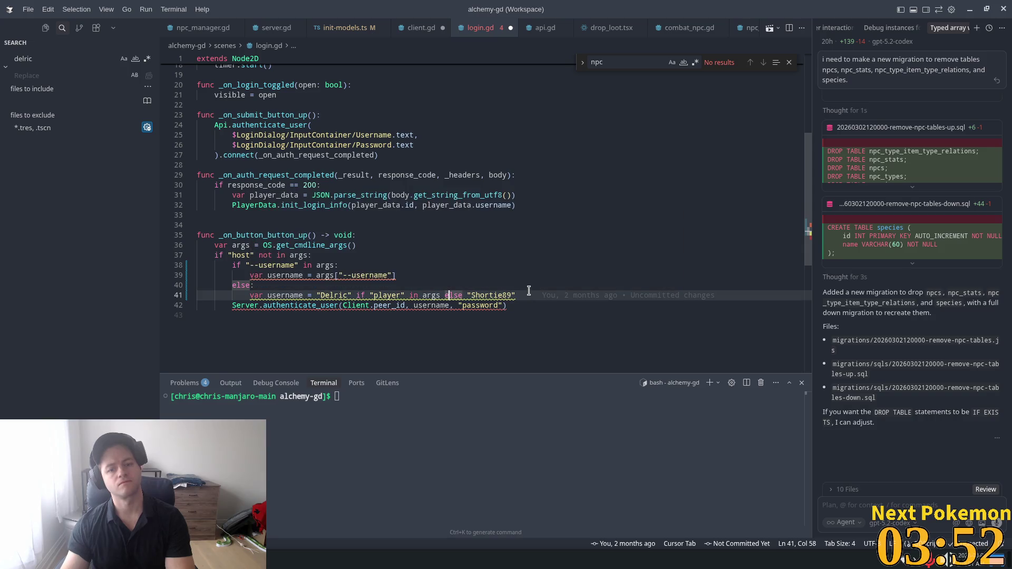
- Delete the hard-coded fallback else branch and accept the args.get_value username lookup
drag(529, 293, 221, 287)
key(BackSpace)
key(BackSpace)
key(BackSpace)
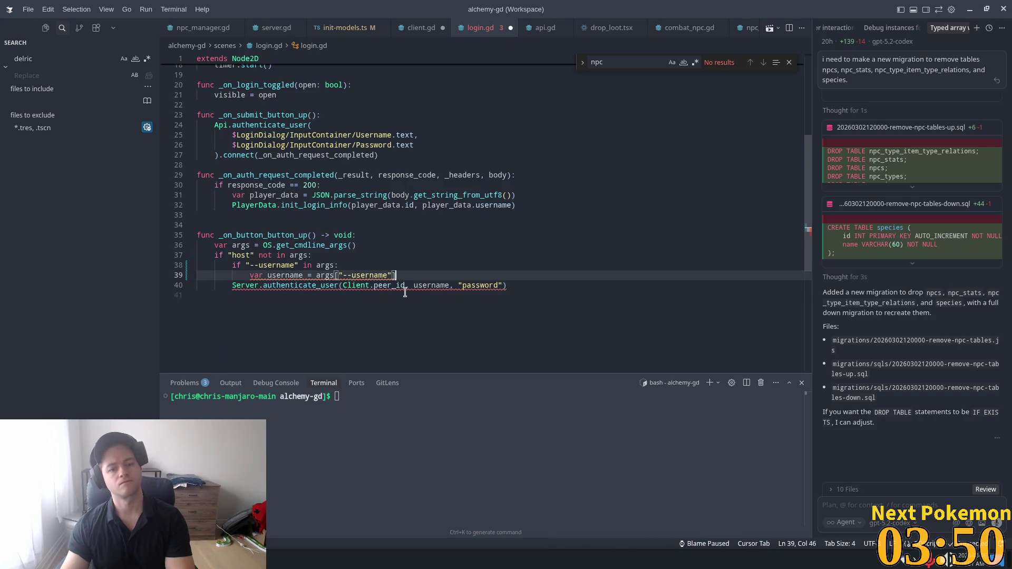
key(Tab)
key(Tab)
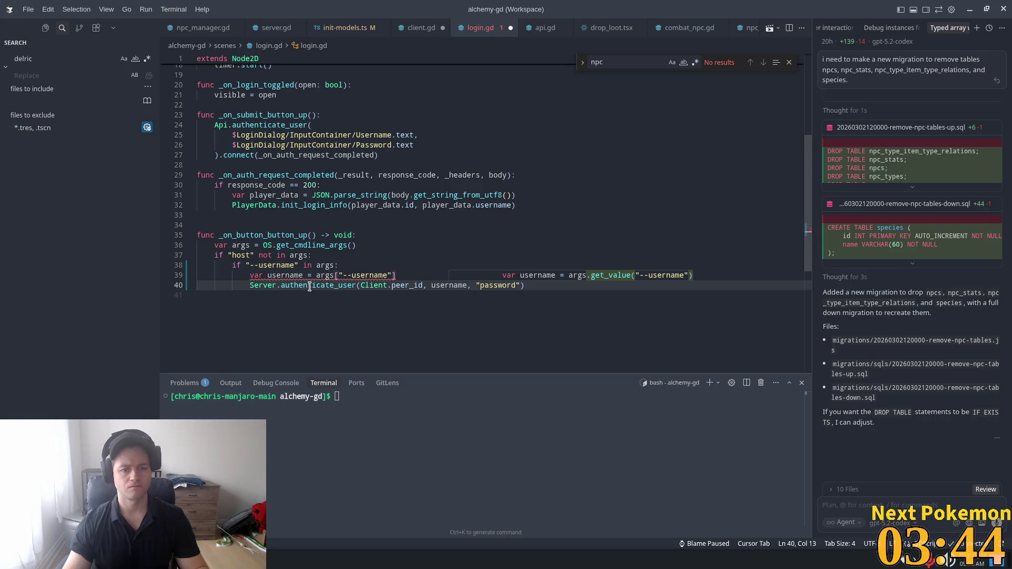
key(Tab)
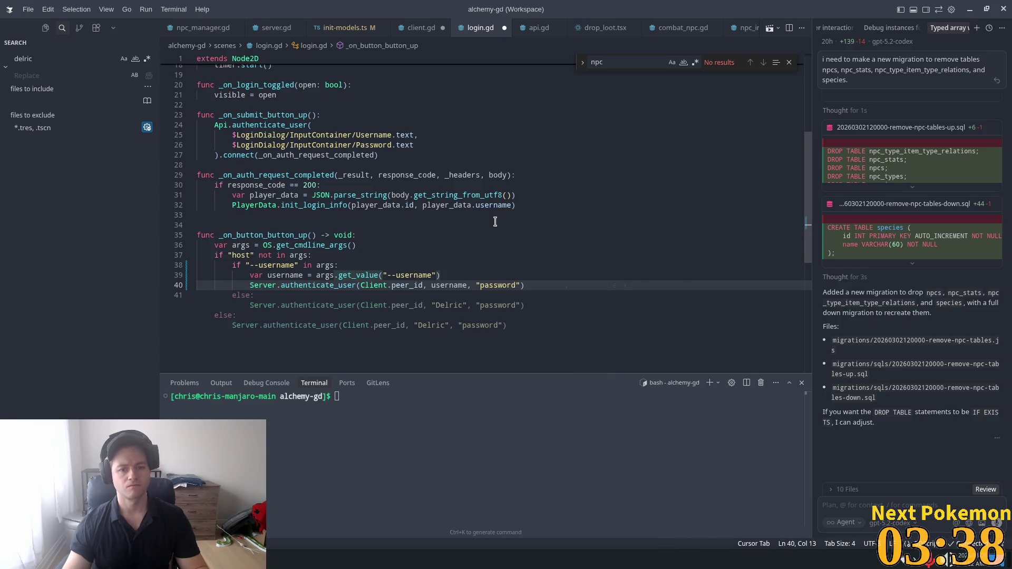
key(Escape)
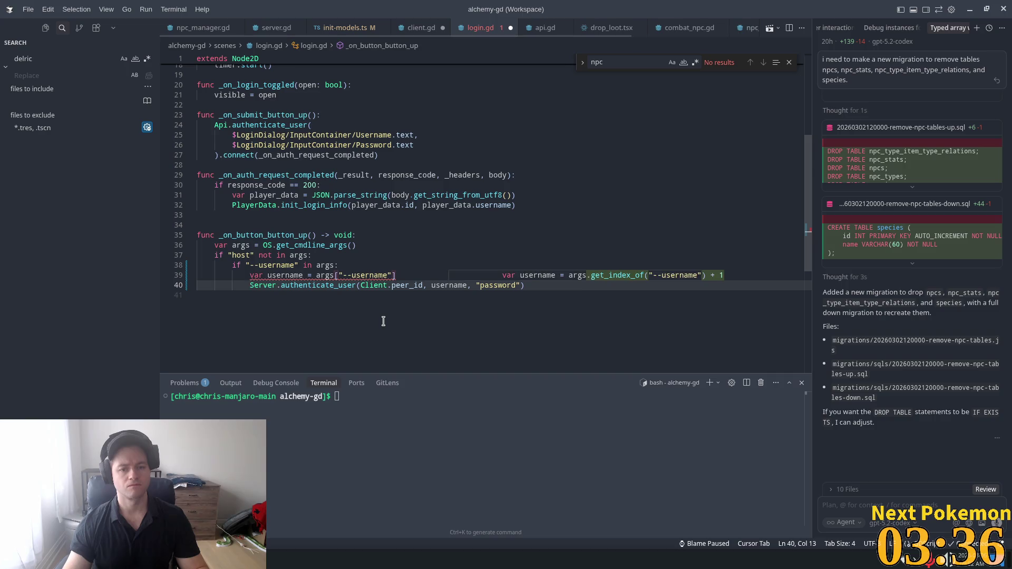
key(Tab)
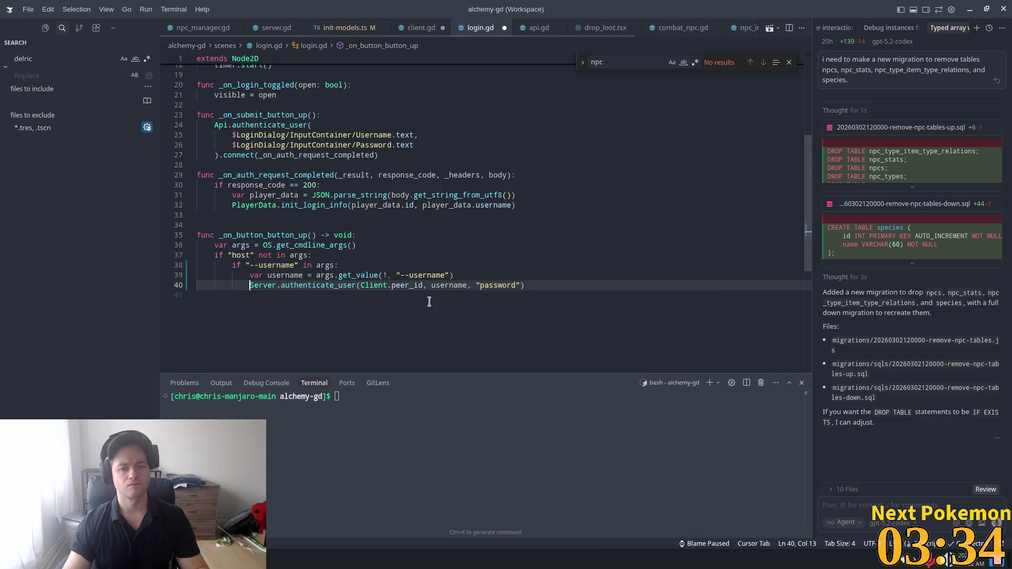
click(341, 311)
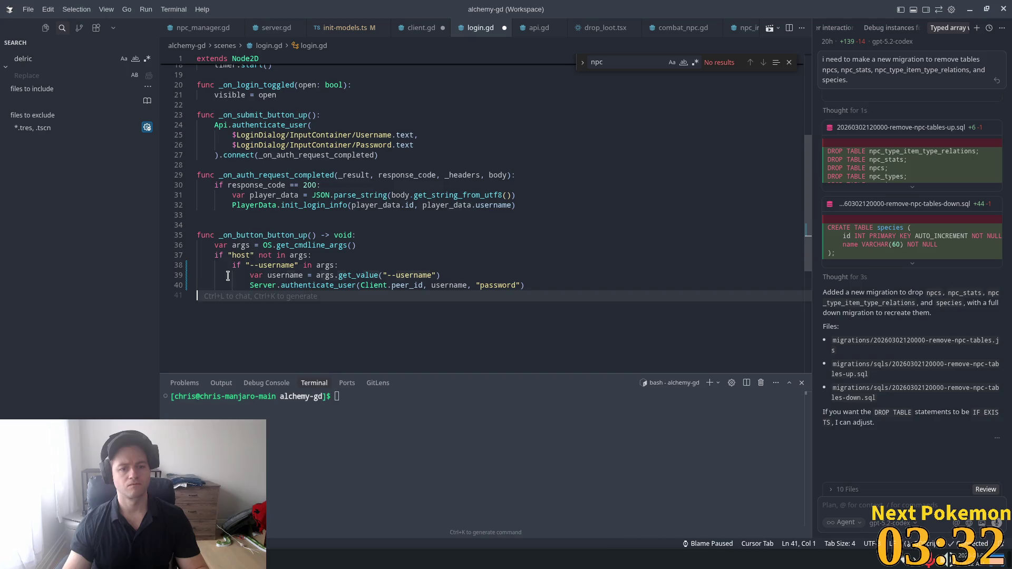
click(426, 286)
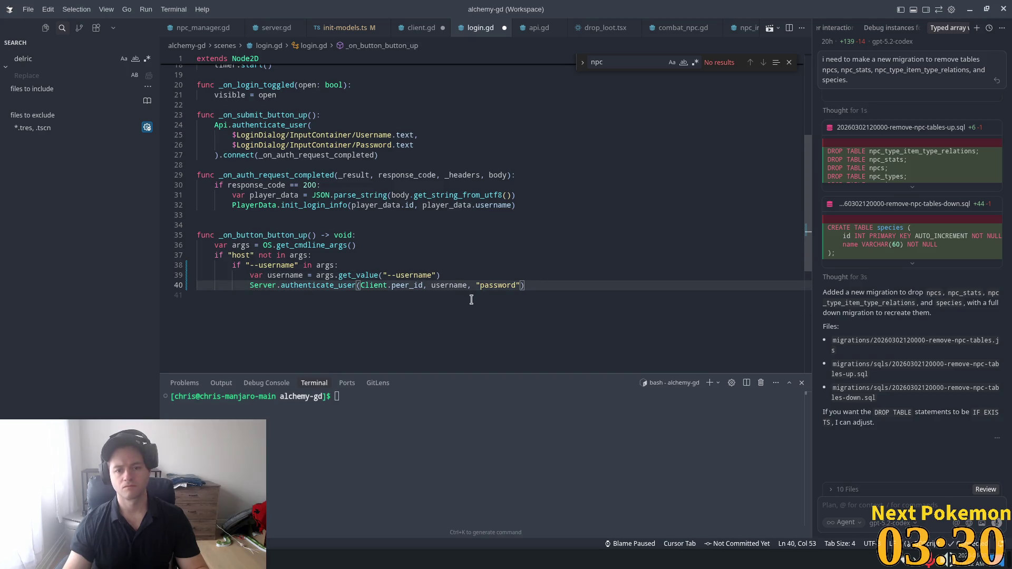
click(485, 274)
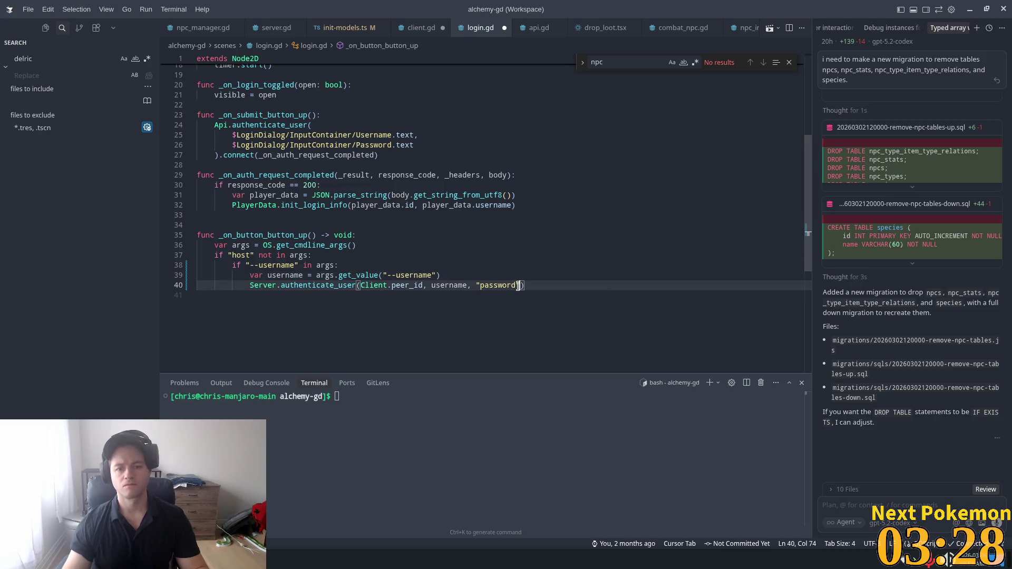
key(Up)
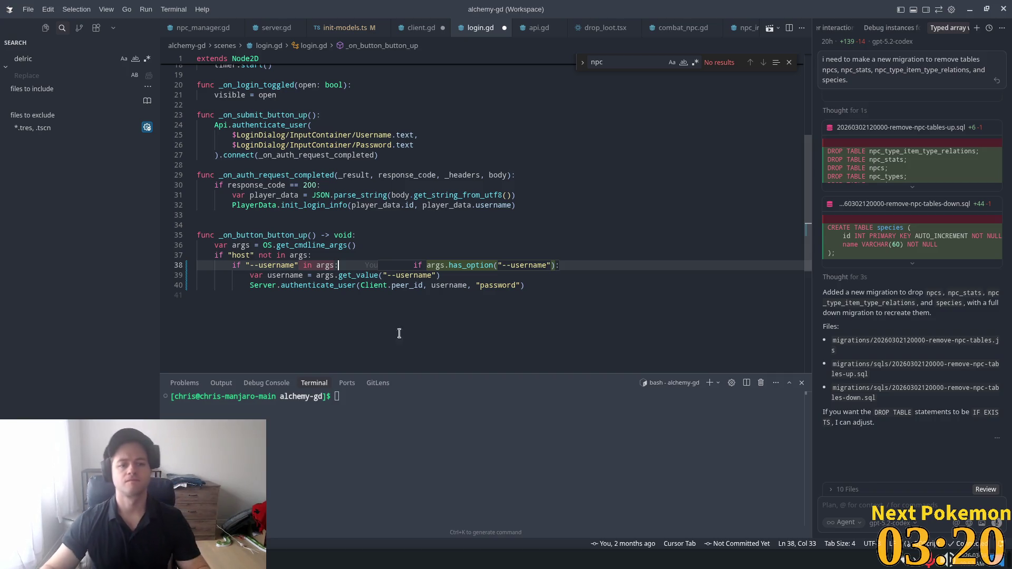
click(245, 245)
- Review login.gd from the top, checking the timer callback's function name
click(268, 255)
scroll(295, 248, up, 5)
scroll(295, 248, up, 1)
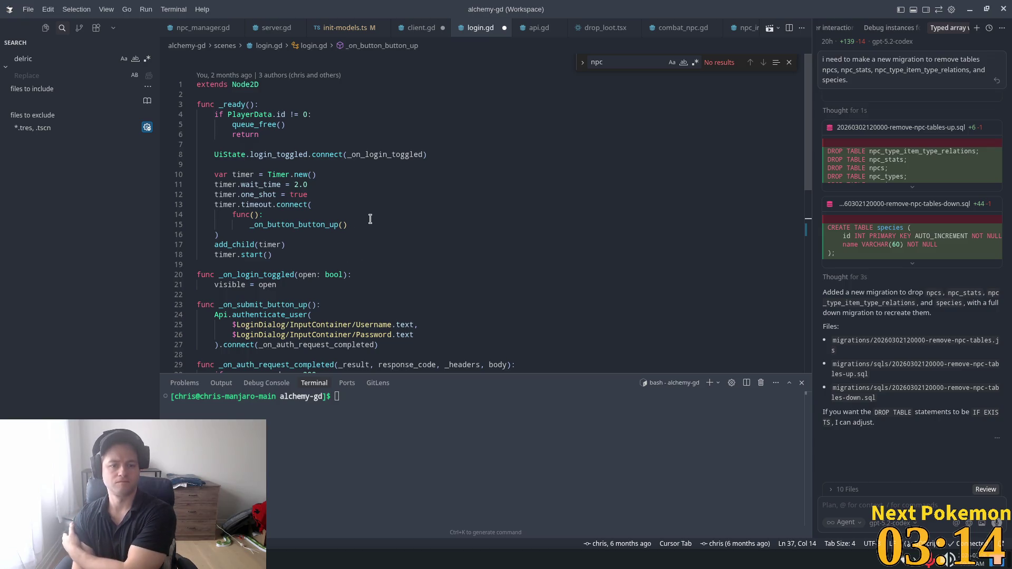
scroll(359, 217, down, 2)
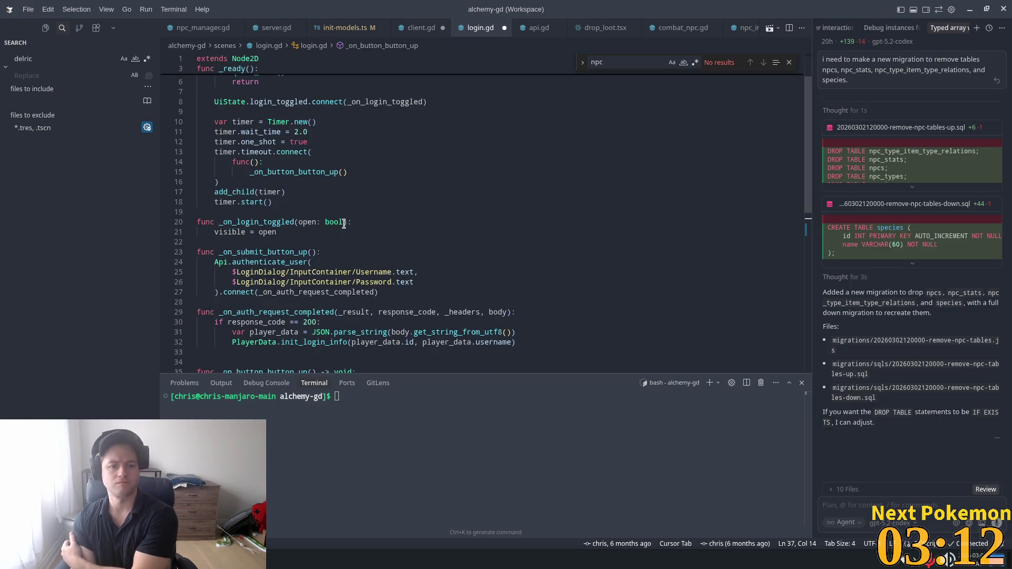
mouse_move(336, 219)
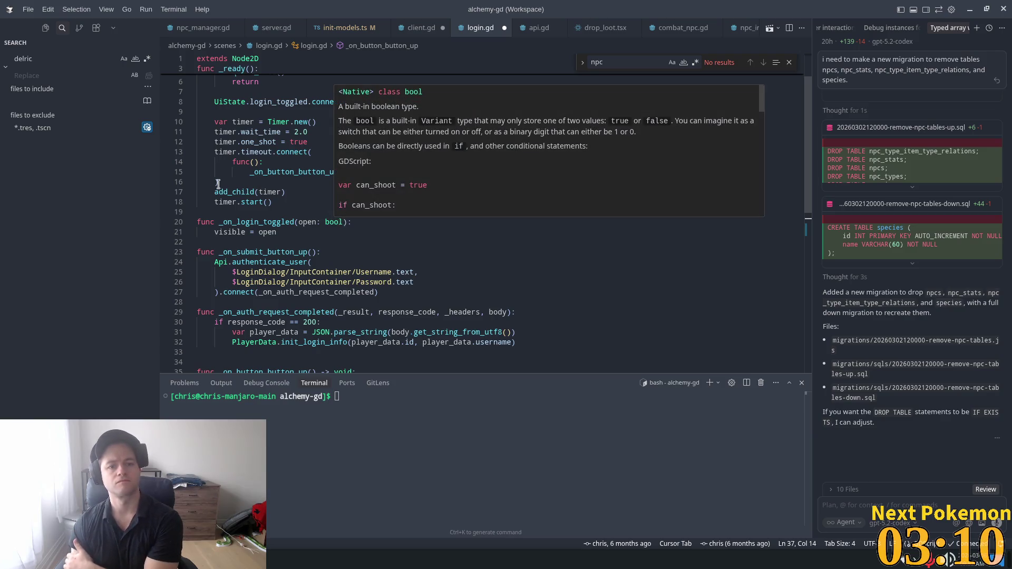
double_click(290, 172)
scroll(316, 210, down, 5)
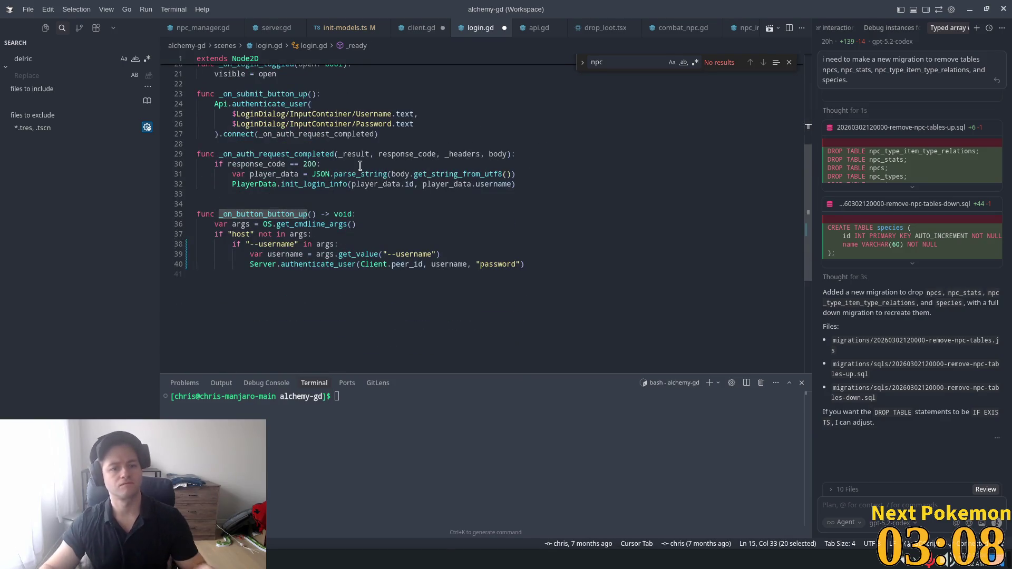
scroll(352, 213, up, 2)
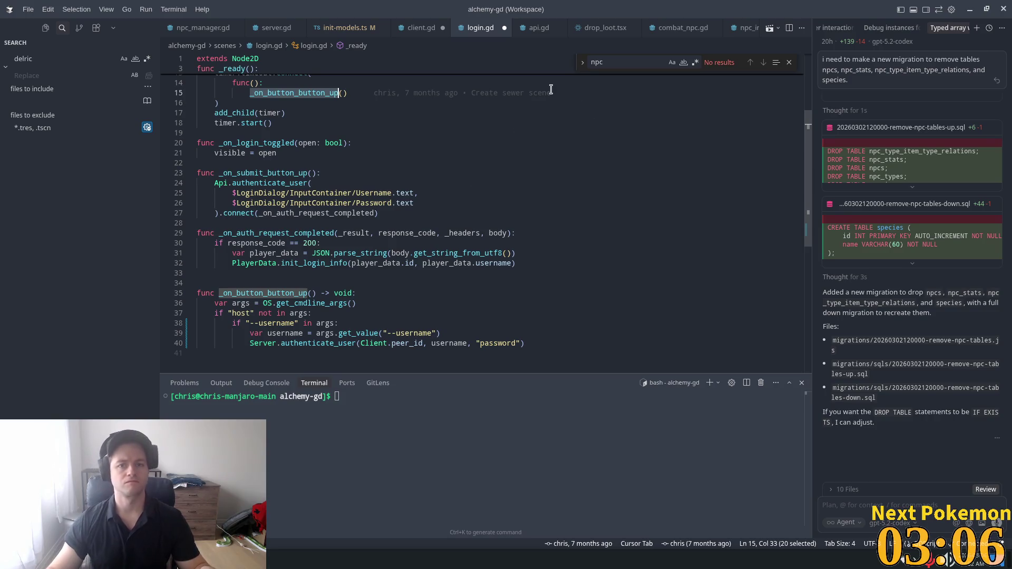
key(alt+Tab)
- Search project files for 'login', open login.tscn and select its QuickLogin Button node, then return to login.gd
key(alt+shift+o)
text(login)
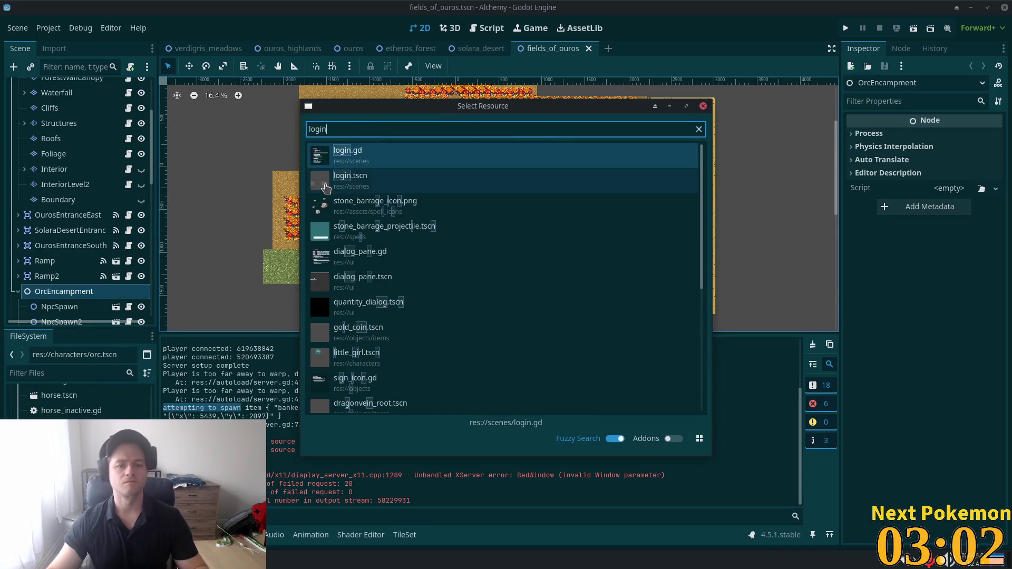
double_click(348, 180)
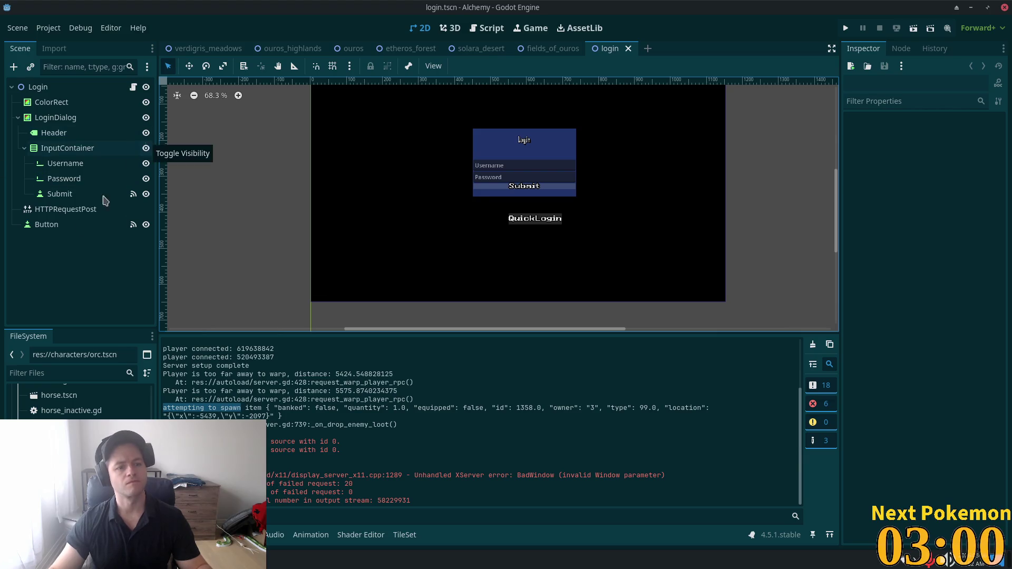
click(56, 225)
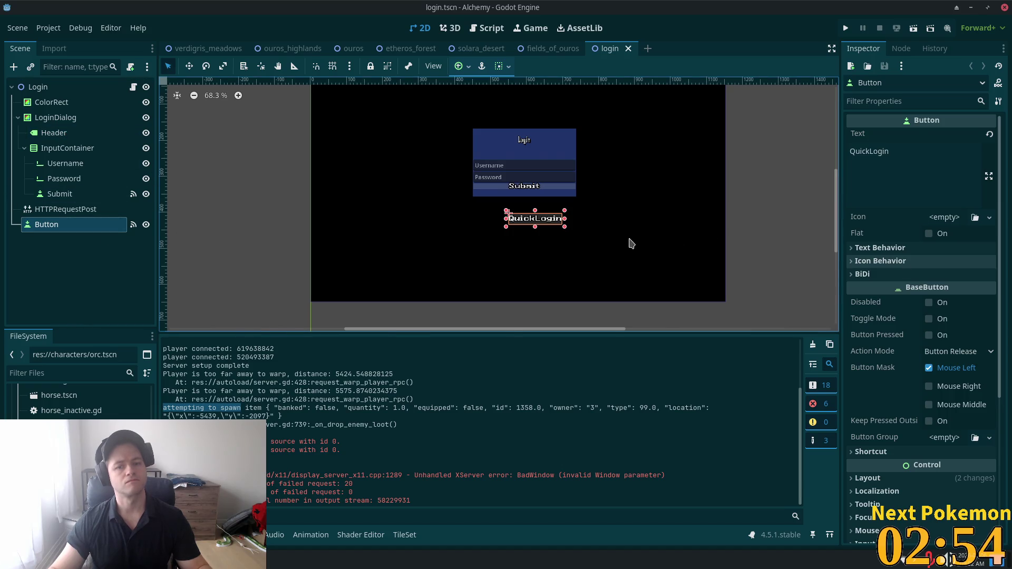
key(alt+Tab)
click(415, 253)
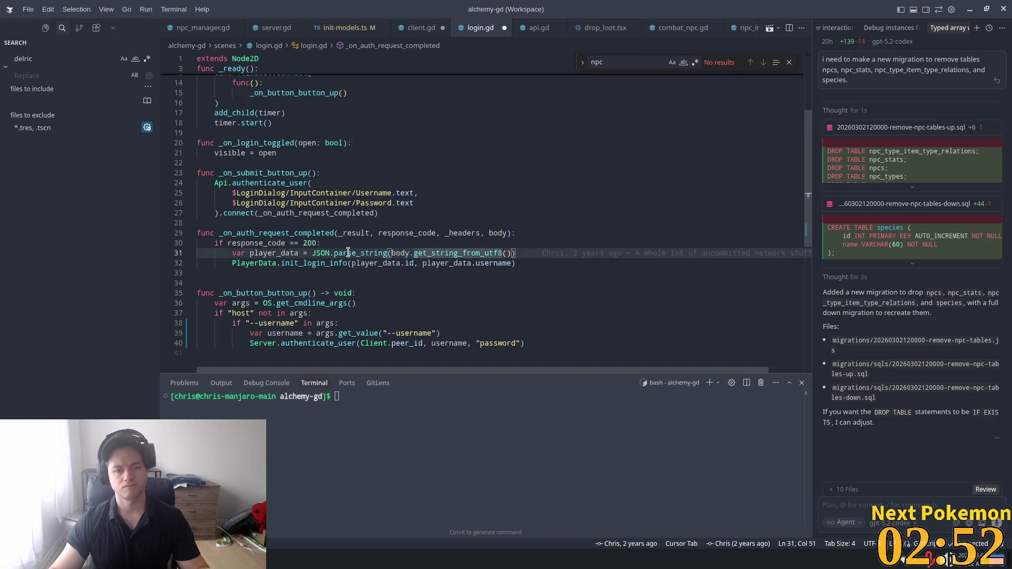
- Remove the args, host-check and --username lines from _on_button_button_up, leaving it empty
mouse_move(287, 264)
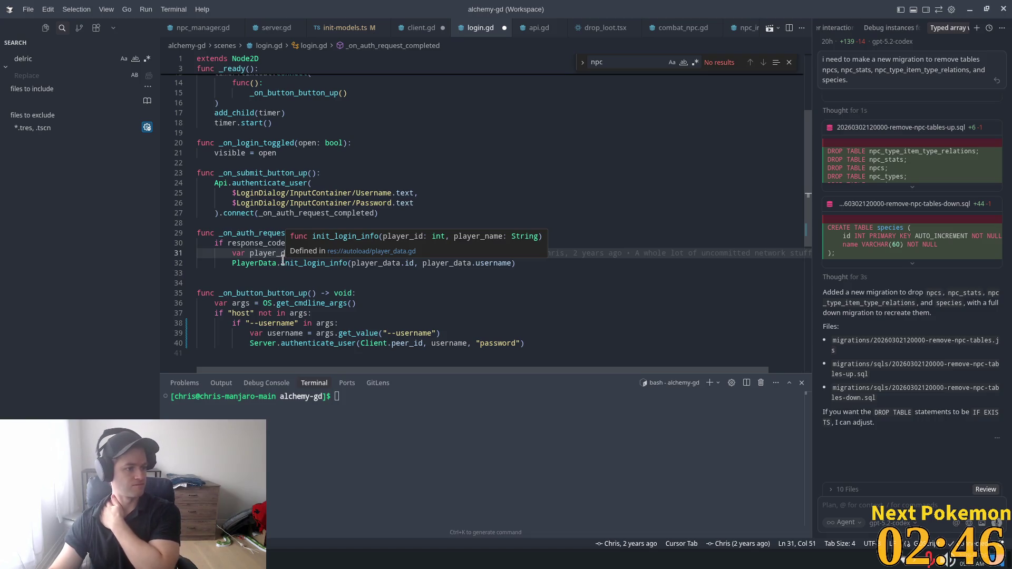
click(495, 313)
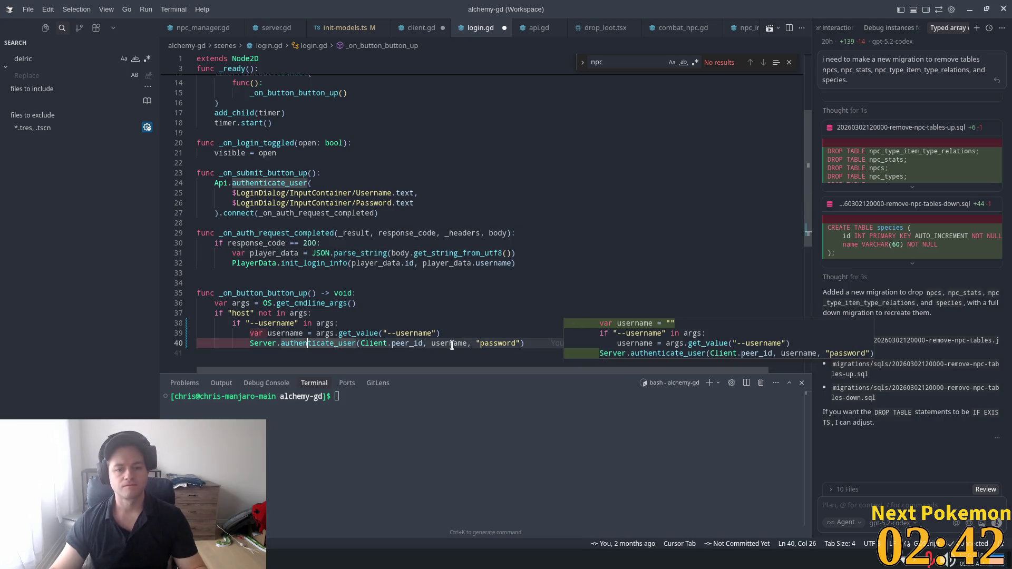
drag(525, 343, 228, 315)
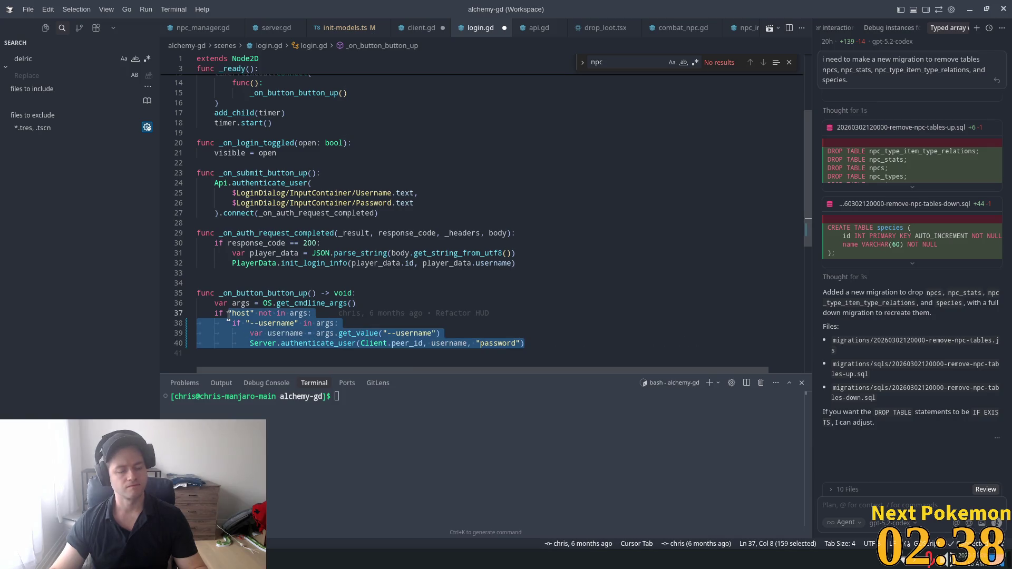
mouse_move(221, 313)
mouse_down()
mouse_move(216, 294)
mouse_move(214, 303)
mouse_up()
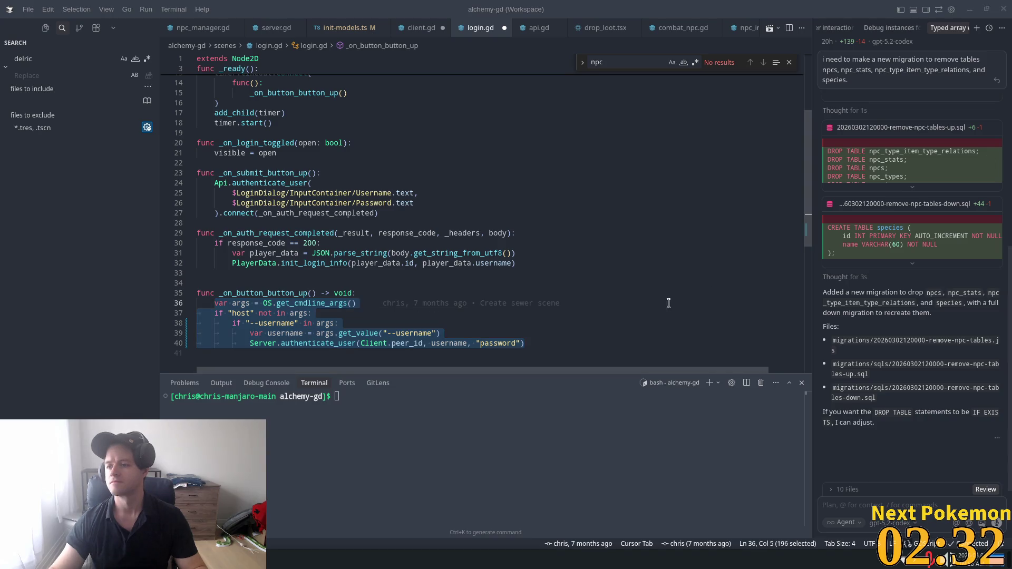
key(ctrl+alt+apostrophe)
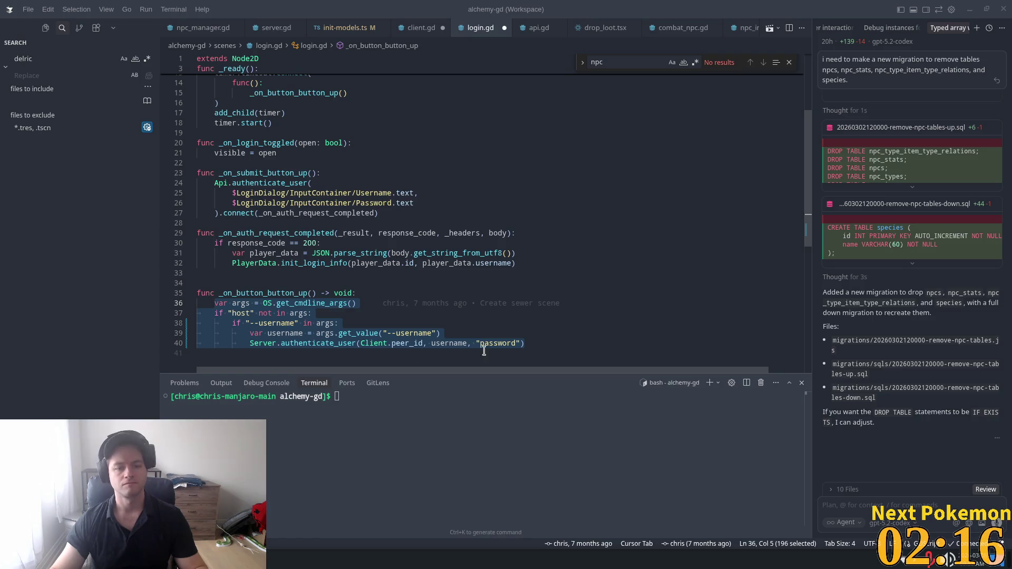
click(538, 345)
mouse_move(537, 345)
mouse_down()
mouse_move(203, 324)
mouse_move(211, 304)
mouse_up()
key(ctrl+c)
key(BackSpace)
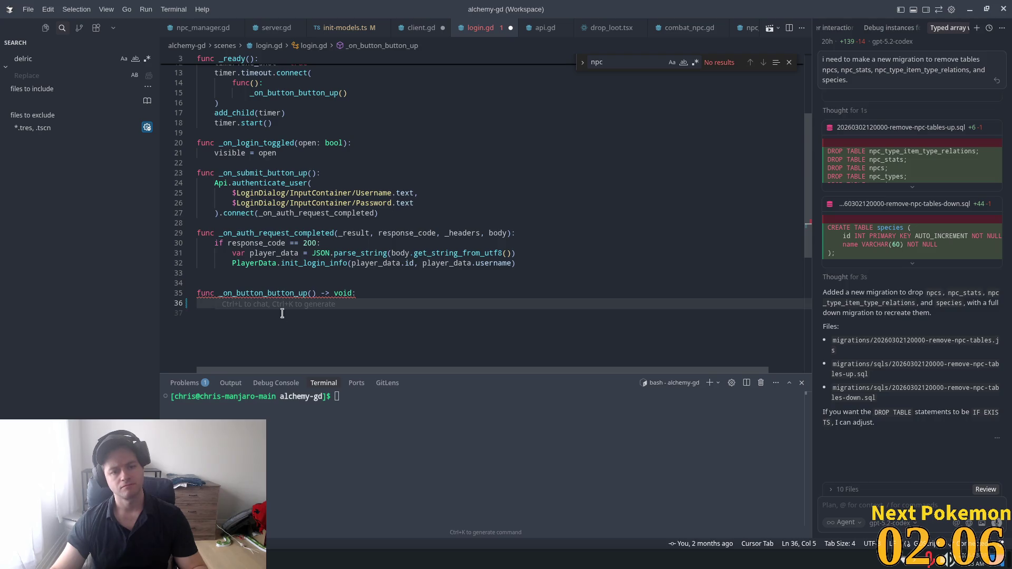
key(shift+Up)
key(shift+Up)
key(shift+Up)
- Delete the empty quick-login function and paste the login code, indented, into the _ready timer callback
key(BackSpace)
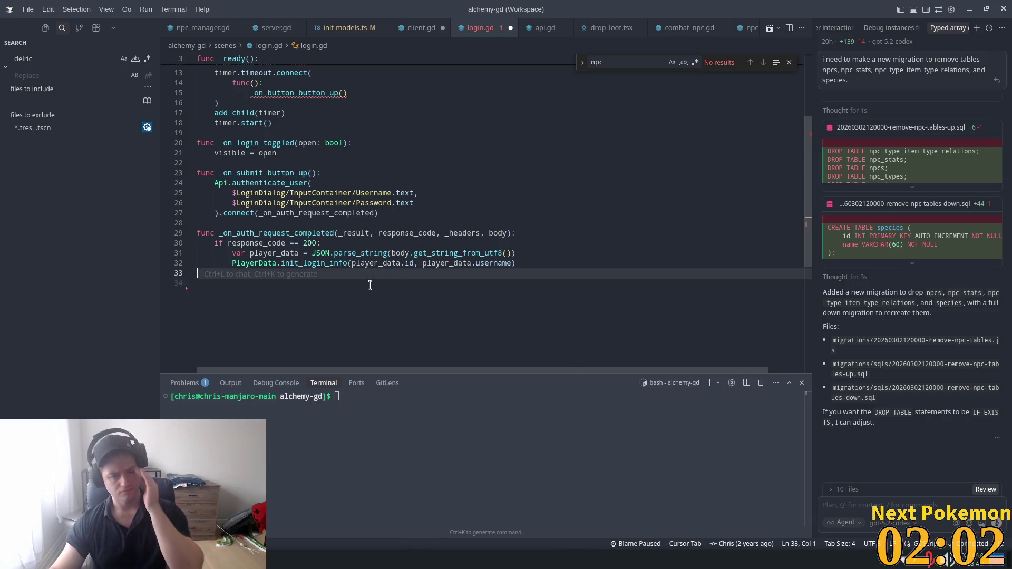
key(BackSpace)
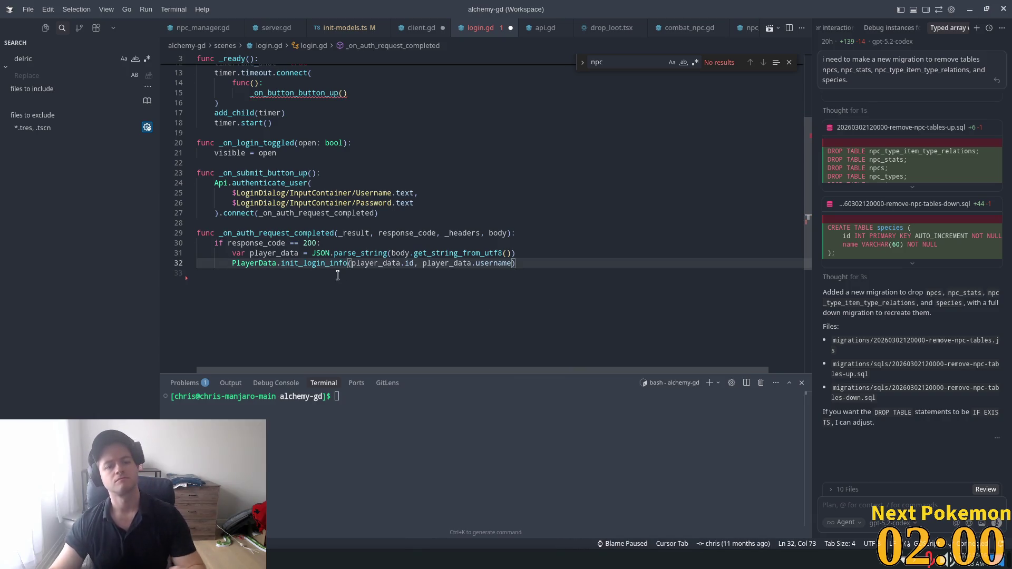
scroll(382, 303, up, 5)
click(241, 195)
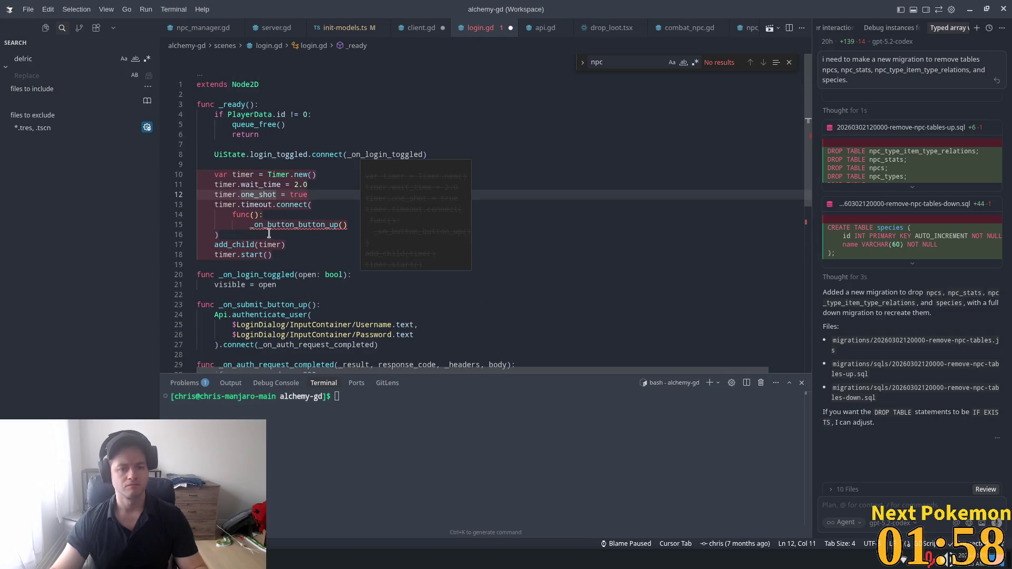
click(343, 225)
key(shift+Home)
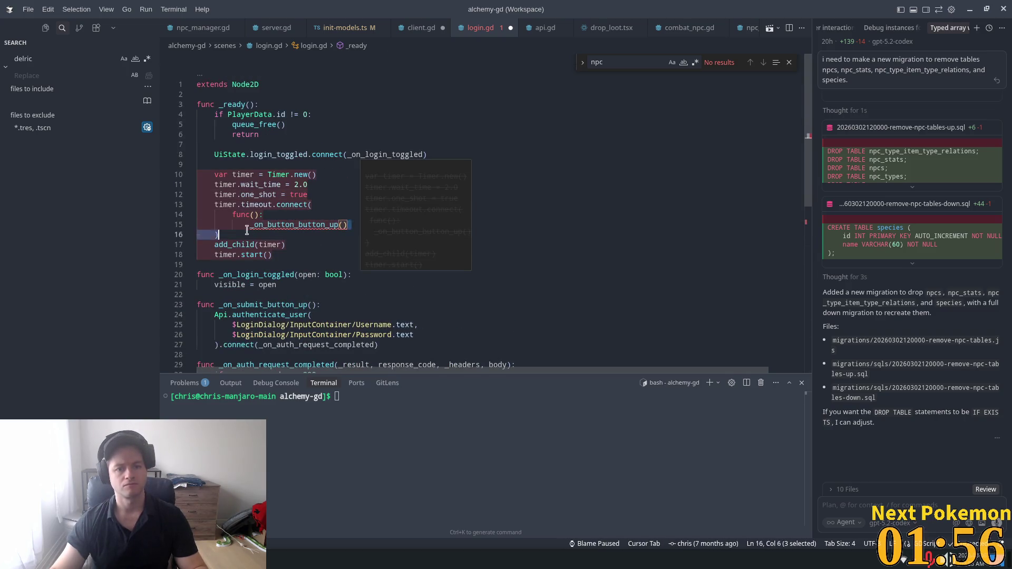
key(ctrl+v)
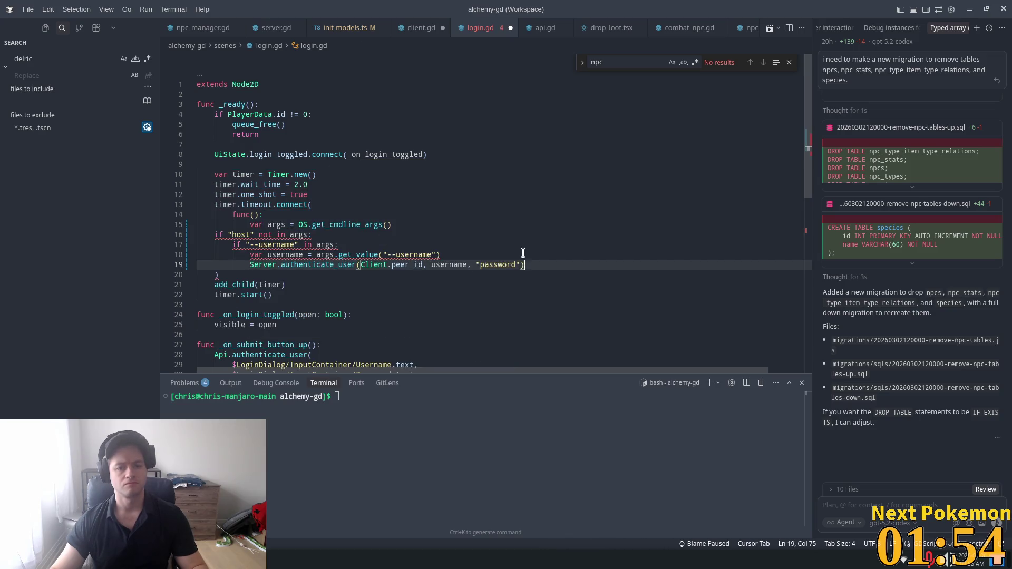
mouse_move(526, 265)
mouse_down()
mouse_move(237, 263)
mouse_move(215, 234)
mouse_up()
key(Tab)
key(Tab)
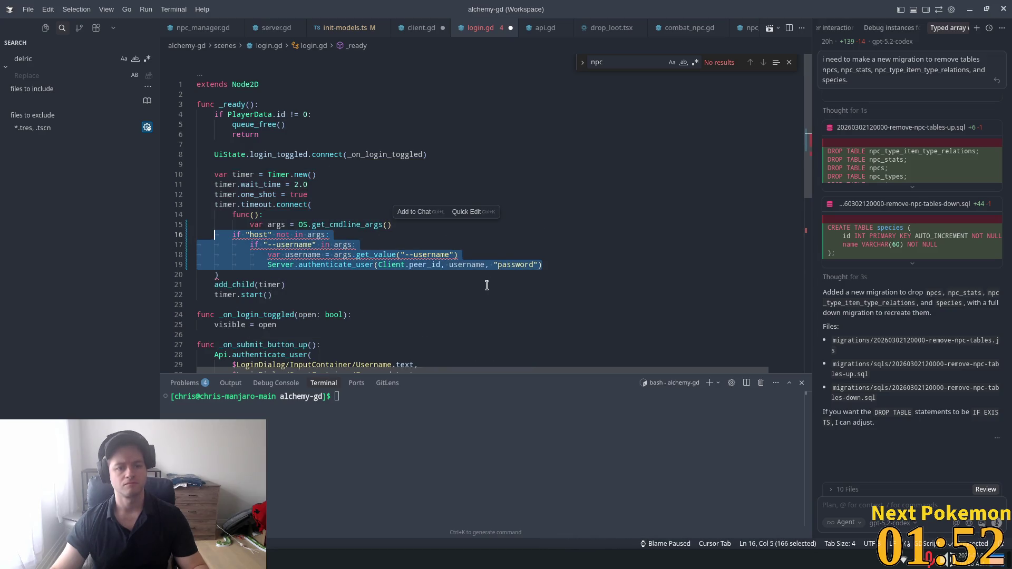
click(304, 235)
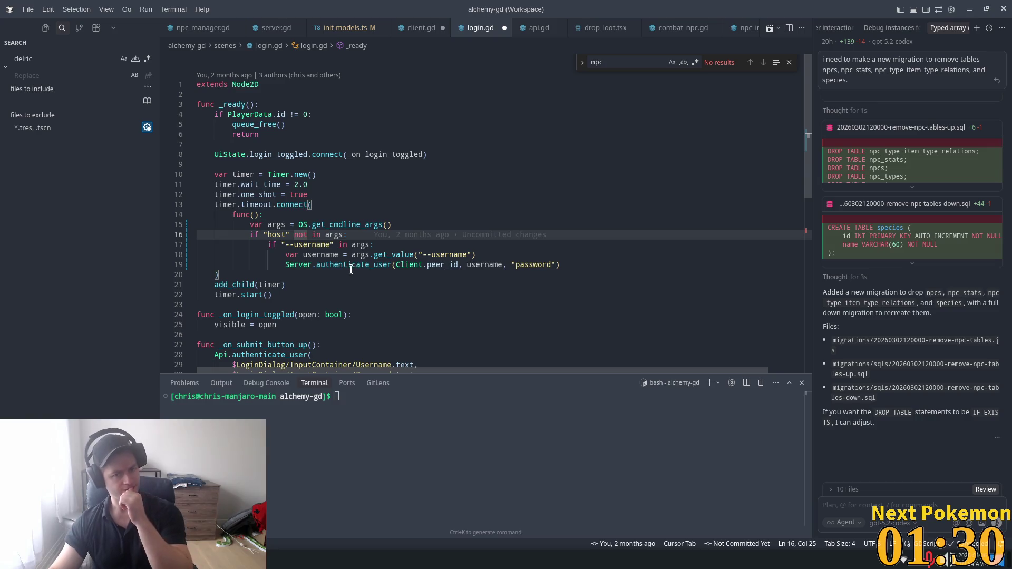
- Check where username is used and review login_toggled, add_child, _ready, PlayerData and queue_free
mouse_move(351, 269)
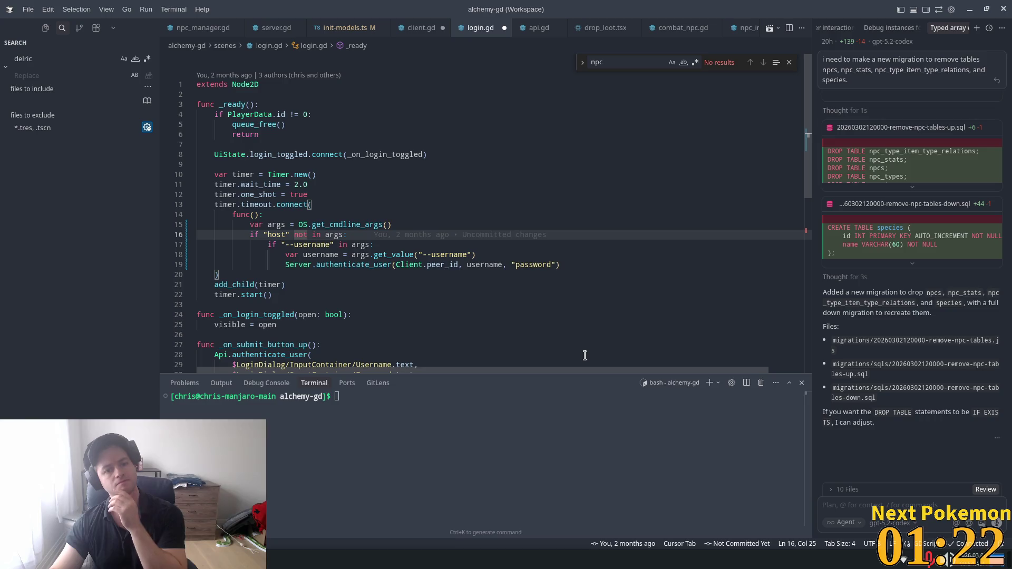
click(316, 244)
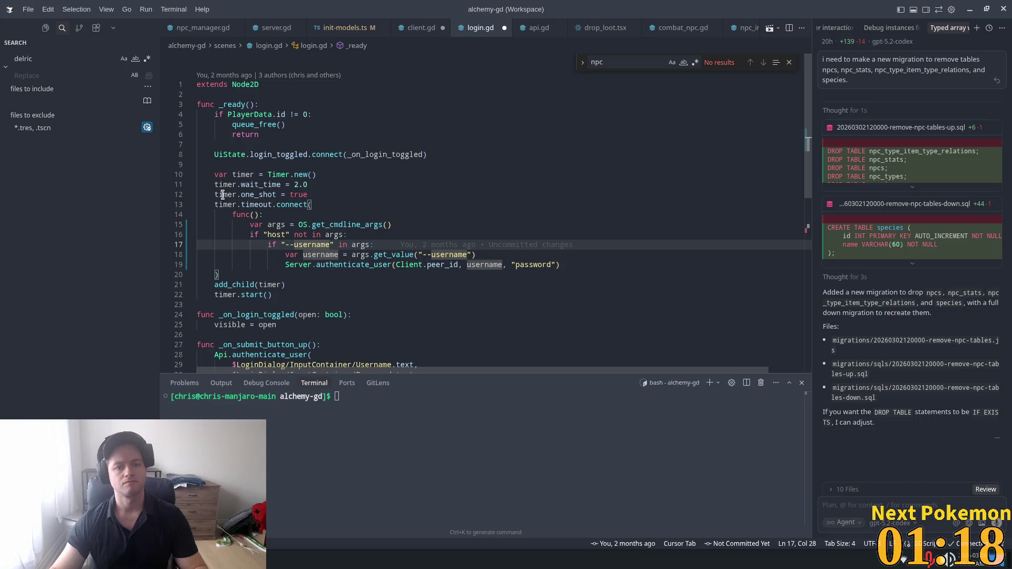
double_click(278, 155)
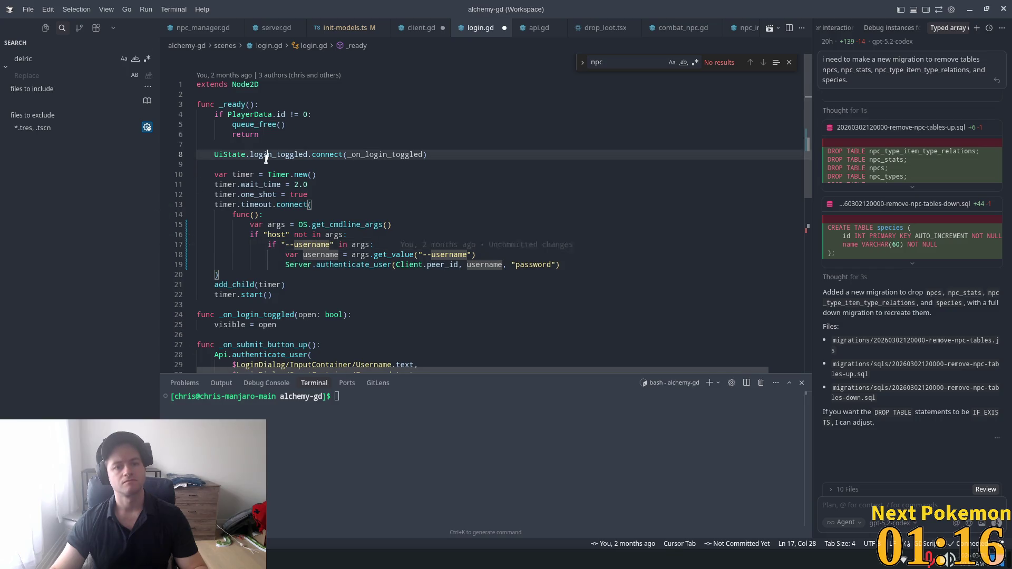
double_click(239, 285)
double_click(235, 105)
double_click(250, 114)
double_click(253, 124)
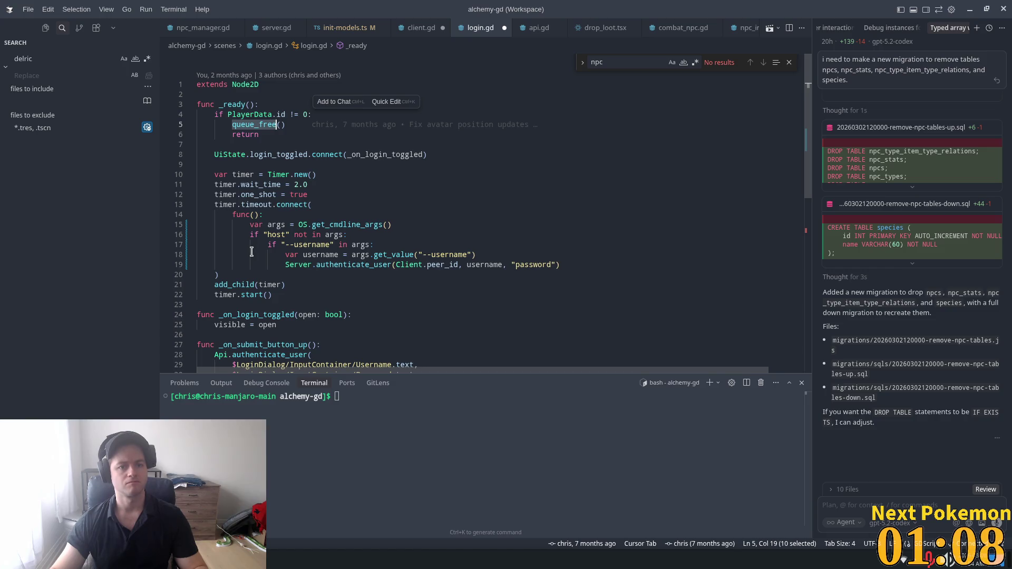
- Look over the submit handler and its Password line, then switch back to Godot's login scene
scroll(420, 287, down, 3)
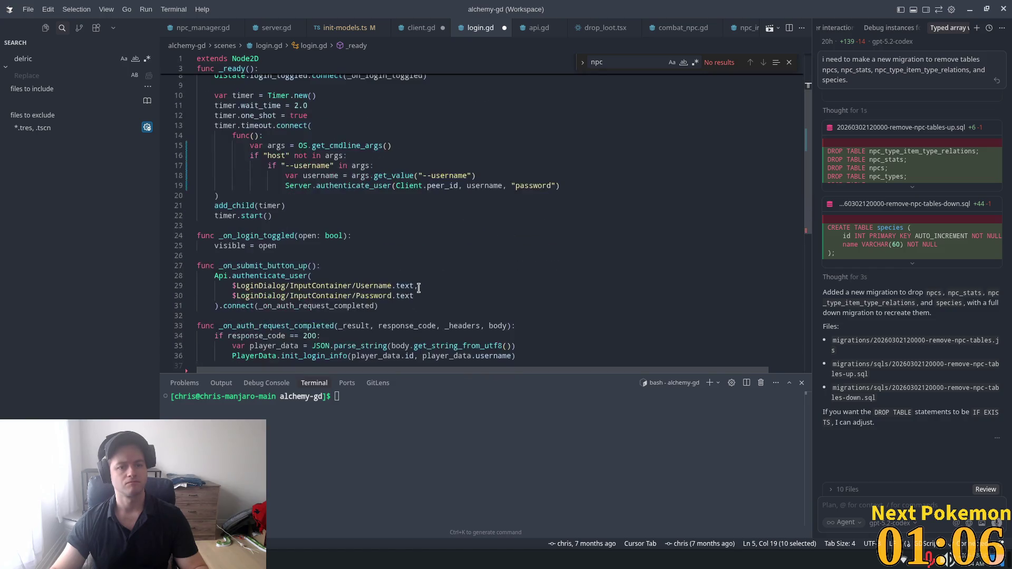
scroll(416, 289, down, 3)
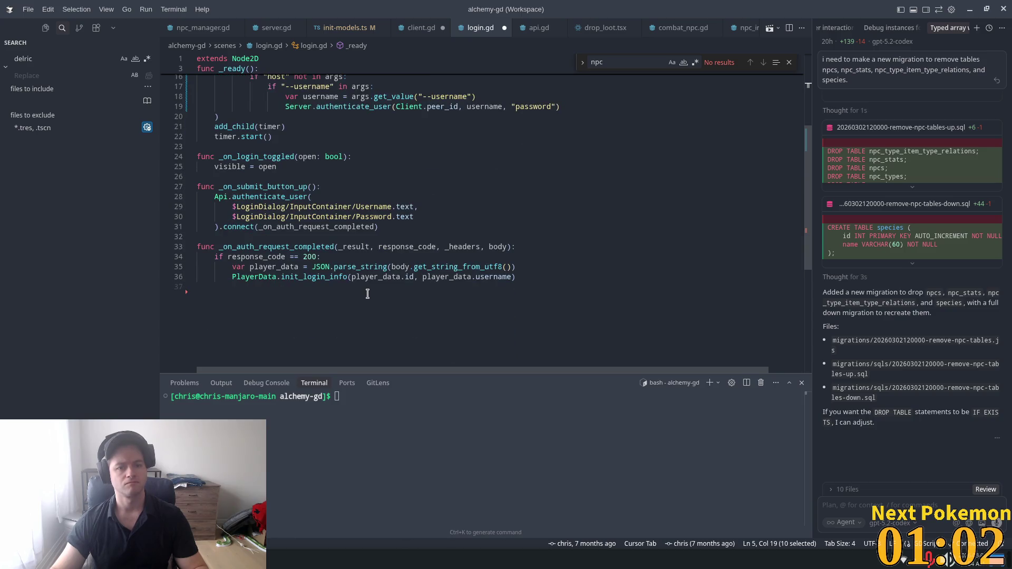
click(314, 207)
click(373, 207)
click(387, 216)
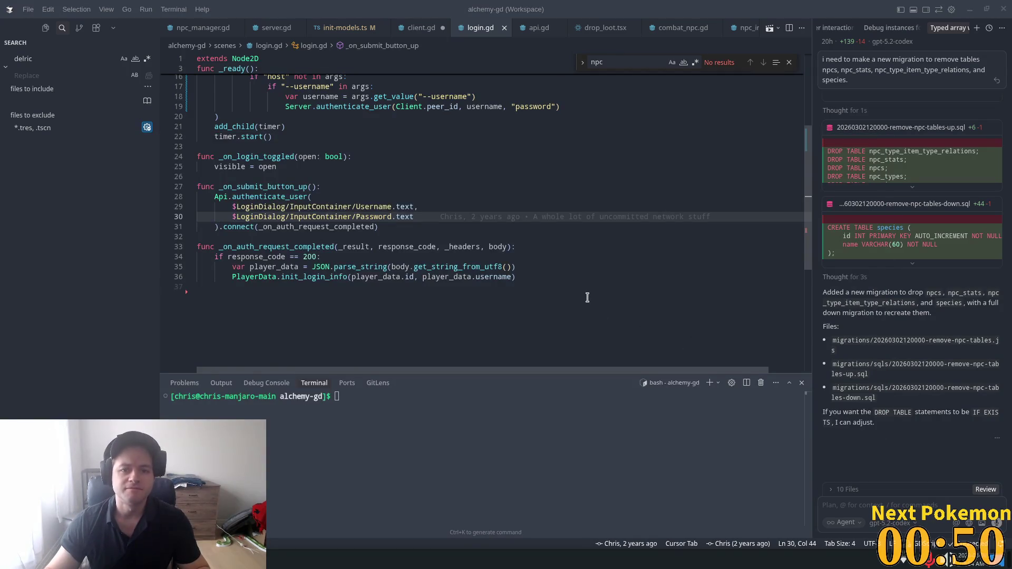
key(alt+Tab)
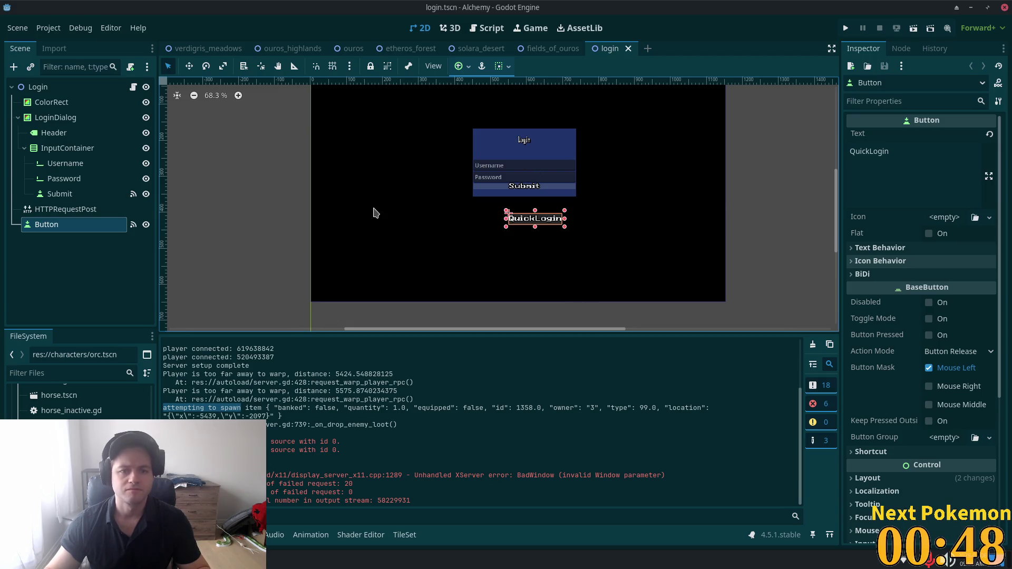
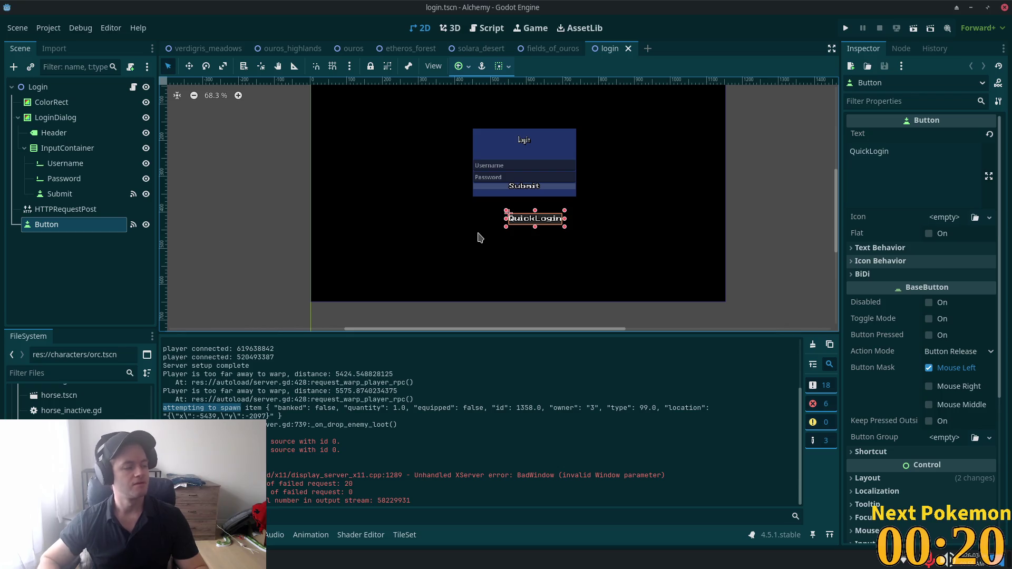
- Delete the QuickLogin button node from the login scene and save login.tscn
scroll(350, 226, up, 4)
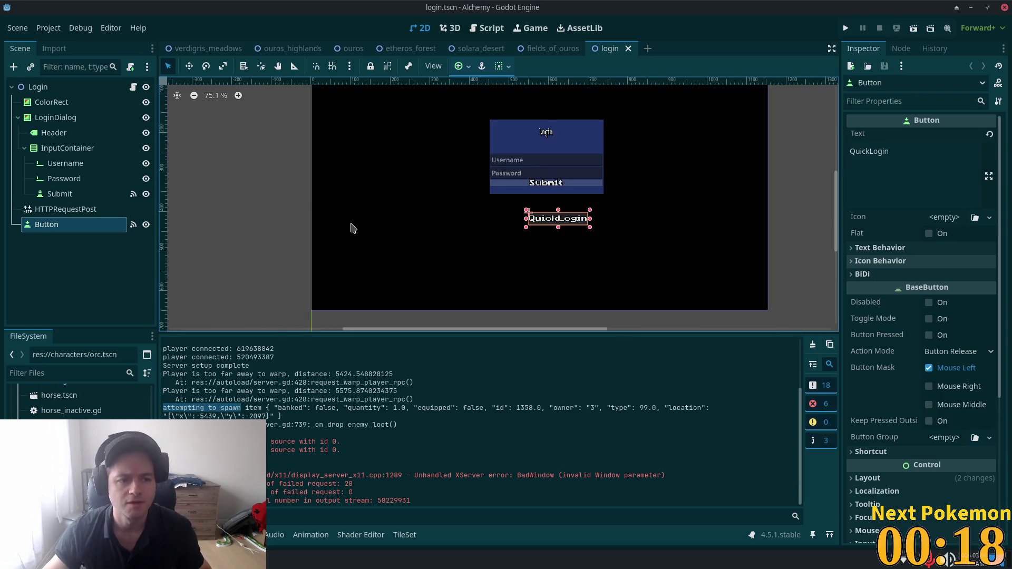
scroll(434, 226, down, 3)
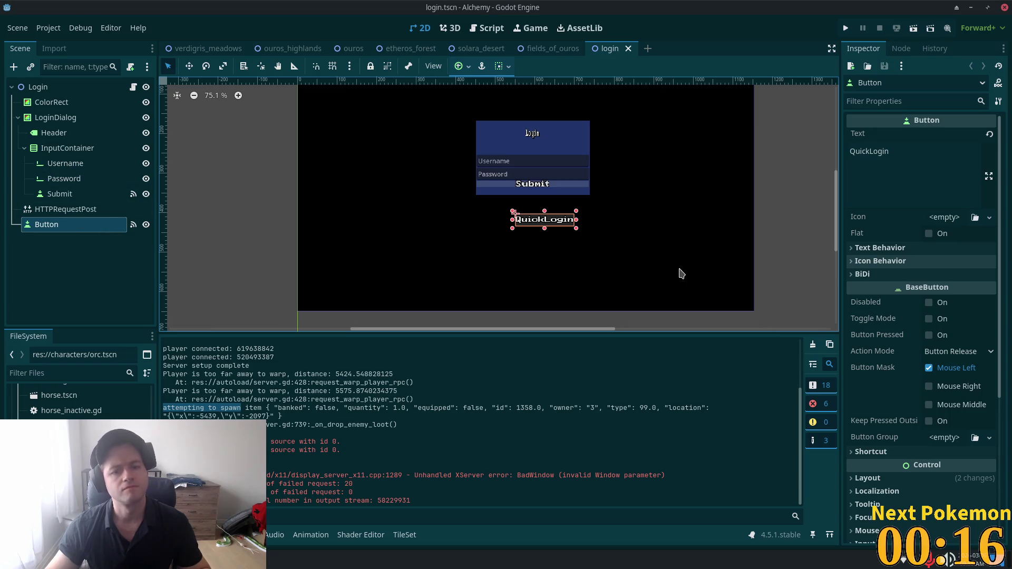
click(59, 193)
click(57, 226)
key(Delete)
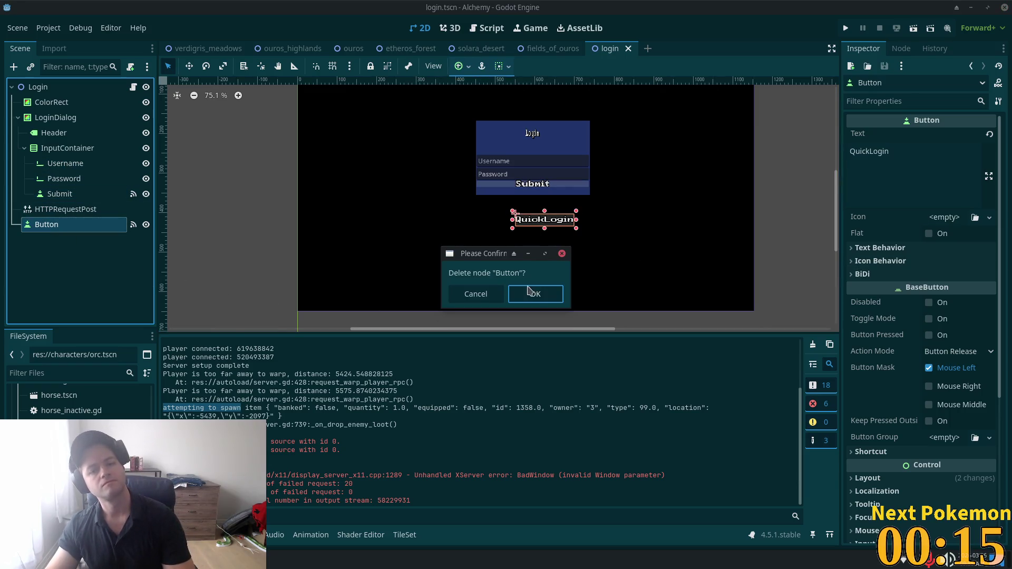
click(534, 293)
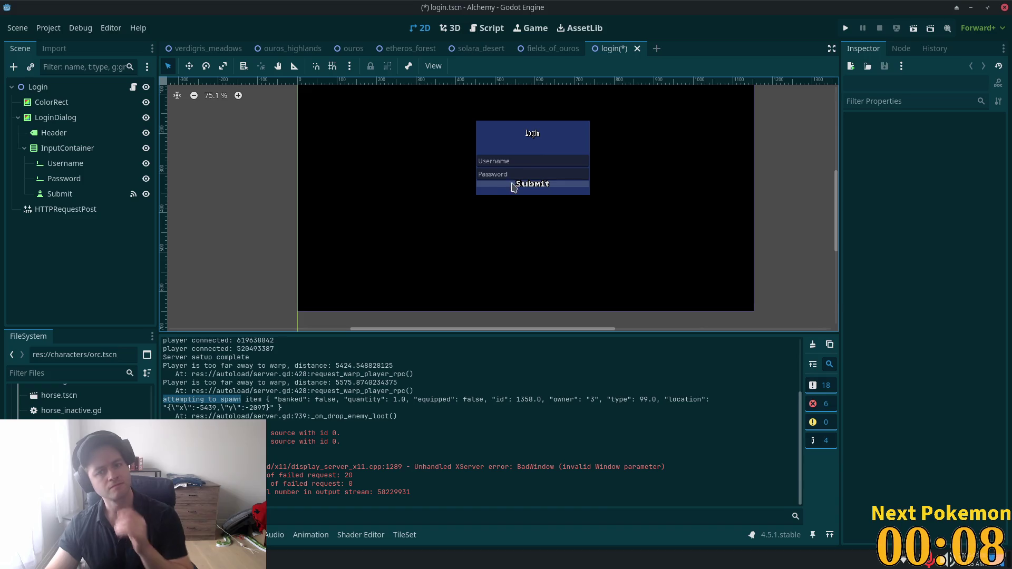
key(ctrl+s)
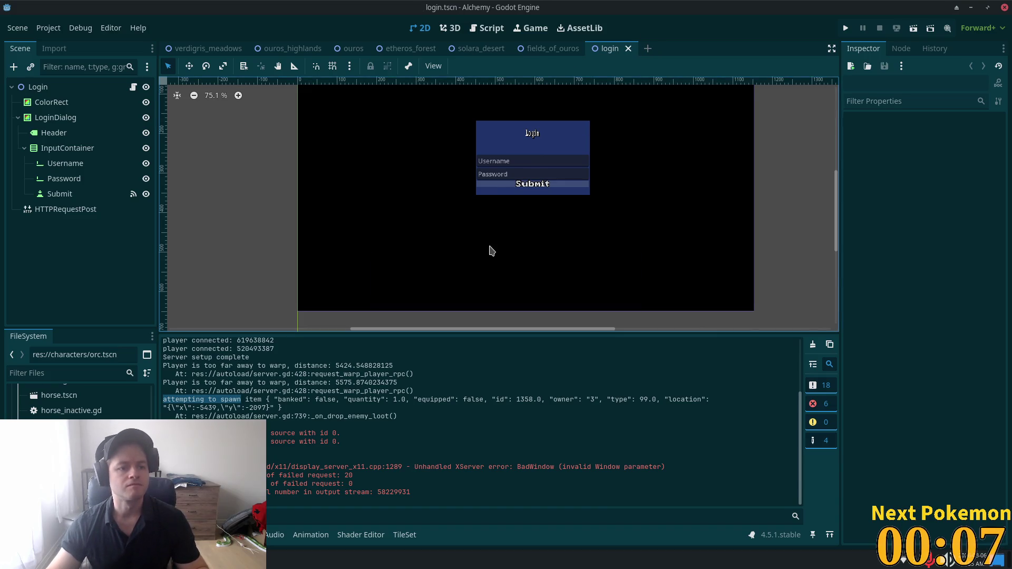
key(alt+Tab)
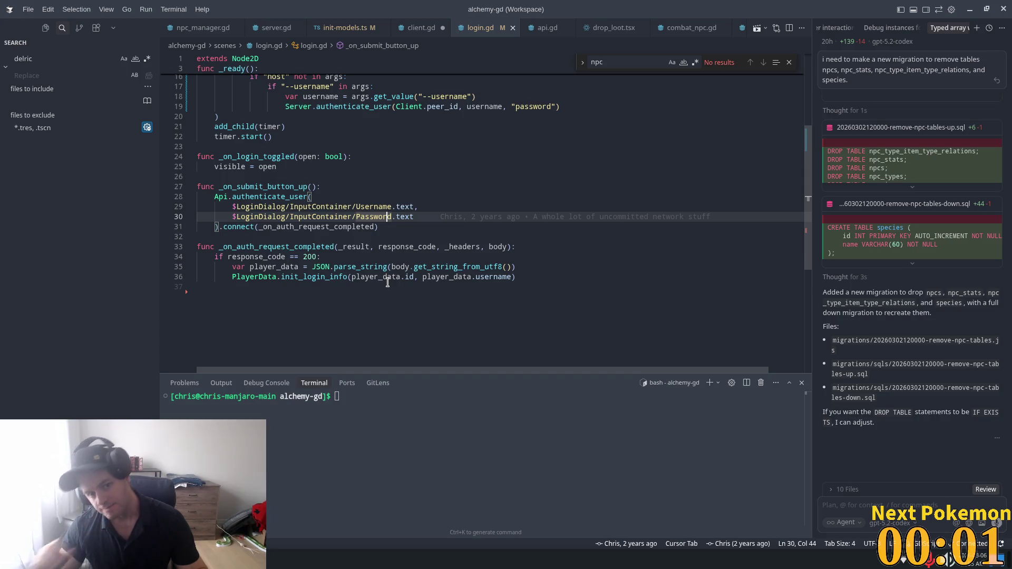
- Look over client.gd, then launch the multiplayer game instances from Godot
scroll(388, 272, up, 3)
scroll(389, 269, up, 2)
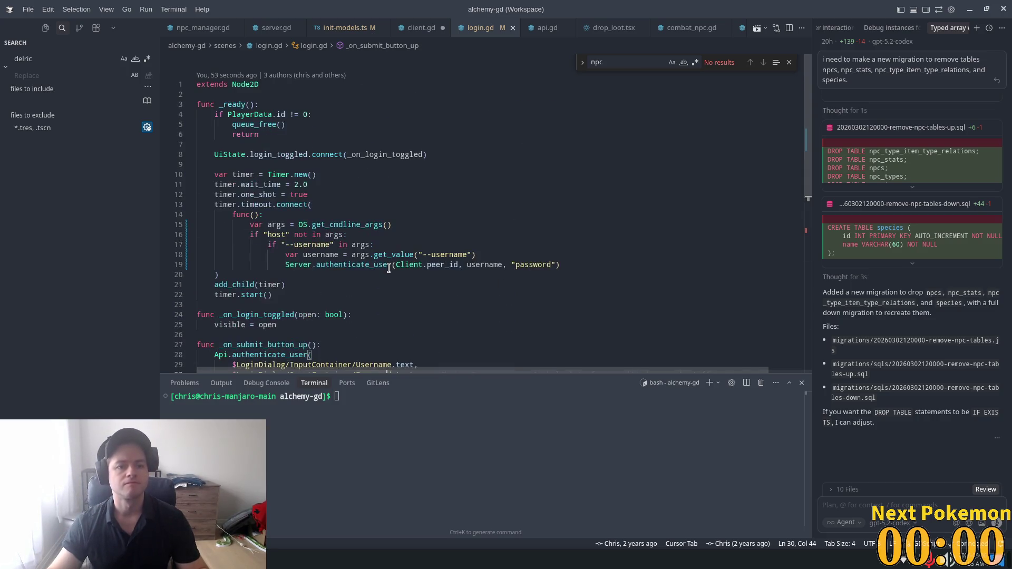
click(417, 28)
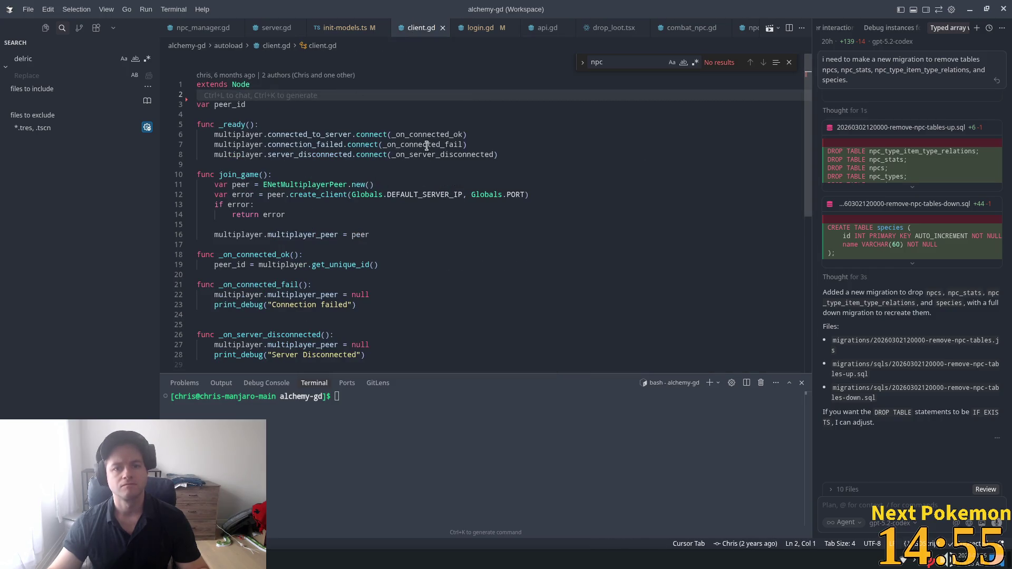
key(alt+Tab)
click(846, 27)
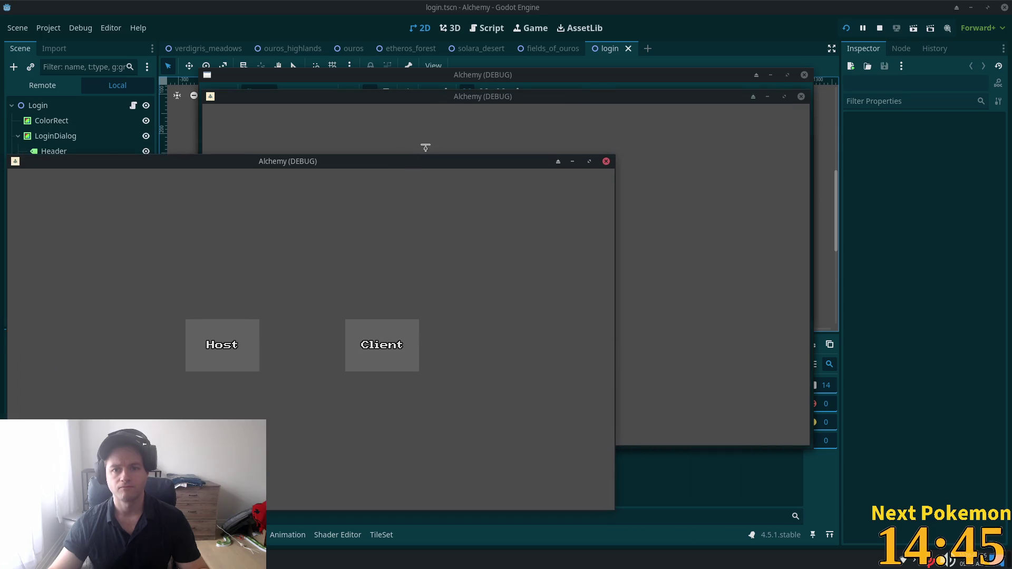
- Stop the running Alchemy (DEBUG) game windows and go back to client.gd
click(650, 108)
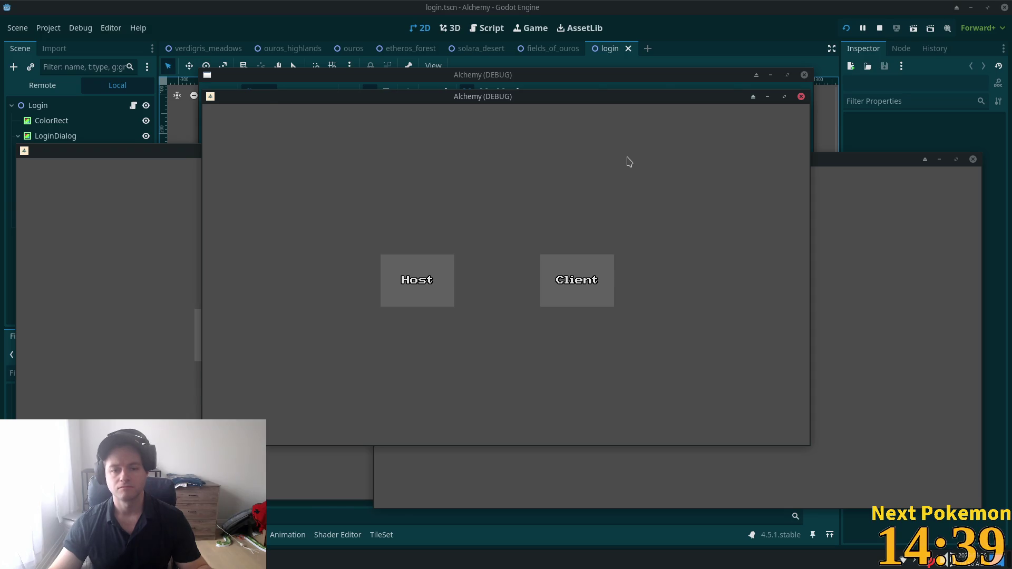
key(F8)
key(alt+Tab)
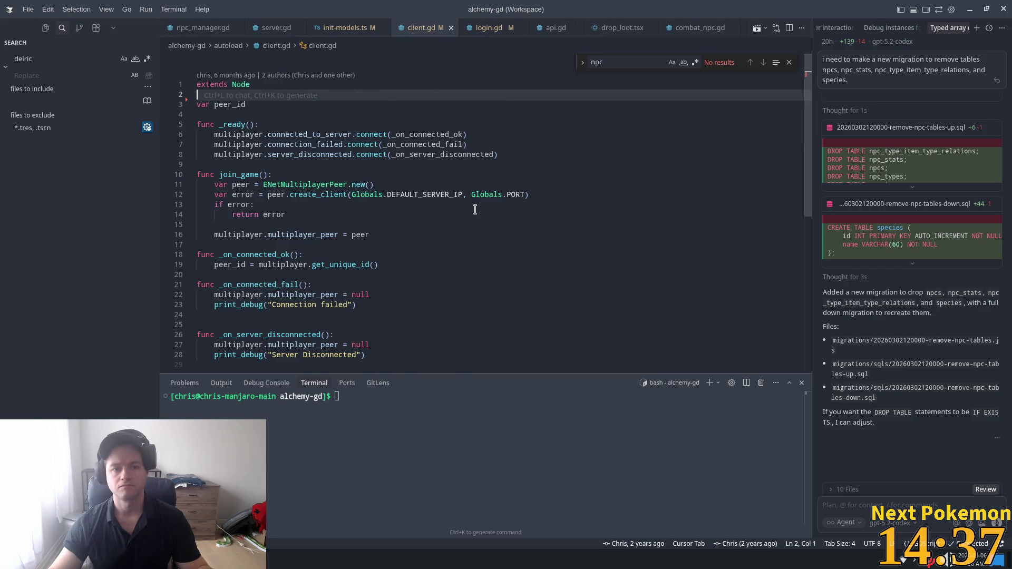
- Open login.gd and bring the username lookup on line 18 into view
key(alt+Tab)
key(alt+Tab)
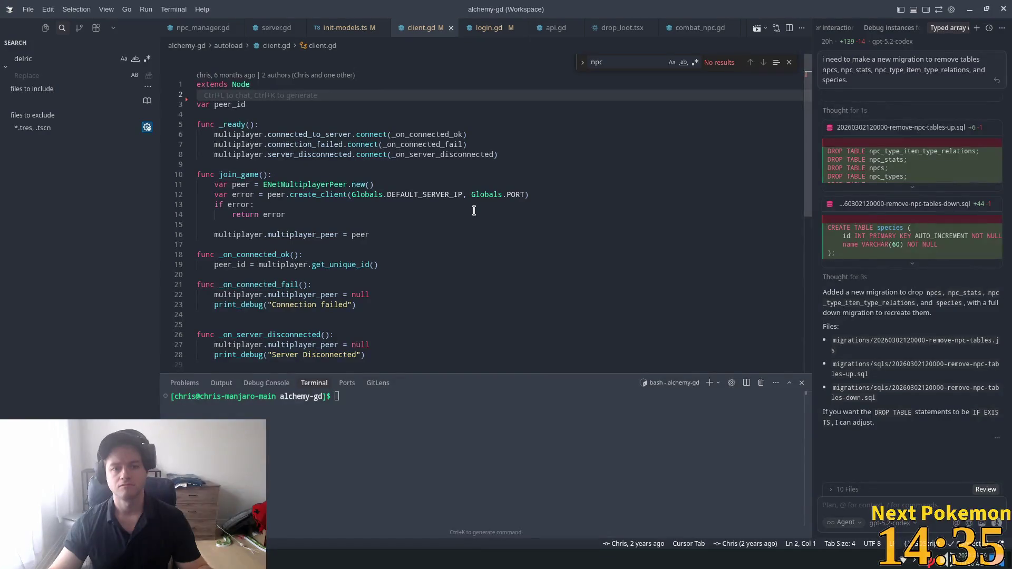
scroll(482, 109, down, 4)
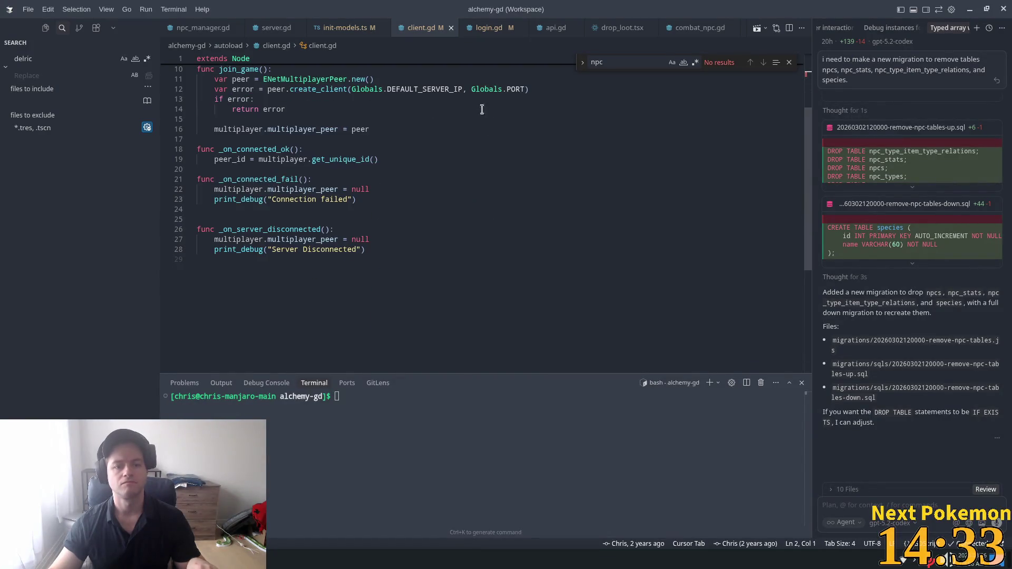
click(488, 30)
scroll(501, 211, down, 2)
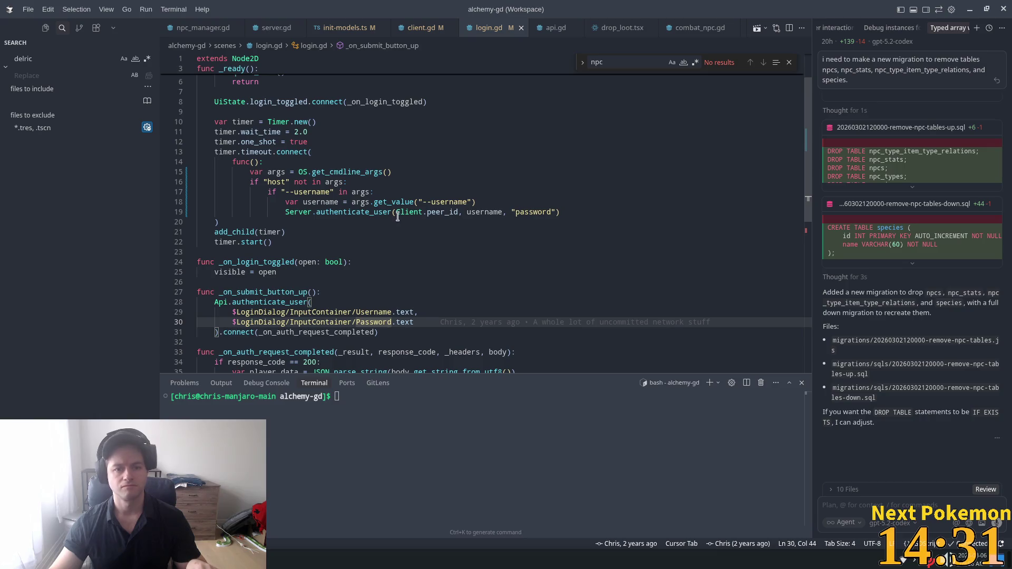
scroll(426, 210, down, 2)
mouse_move(392, 144)
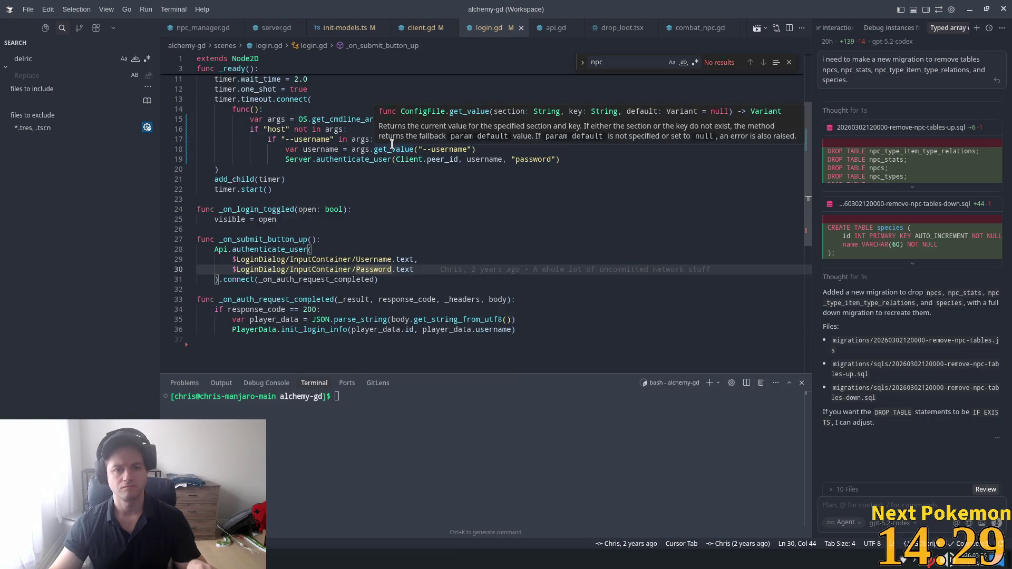
click(492, 167)
scroll(444, 203, up, 2)
- Replace the get_value( call on line 18 with square-bracket indexing
drag(476, 202, 397, 203)
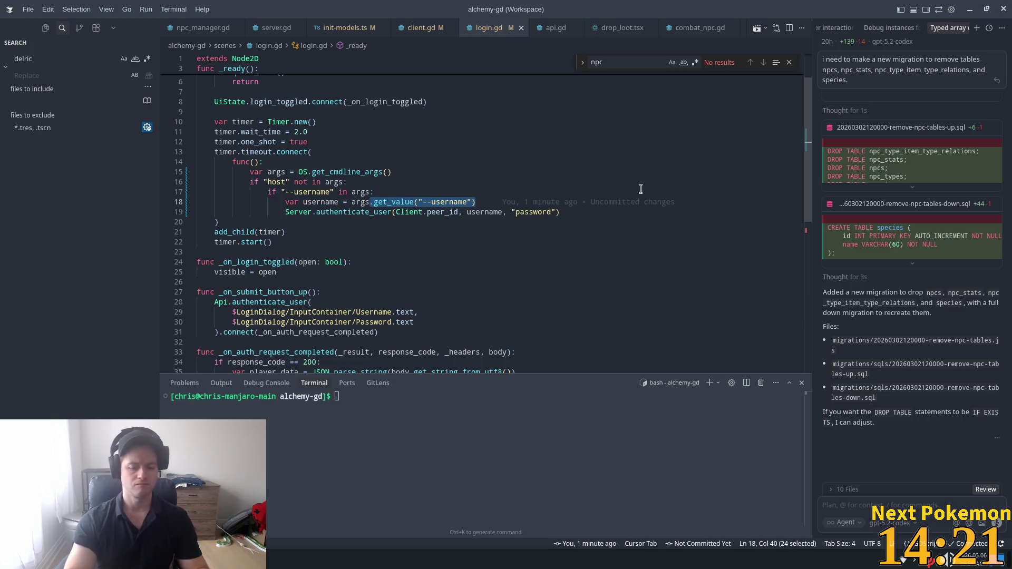
key(Right)
key(Left)
key(ctrl+Left)
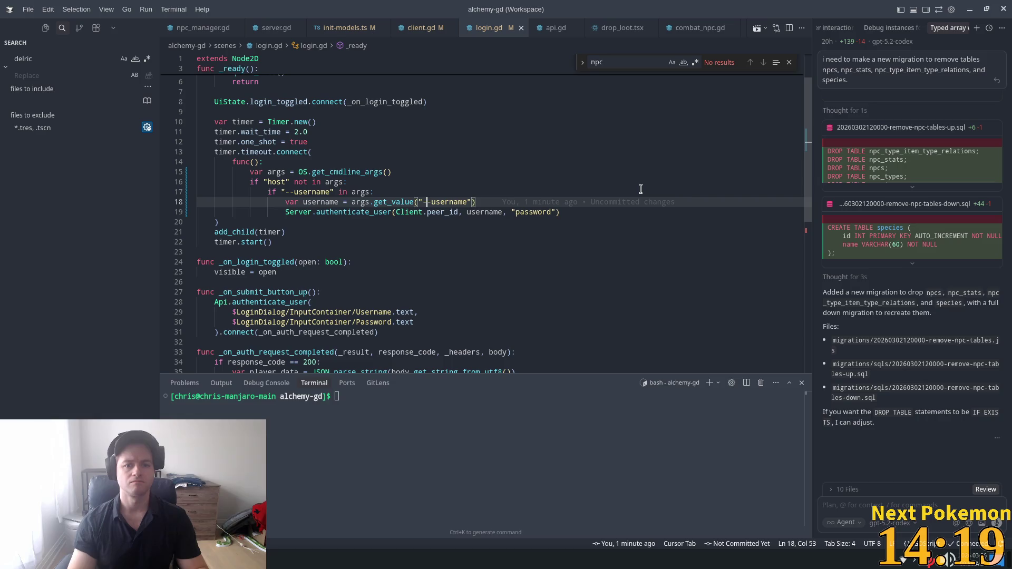
key(ctrl+Left)
key(ctrl+shift+Left)
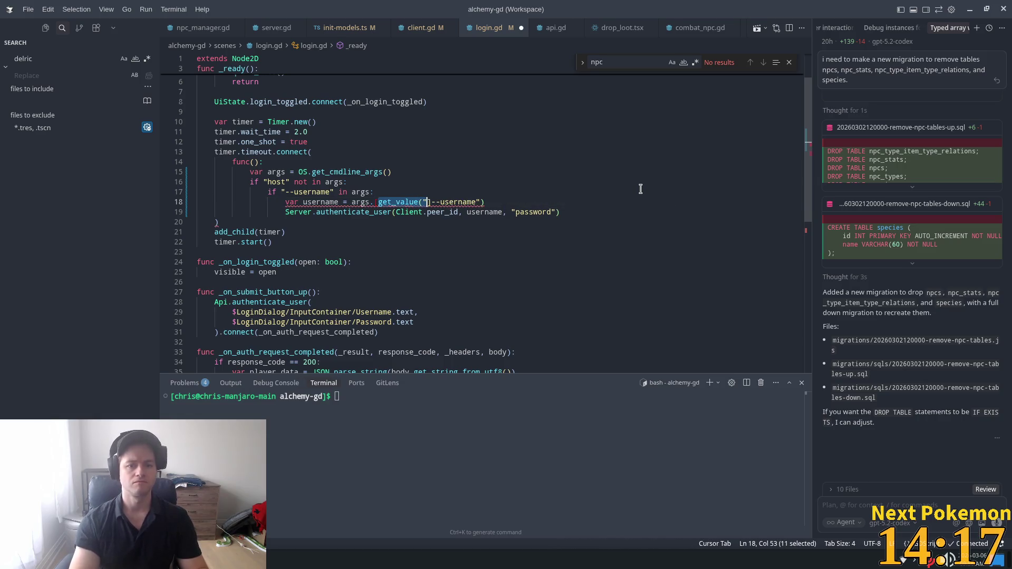
text([)
key(Delete)
key(End)
key(BackSpace)
key(BackSpace)
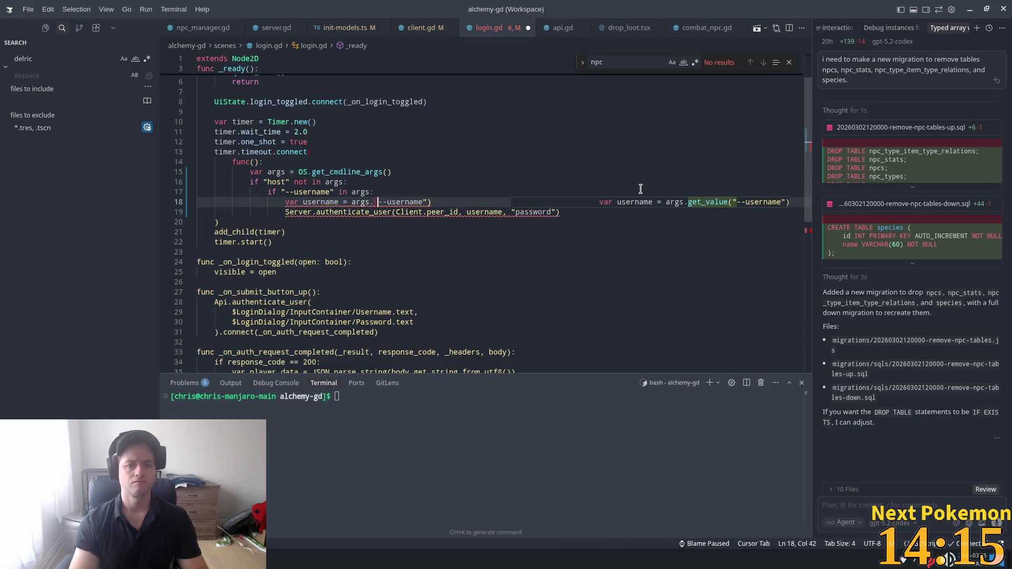
text(])
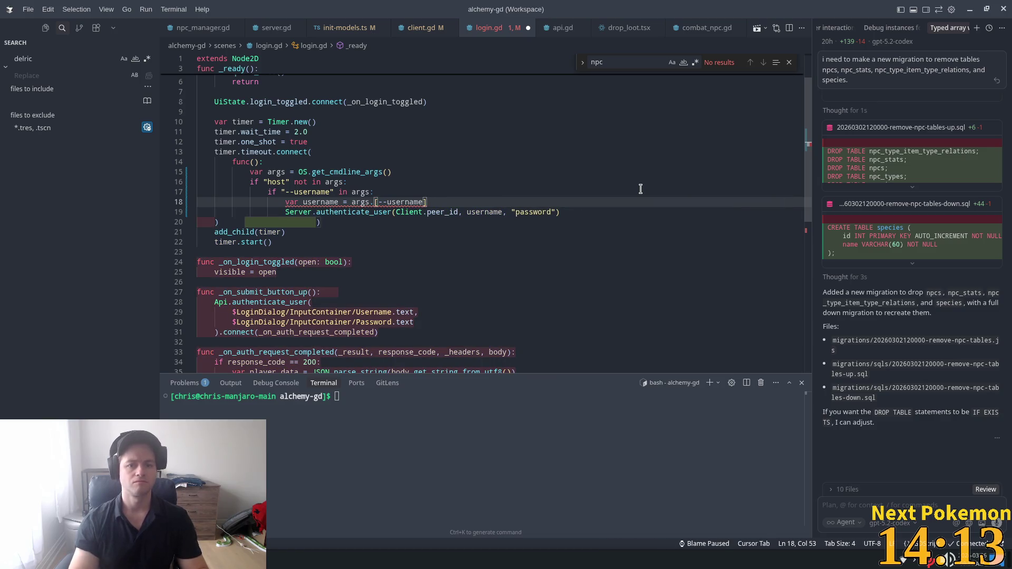
- Quote the key so line 18 reads args["--username"]
key(ctrl+shift+Left)
key(ctrl+shift+Left)
key(ctrl+shift+Left)
key(shift+Right)
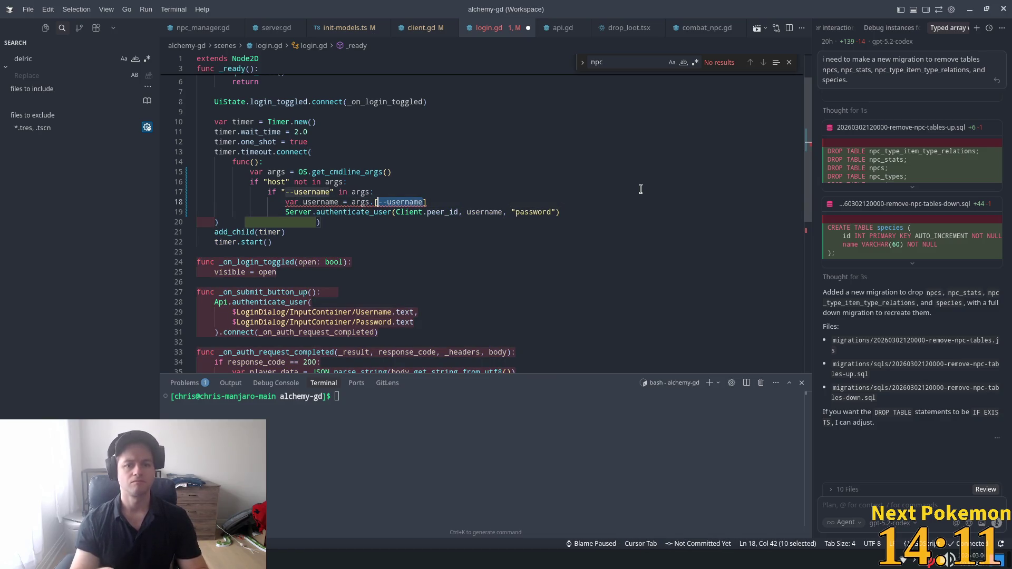
text(")
key(Tab)
click(538, 172)
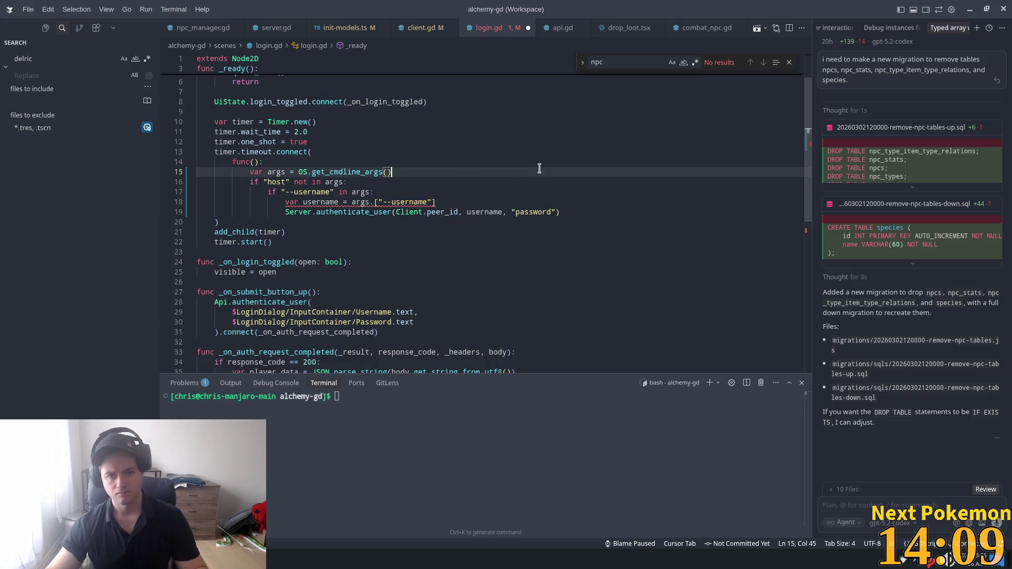
click(372, 203)
text(.)
key(Right)
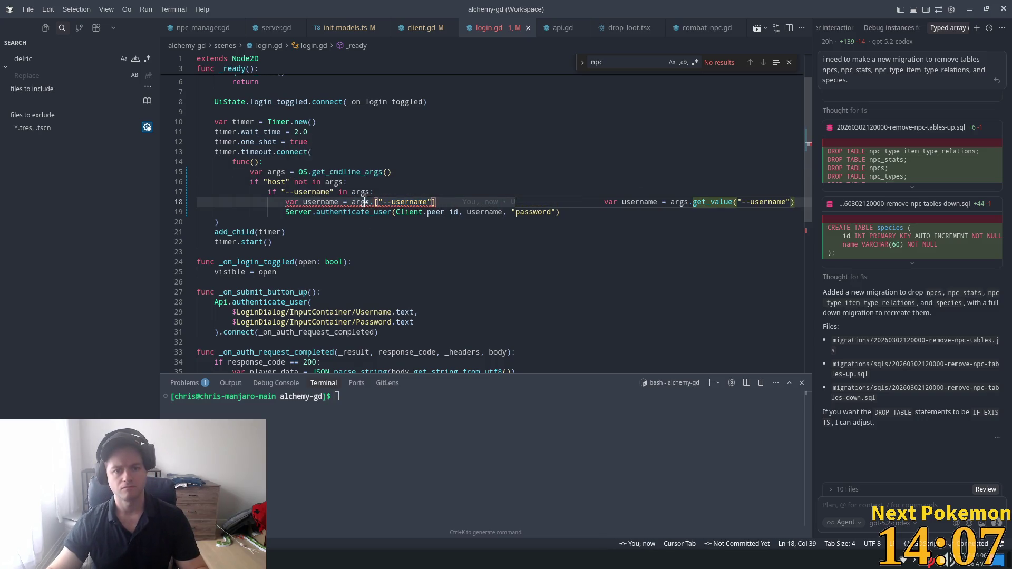
- Undo the bracket edits so line 18 reads args.get_value("--username") again
key(ctrl+z)
click(446, 158)
mouse_move(360, 197)
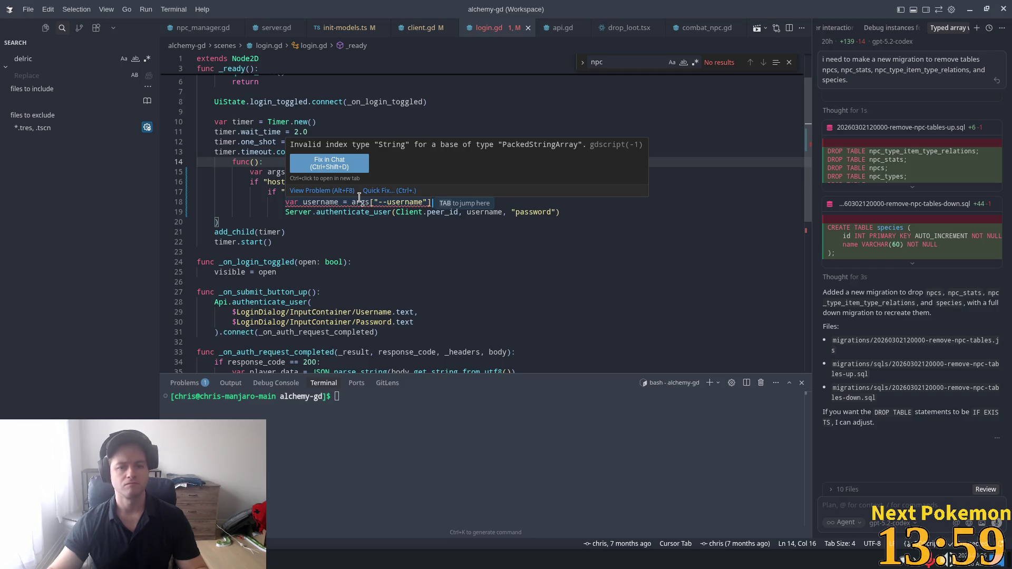
key(Tab)
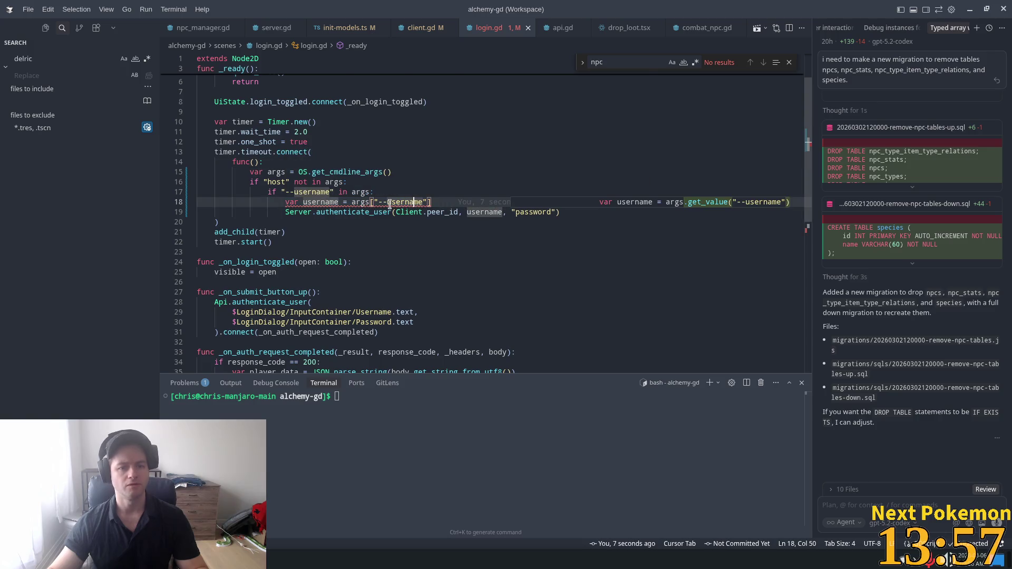
scroll(390, 204, up, 2)
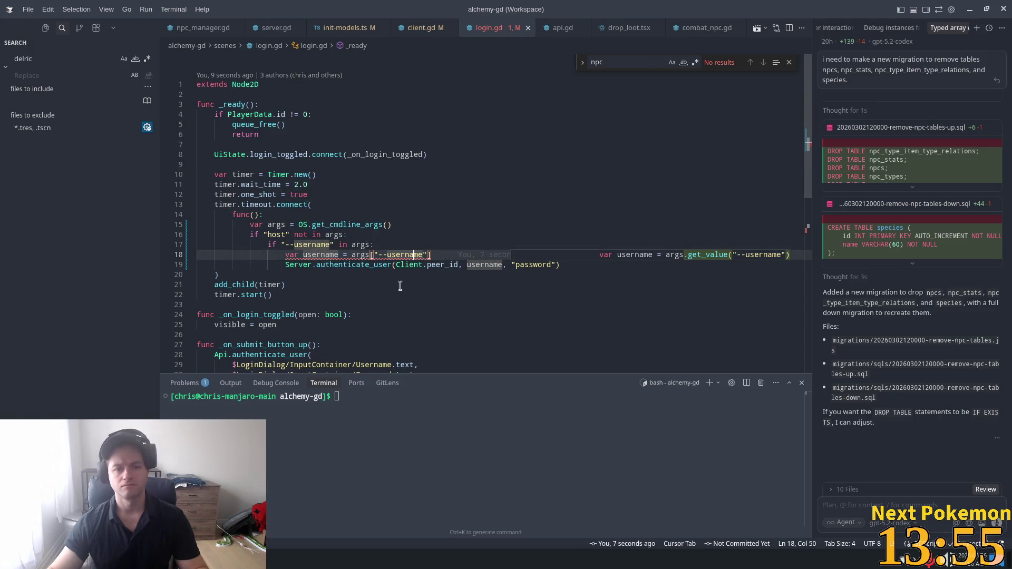
click(430, 256)
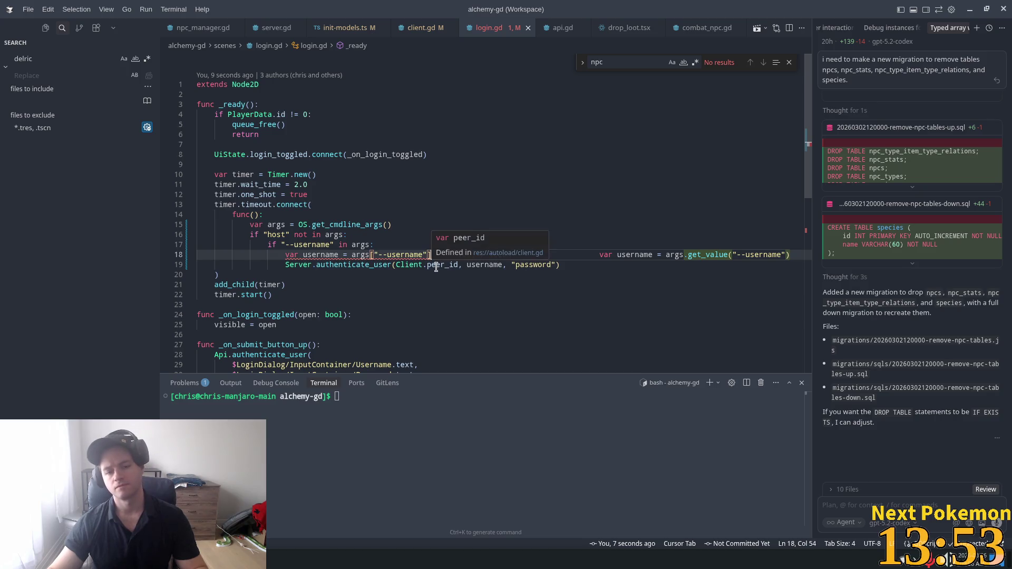
key(ctrl+z)
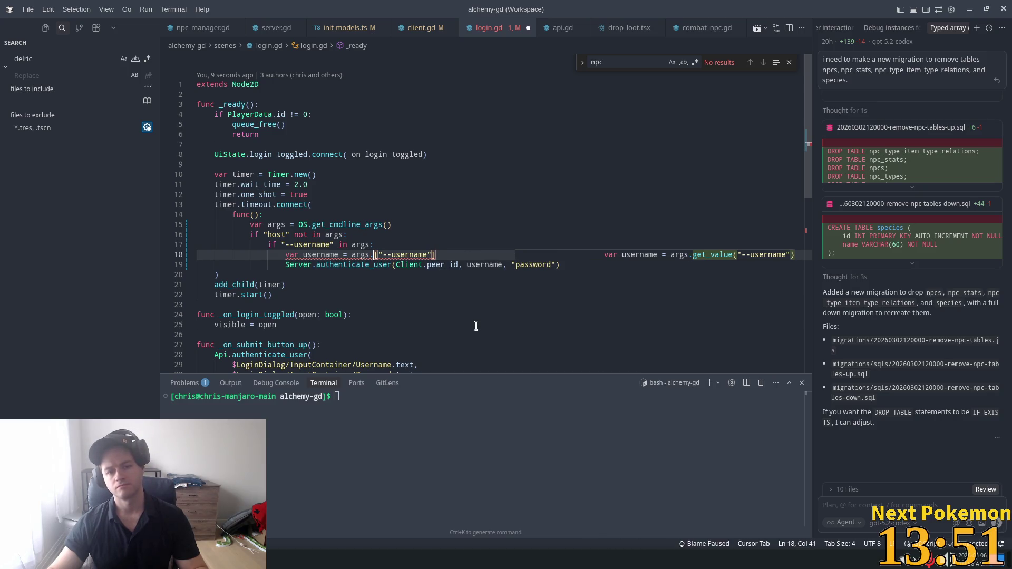
key(ctrl+z)
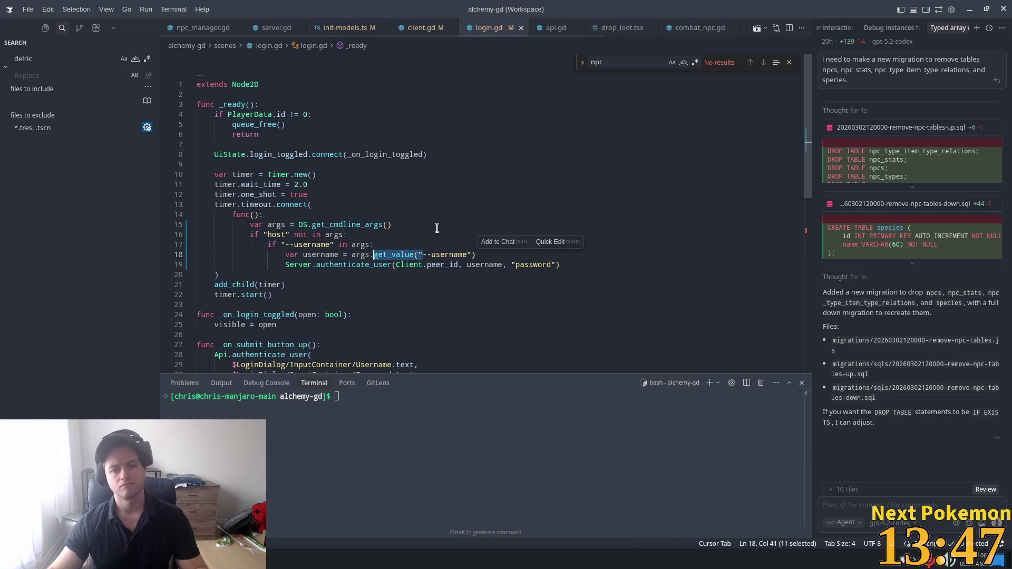
click(432, 205)
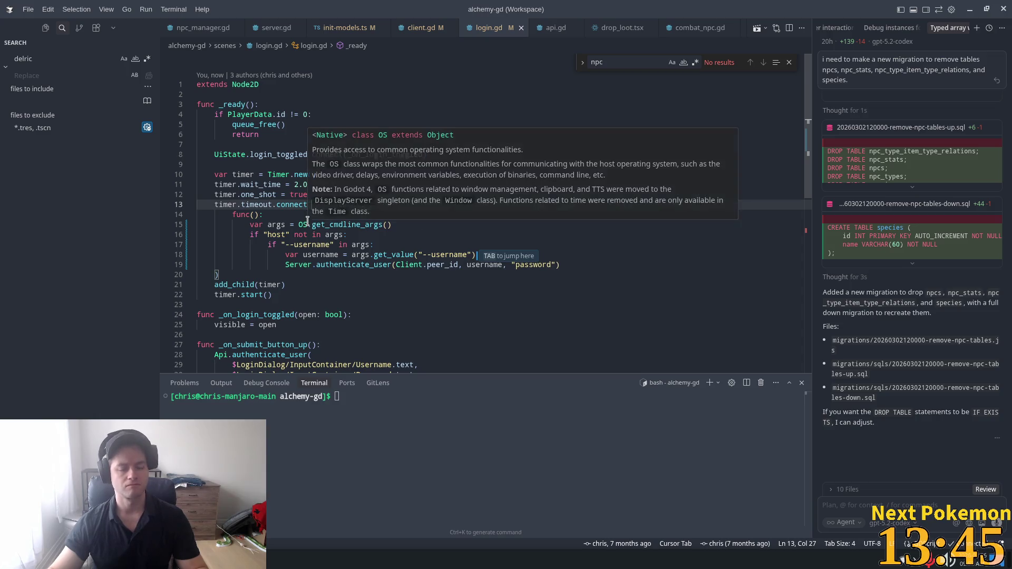
click(343, 234)
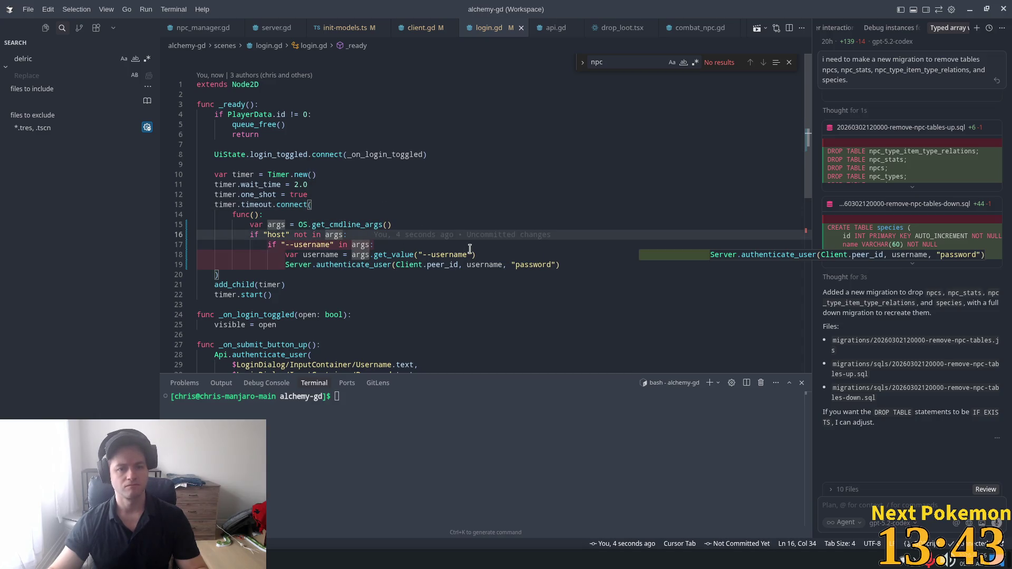
- Add print("host...") debug lines and an else branch reporting a missing username, then save login.gd
key(End)
key(Return)
text(p)
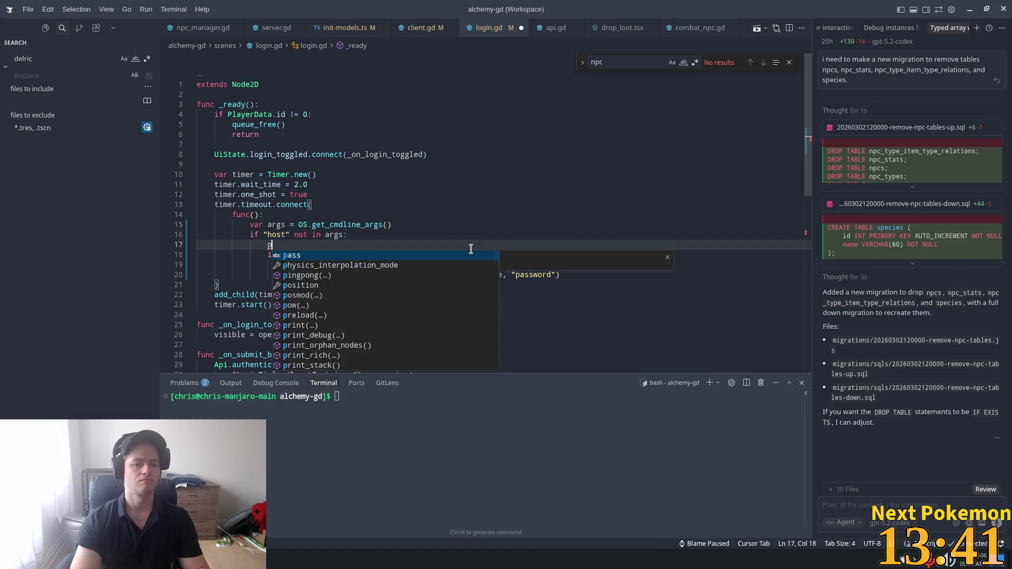
text(rint("h)
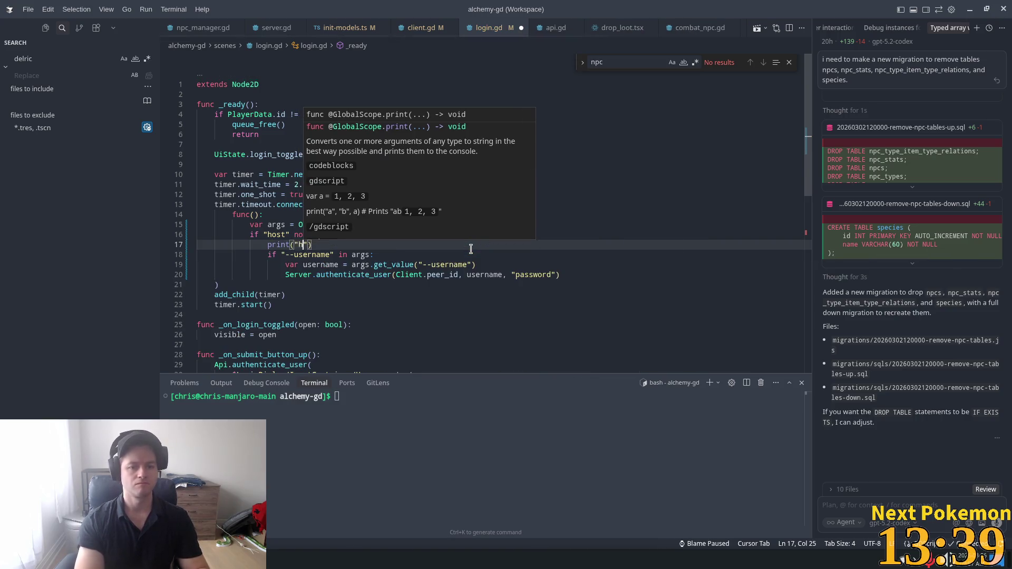
text(ost)
key(Tab)
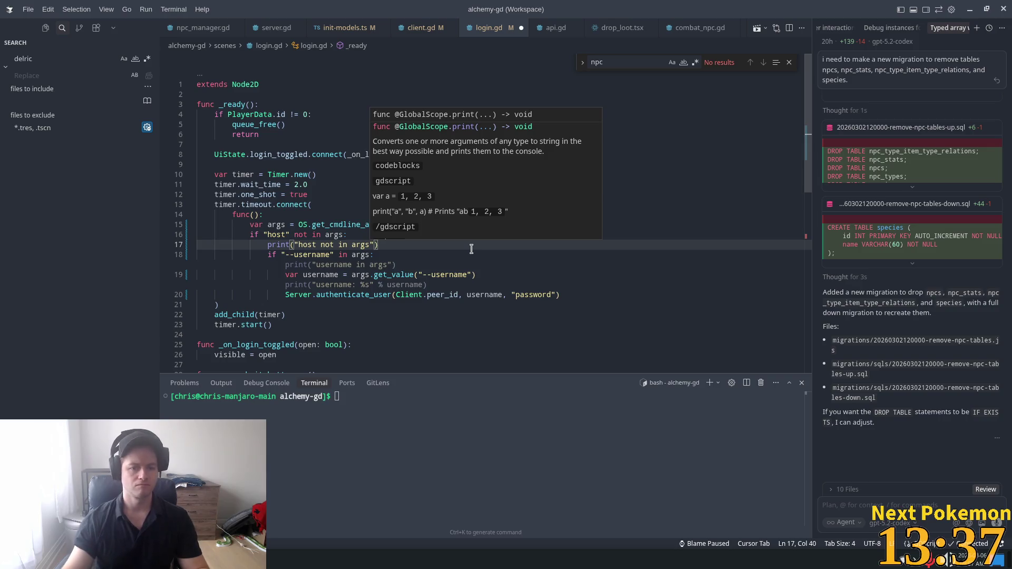
click(495, 288)
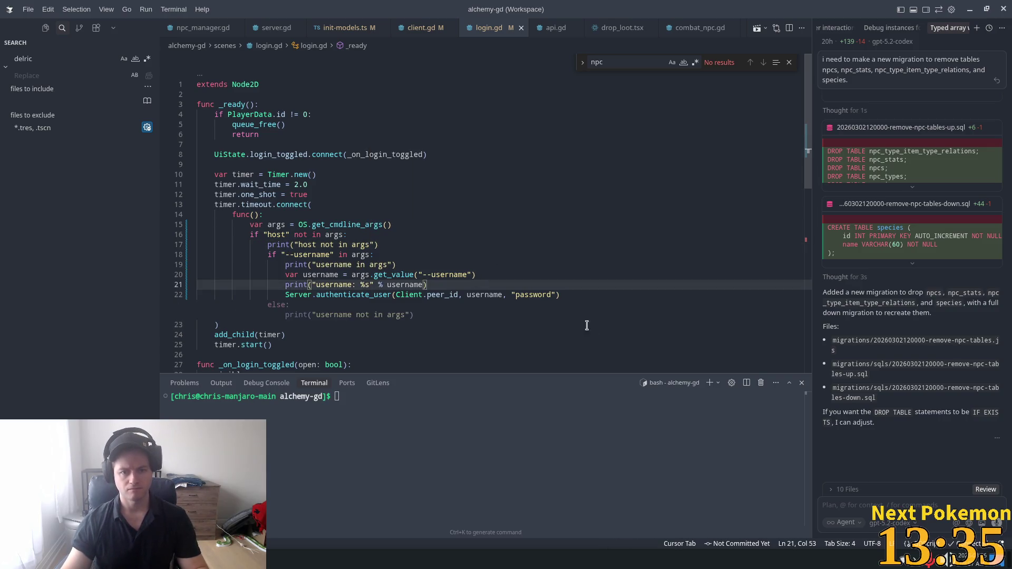
key(ctrl+s)
key(Tab)
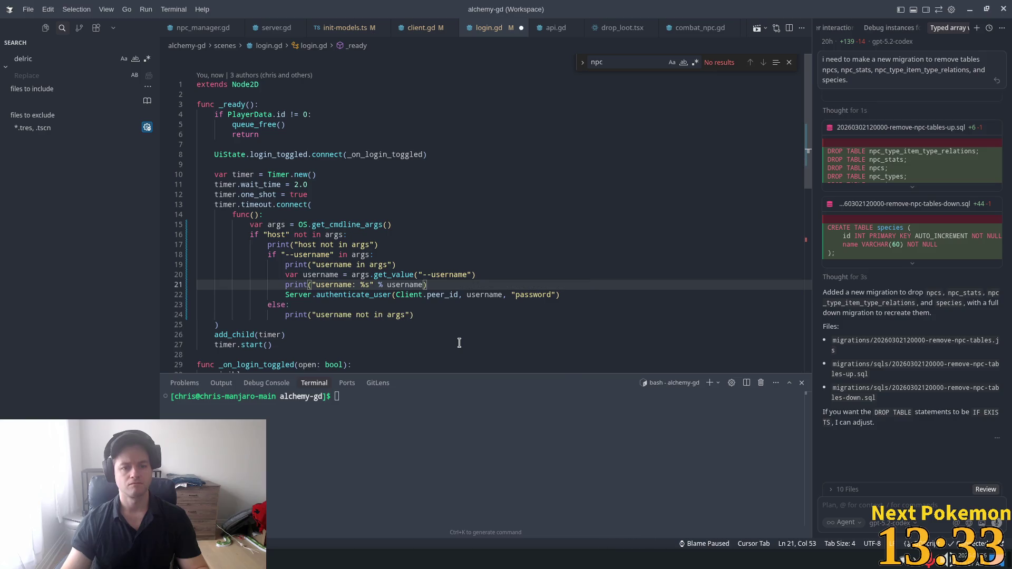
key(alt+Tab)
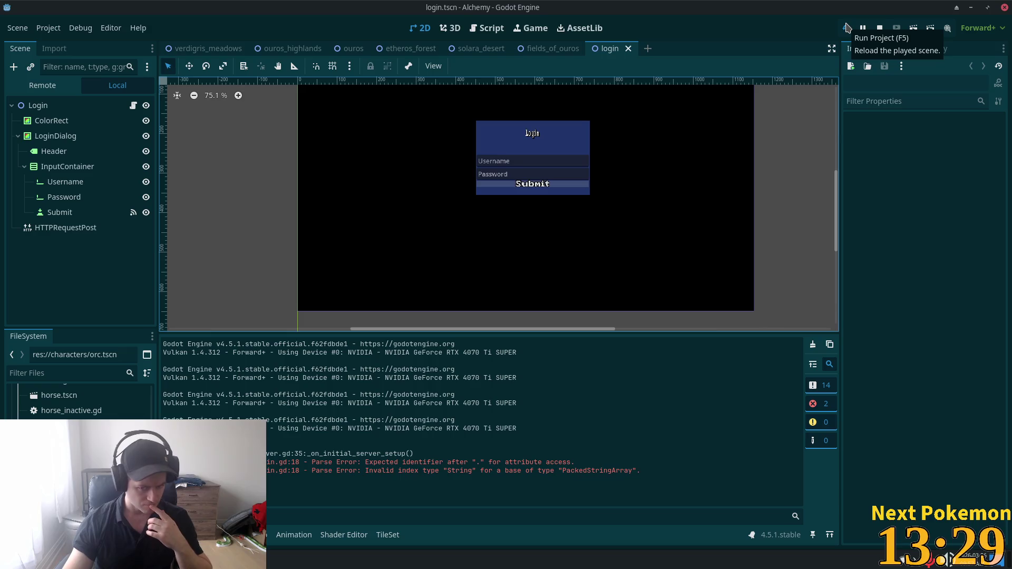
- Run the game to test the login changes, then close the debug windows
click(846, 28)
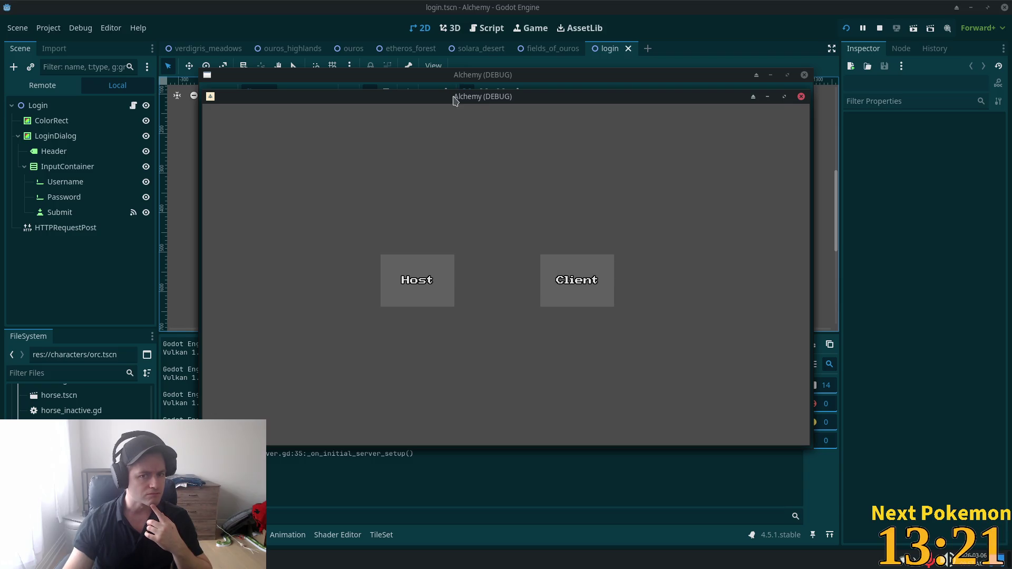
drag(454, 96, 308, 60)
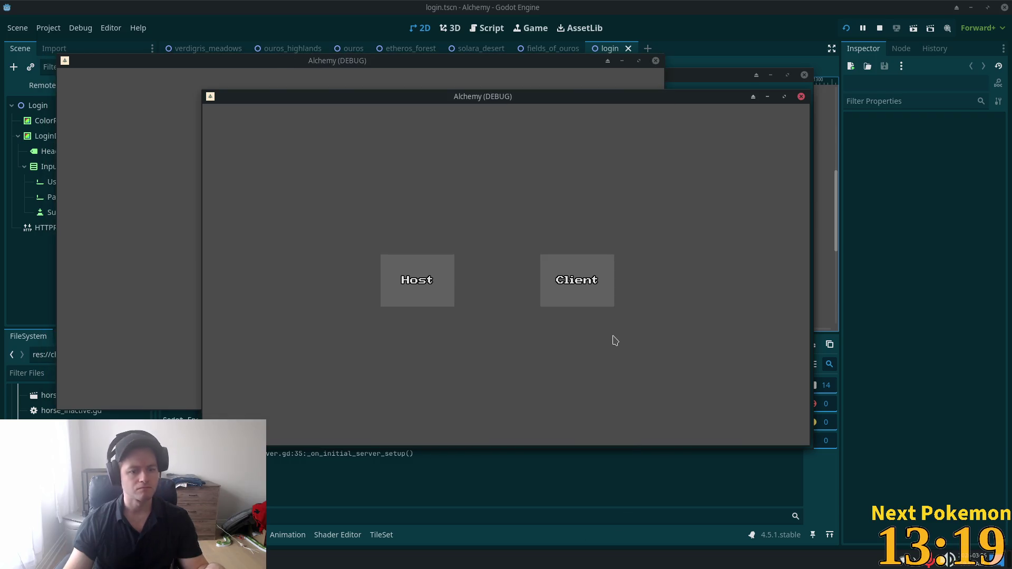
key(F8)
key(alt+Tab)
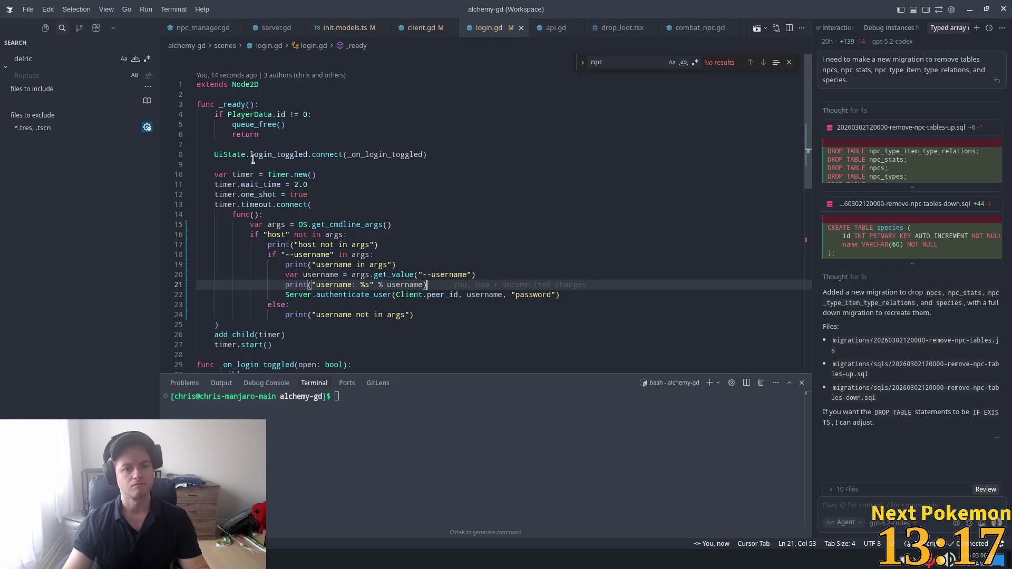
- Insert print("timer timeout") right after the callback's func(): on line 14 and save
click(401, 224)
click(470, 195)
click(427, 215)
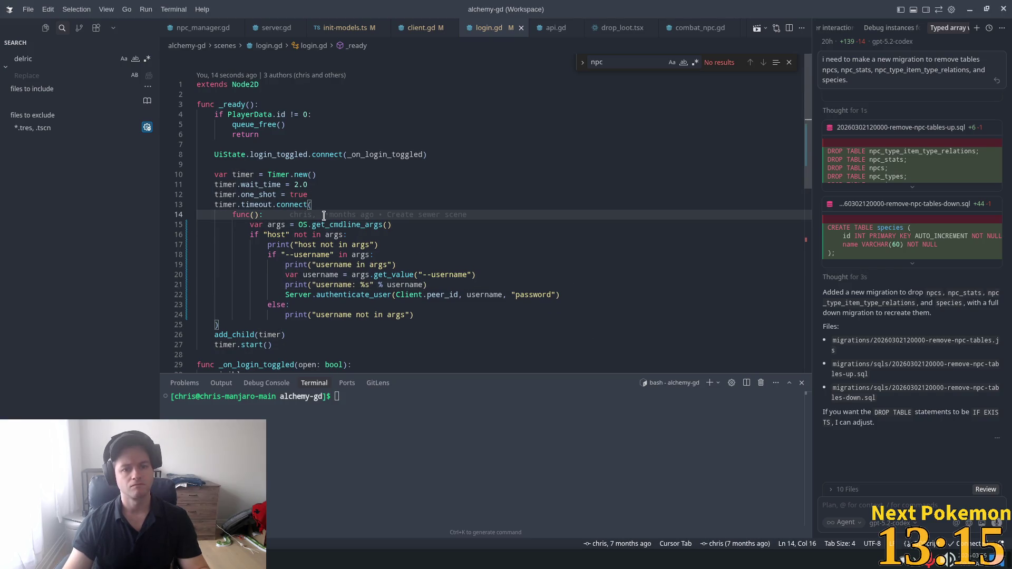
click(289, 213)
key(Return)
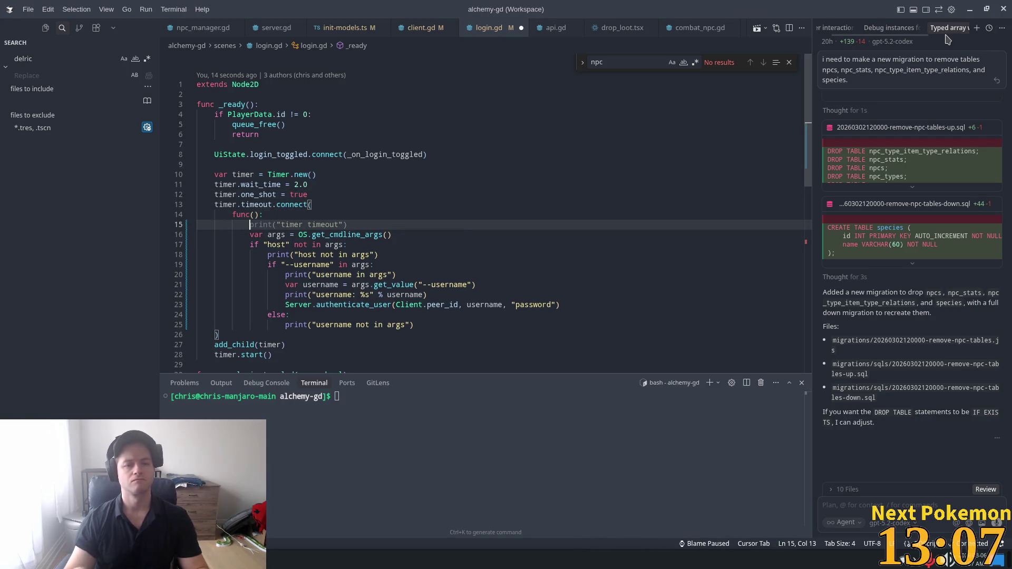
key(Tab)
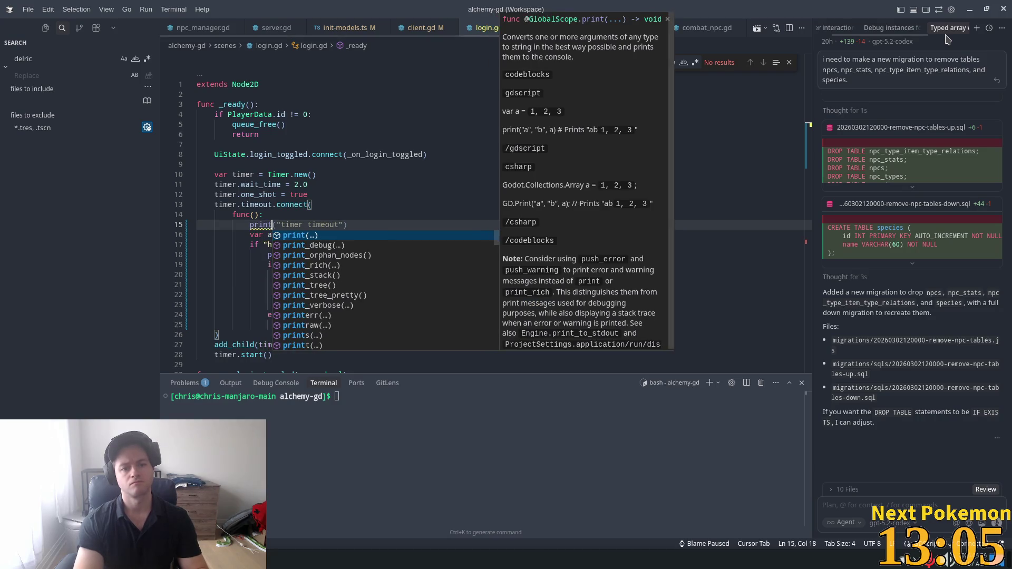
key(Escape)
key(ctrl+s)
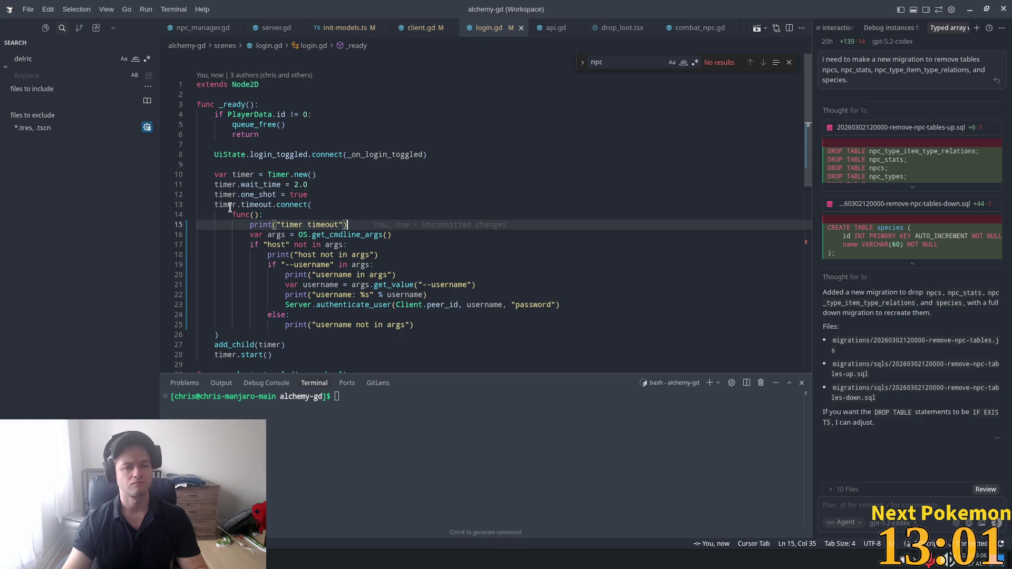
mouse_move(333, 153)
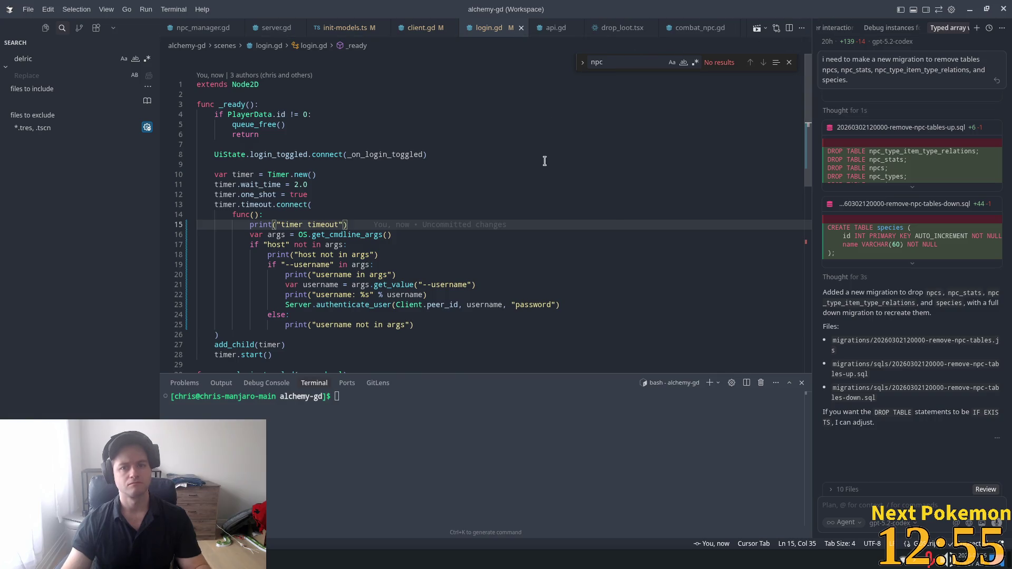
key(alt+Tab)
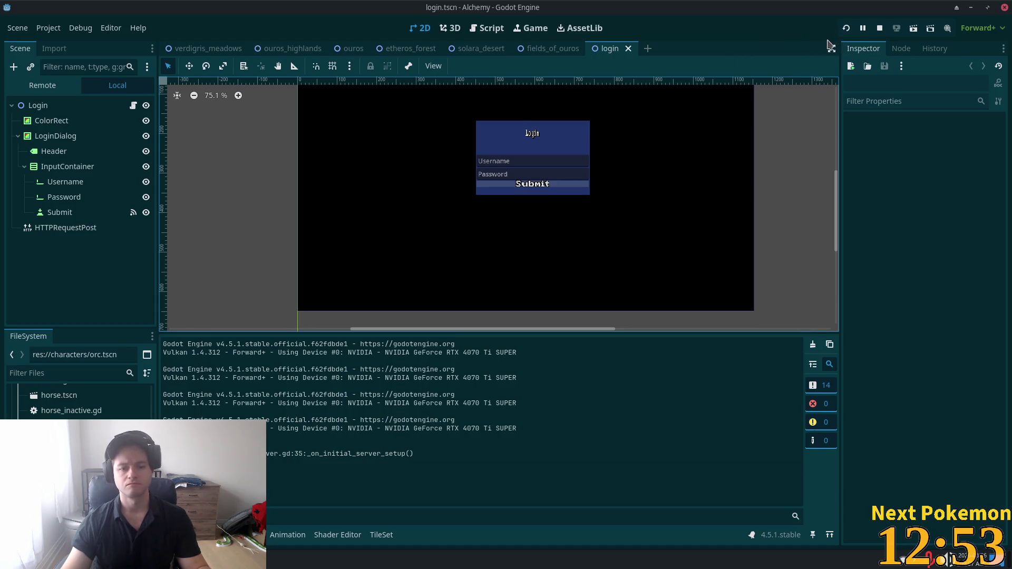
- Run two game instances, spread the Alchemy (DEBUG) windows apart to check output, then stop them
click(847, 28)
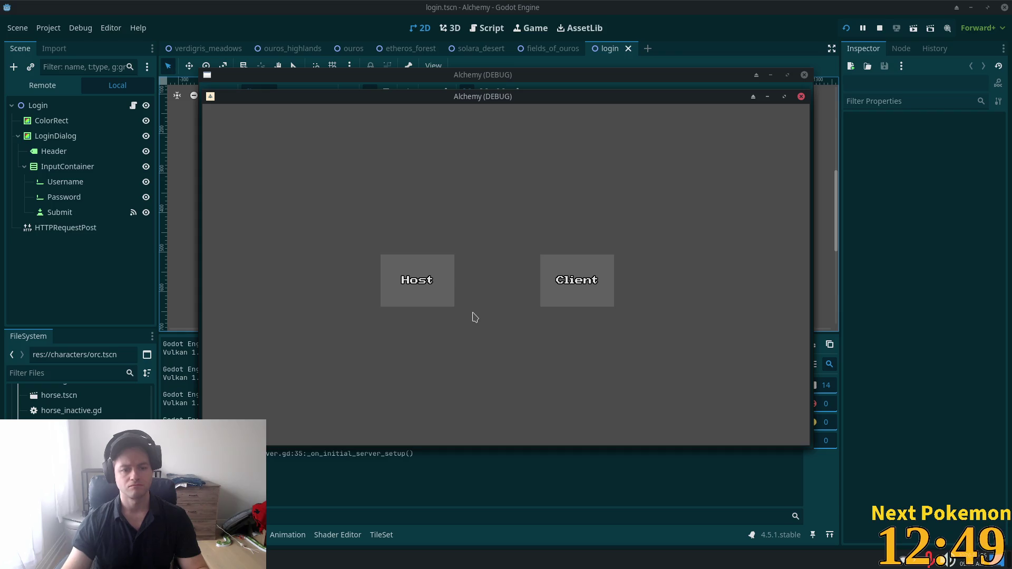
drag(406, 98, 268, 78)
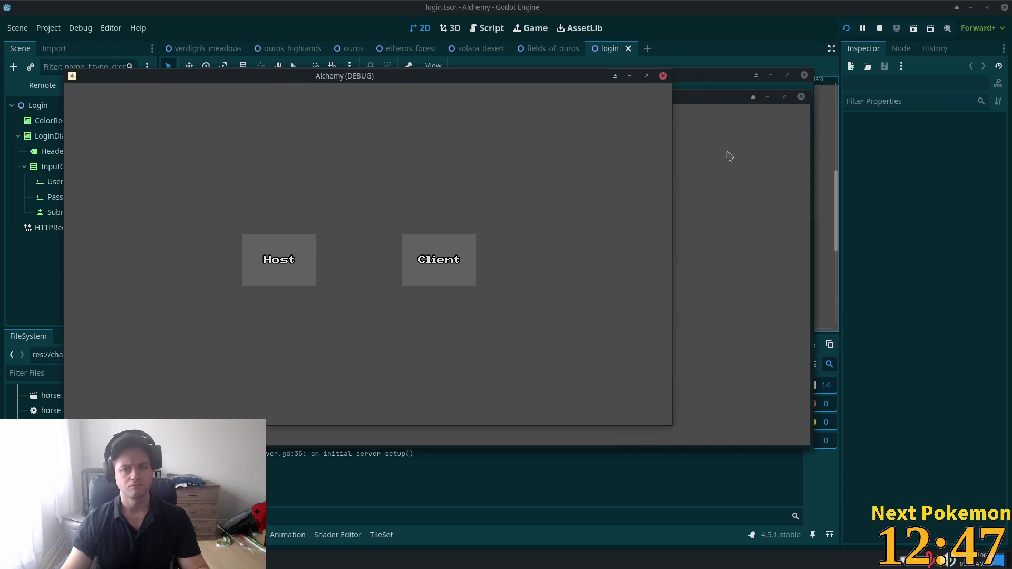
mouse_move(700, 109)
mouse_down()
mouse_move(774, 153)
mouse_move(818, 131)
mouse_up()
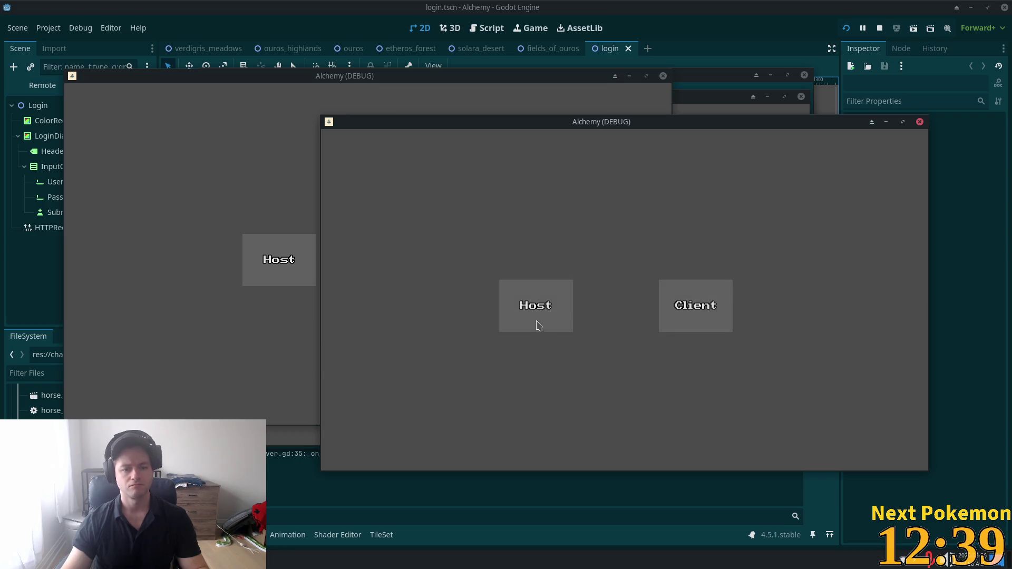
key(F8)
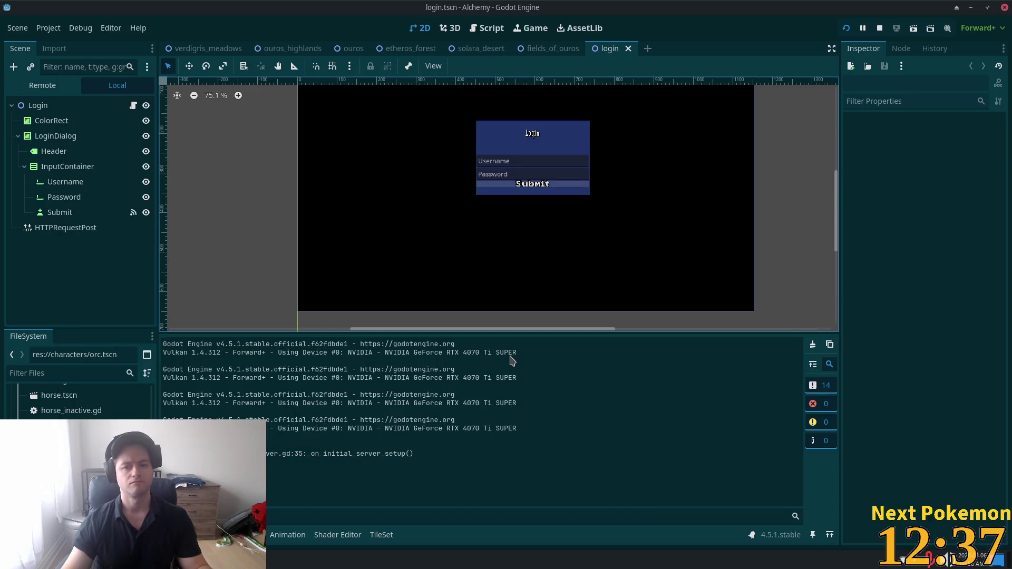
key(alt+Tab)
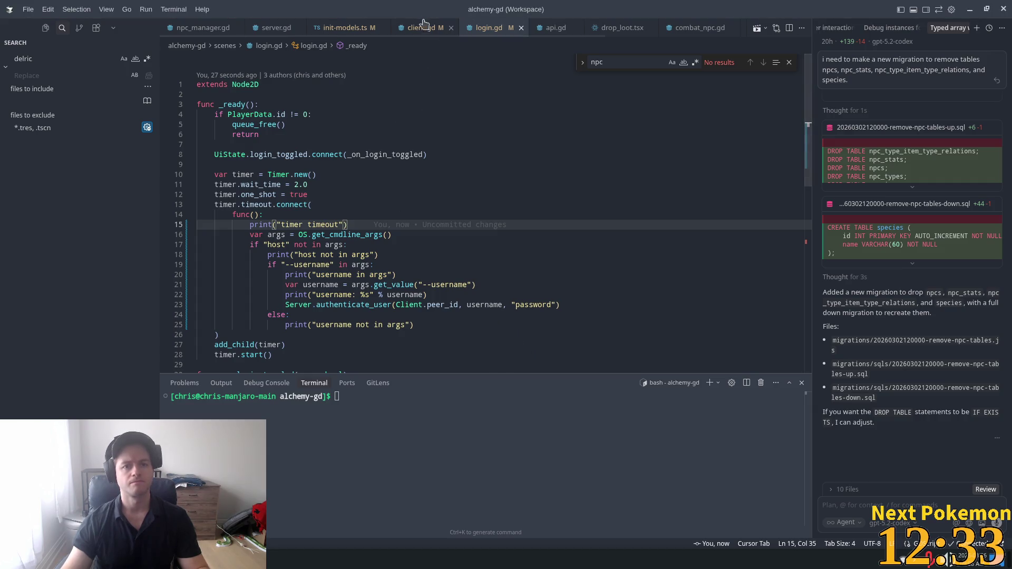
- Return to the Godot editor and bring up the quick-open file search
key(alt+Tab)
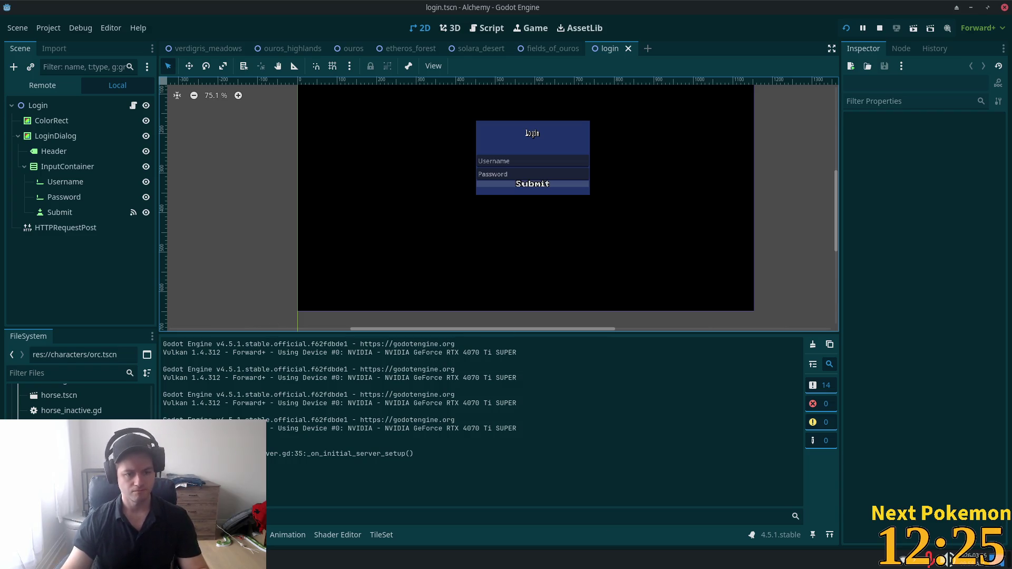
key(shift+alt+o)
- Quick-open splash.tscn by searching 'splas' and open its splash.gd script
text(splas)
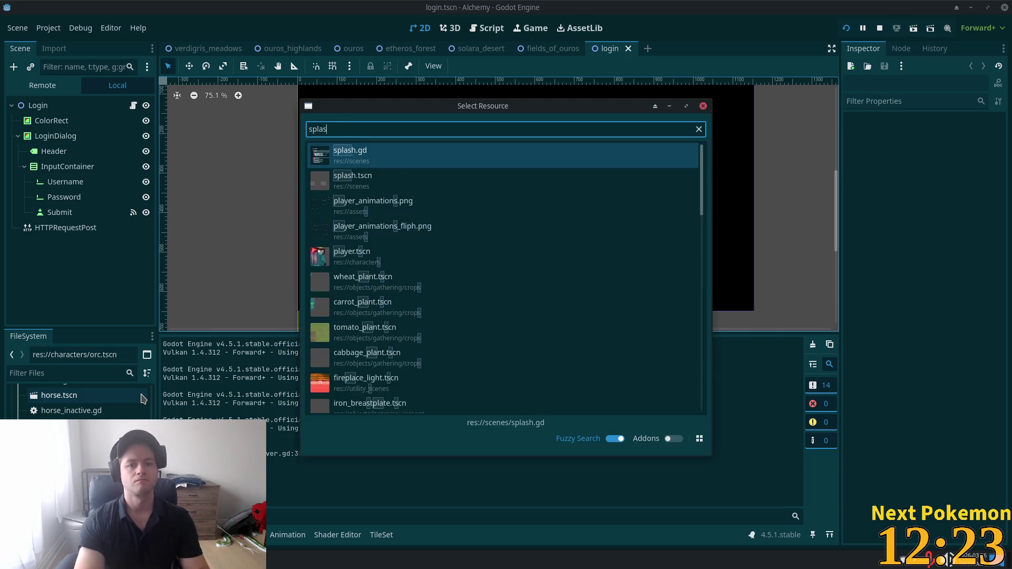
double_click(401, 179)
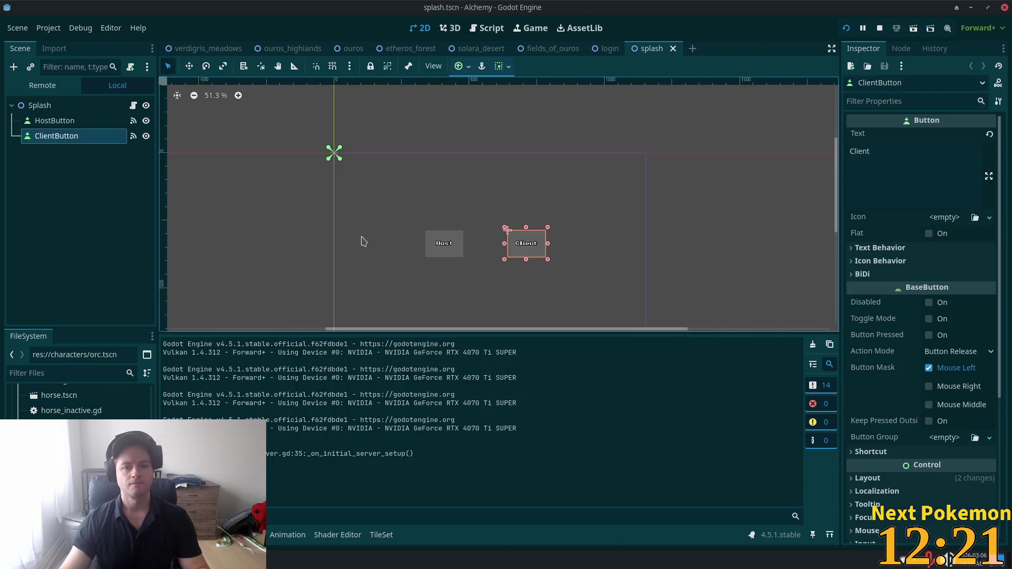
click(134, 107)
scroll(487, 236, up, 3)
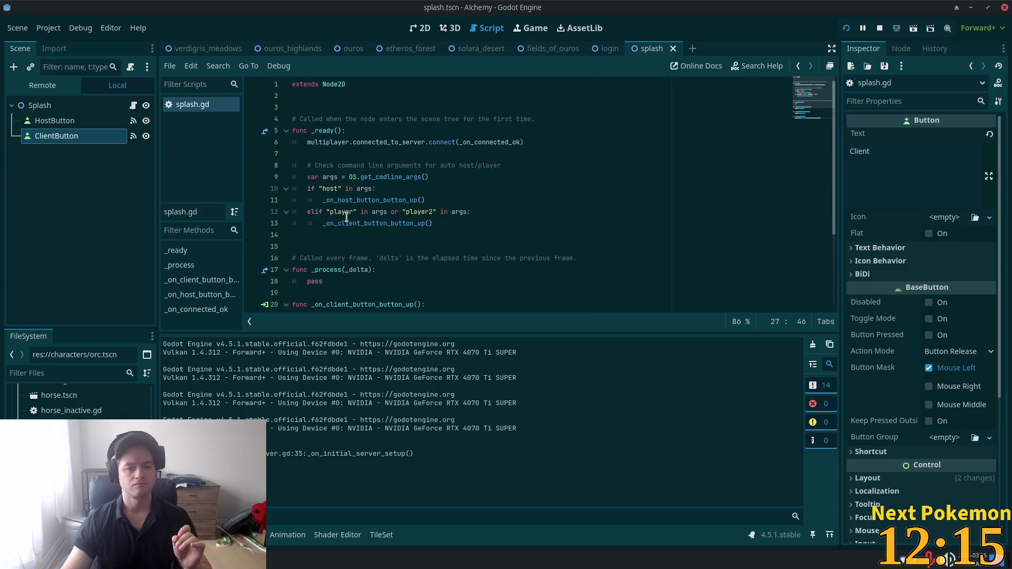
- On line 12, replace the player/player2 checks with a "--username" in args check
click(340, 213)
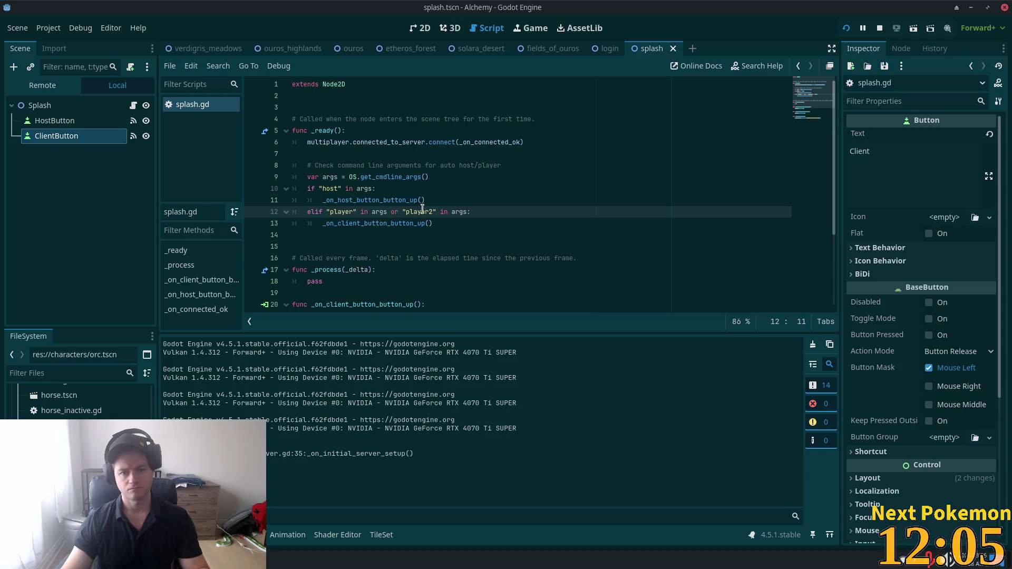
click(440, 211)
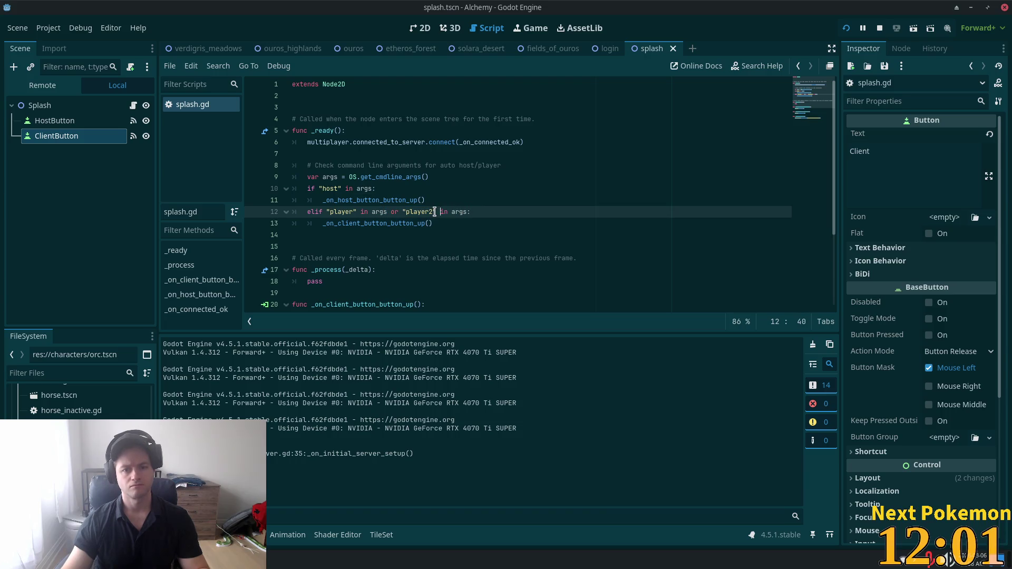
drag(434, 212, 331, 212)
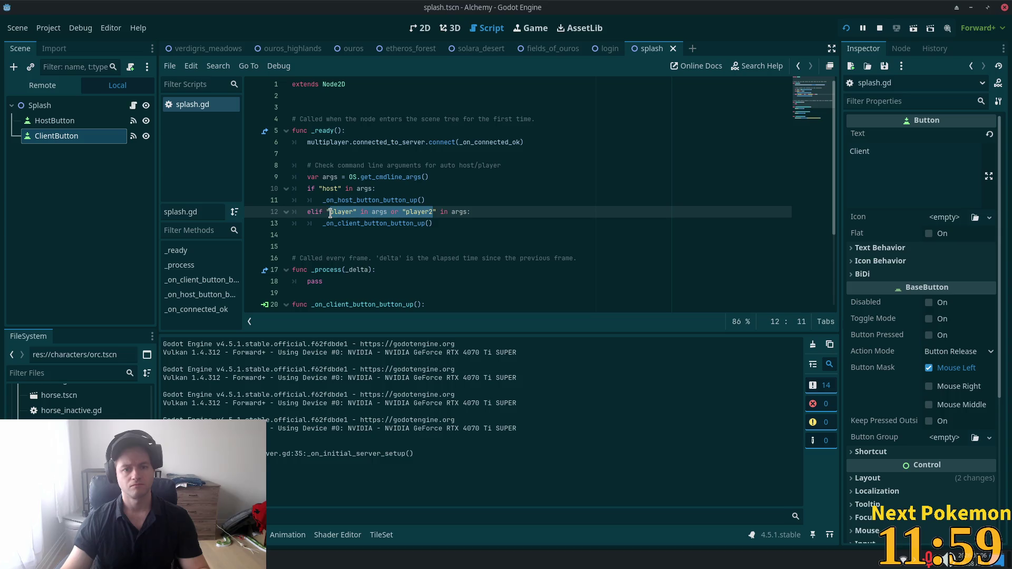
text(--username" in args:)
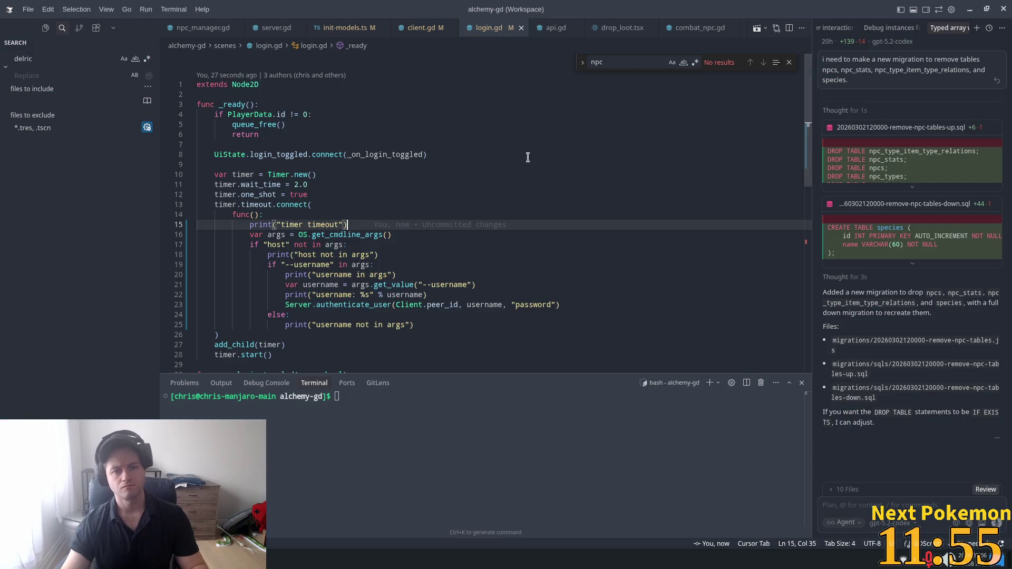
key(alt+Tab)
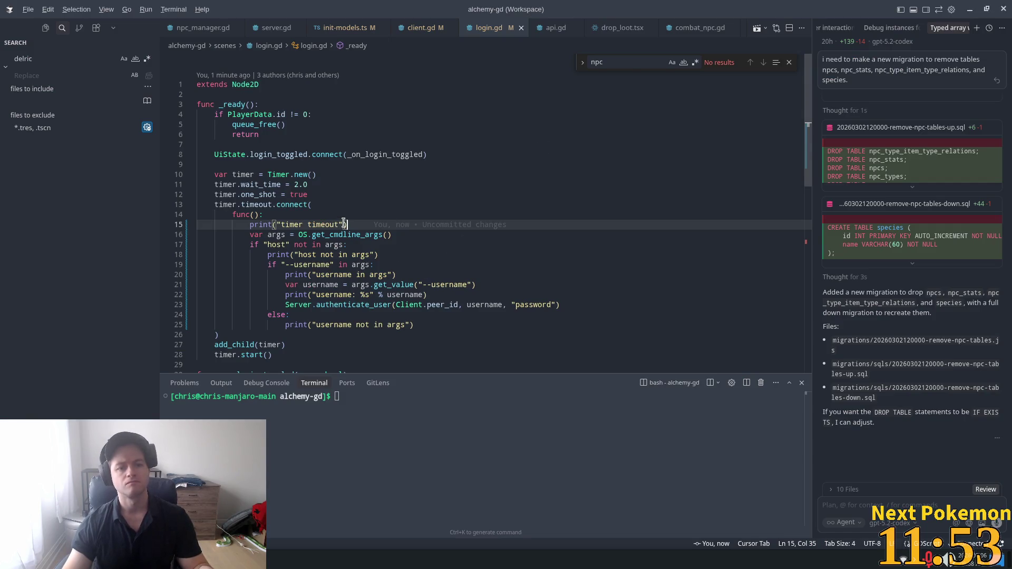
key(alt+Tab)
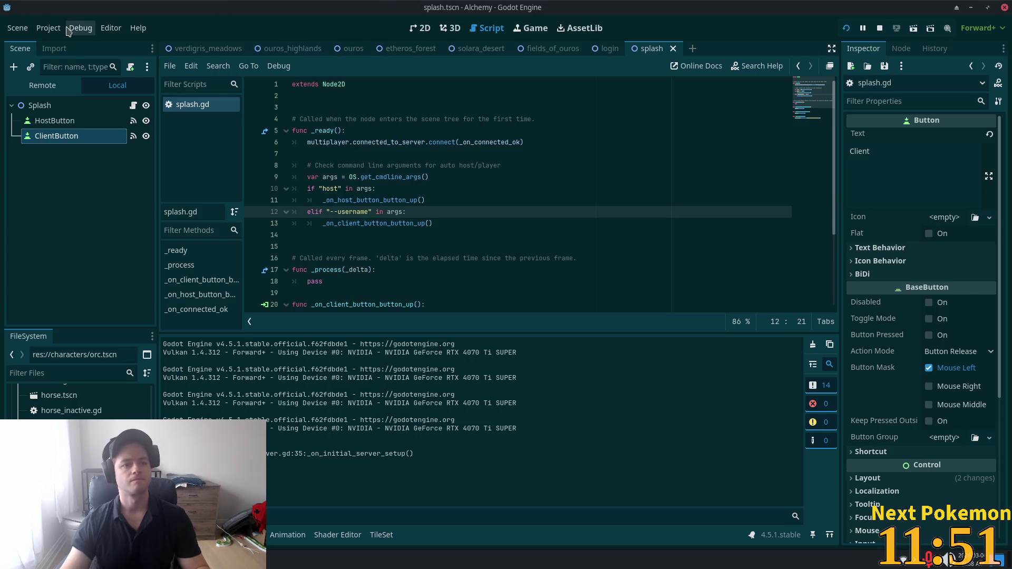
- In Debug > Customize Run Instances, tick Override Main Tags for run instance 4
click(68, 29)
click(125, 214)
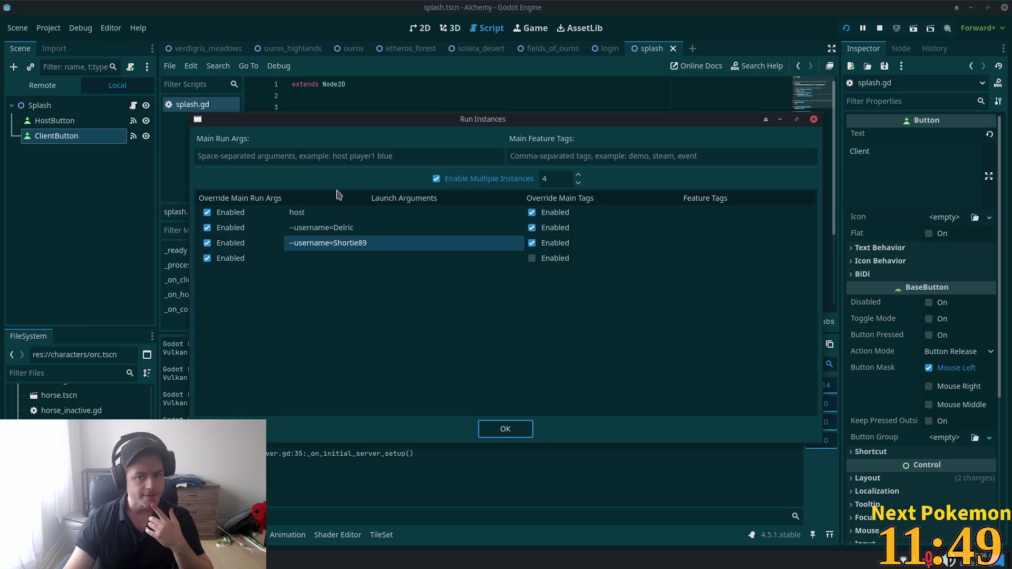
double_click(315, 213)
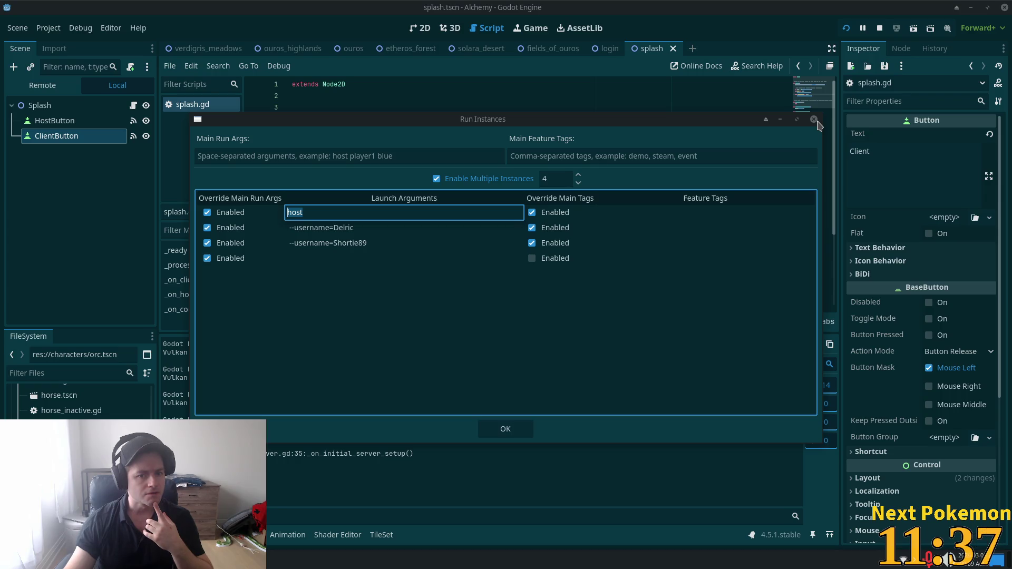
click(546, 260)
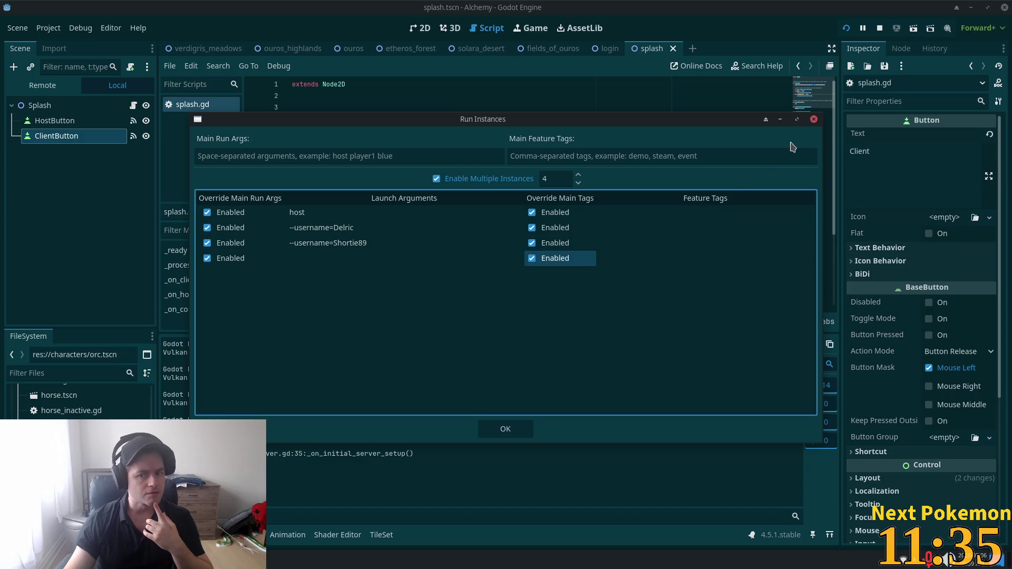
click(814, 119)
click(539, 199)
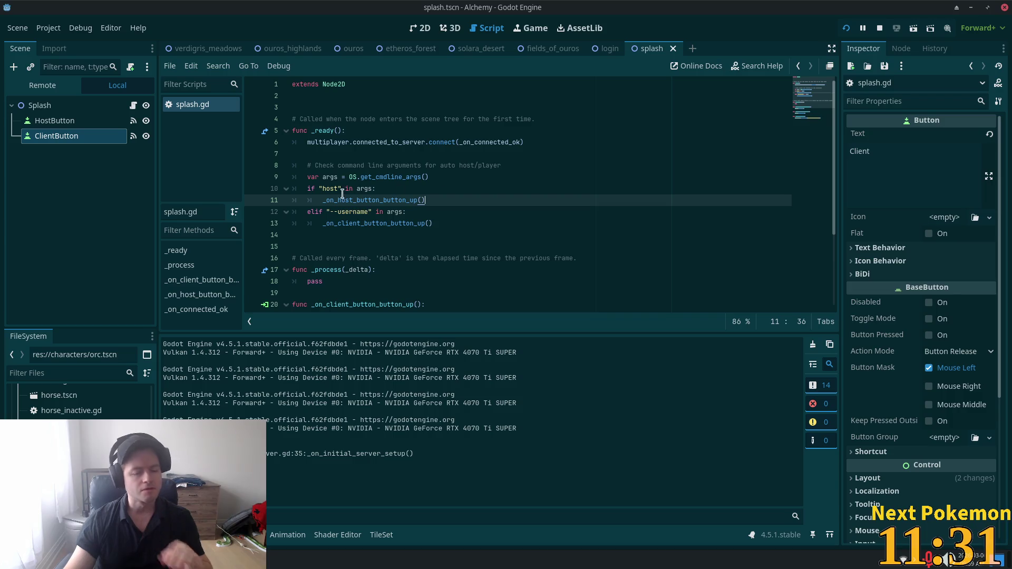
- Run the project with F5 and arrange the Alchemy (DEBUG) game windows
click(441, 178)
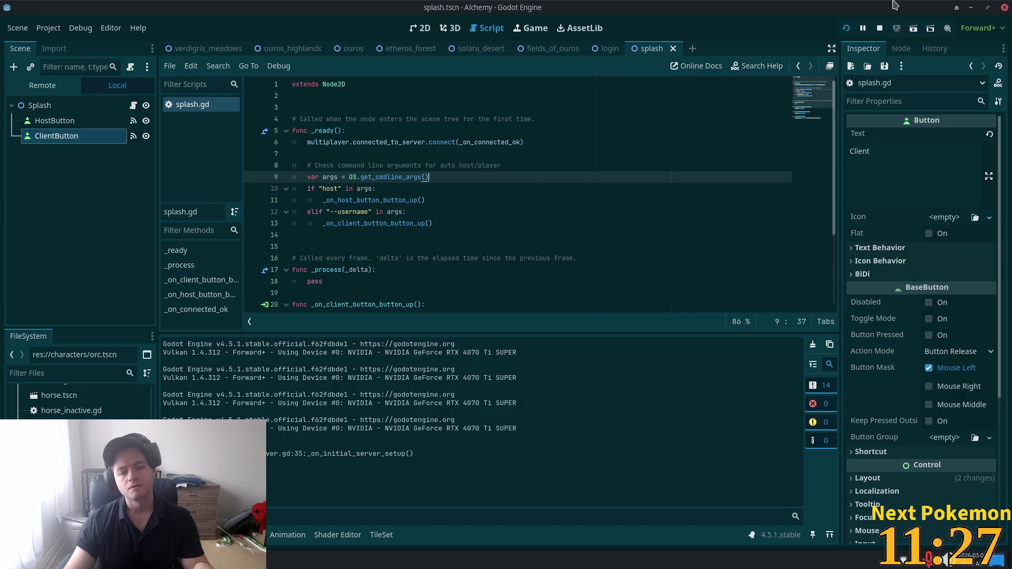
key(F5)
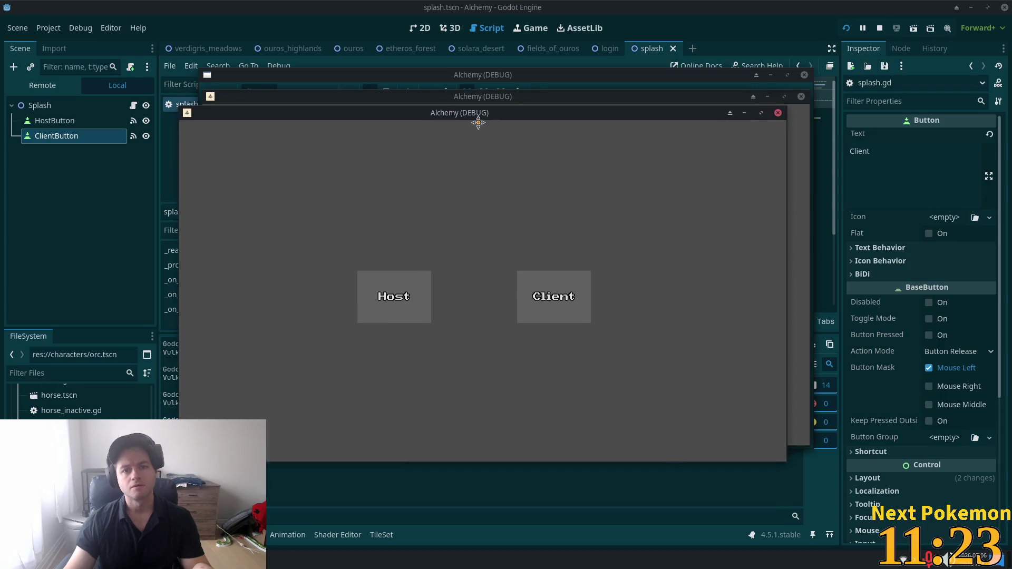
drag(541, 95, 706, 131)
click(348, 142)
mouse_move(348, 146)
mouse_down()
mouse_move(335, 95)
mouse_move(321, 91)
mouse_up()
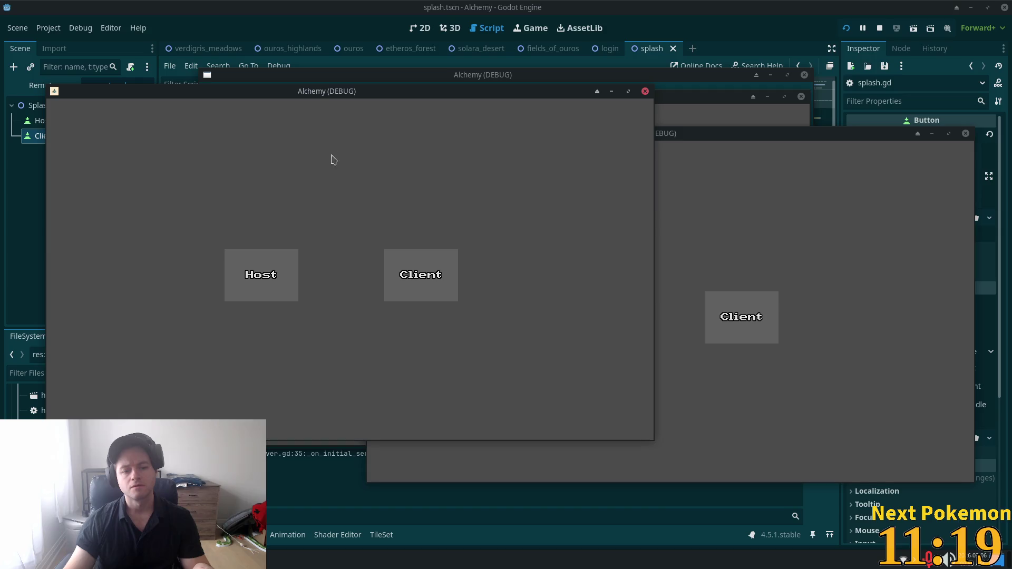
click(309, 468)
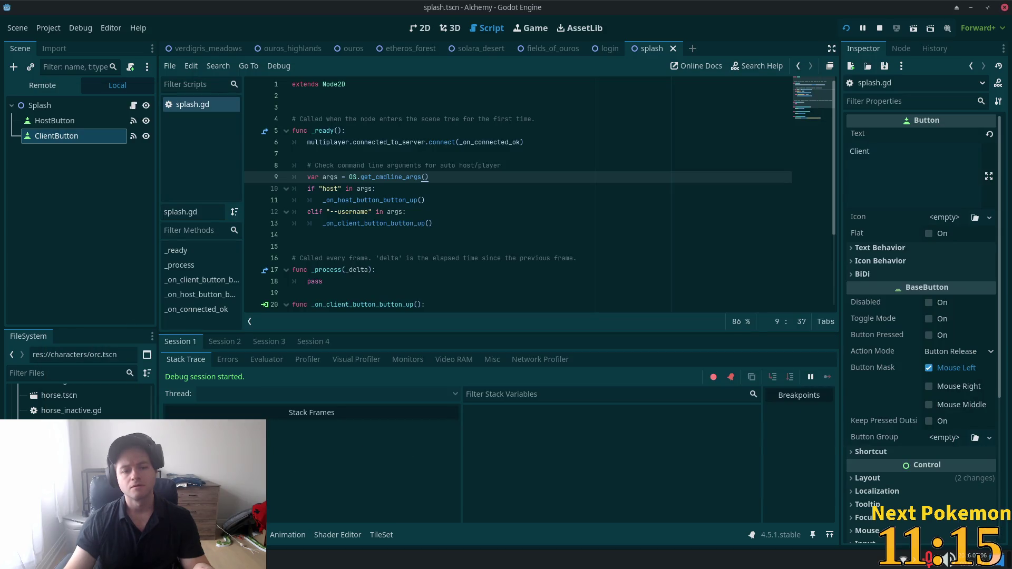
- Check the debugger output for Sessions 1–4, glance at VS Code, and return
click(227, 343)
click(270, 343)
click(312, 343)
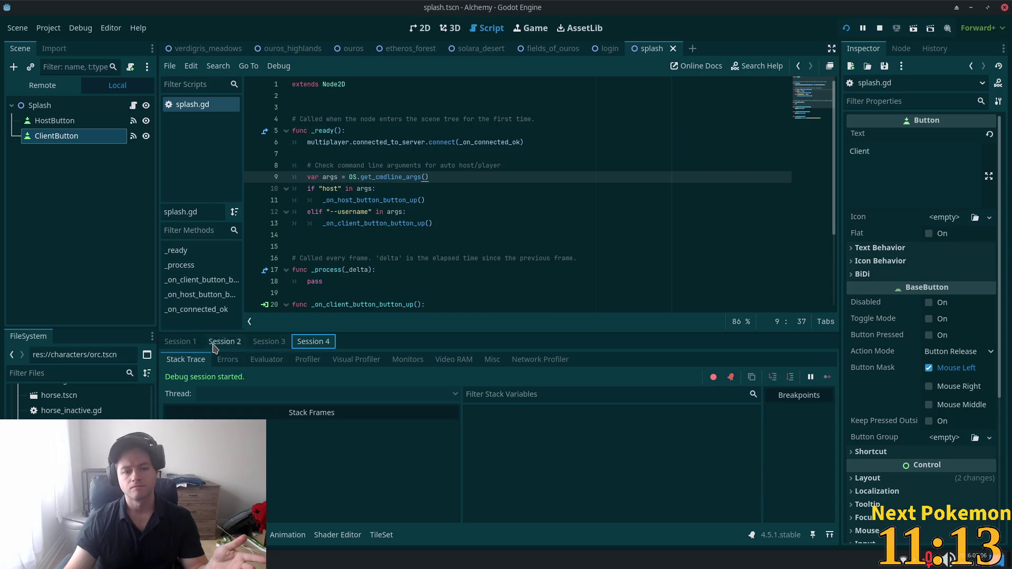
click(179, 342)
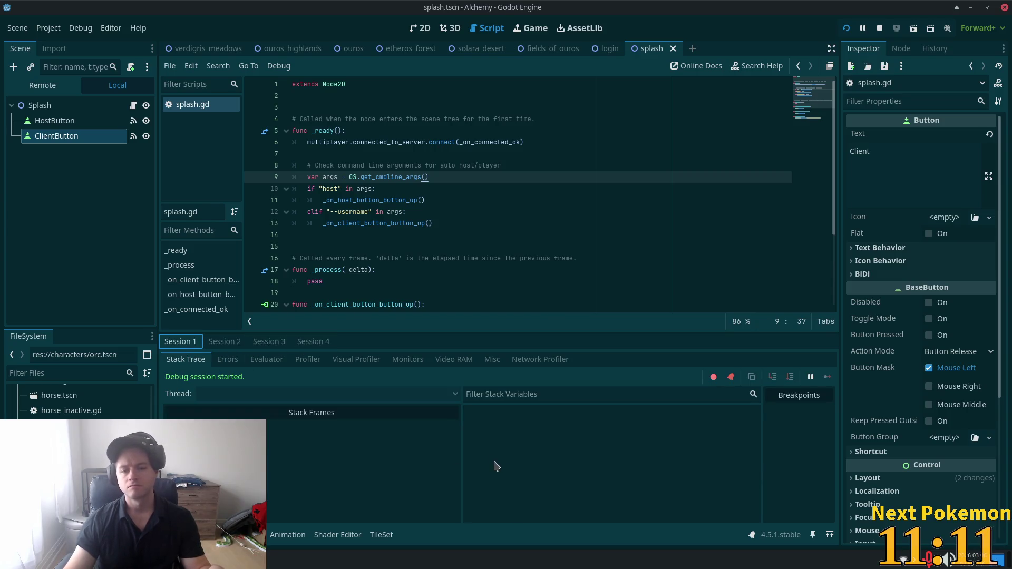
key(alt+Tab)
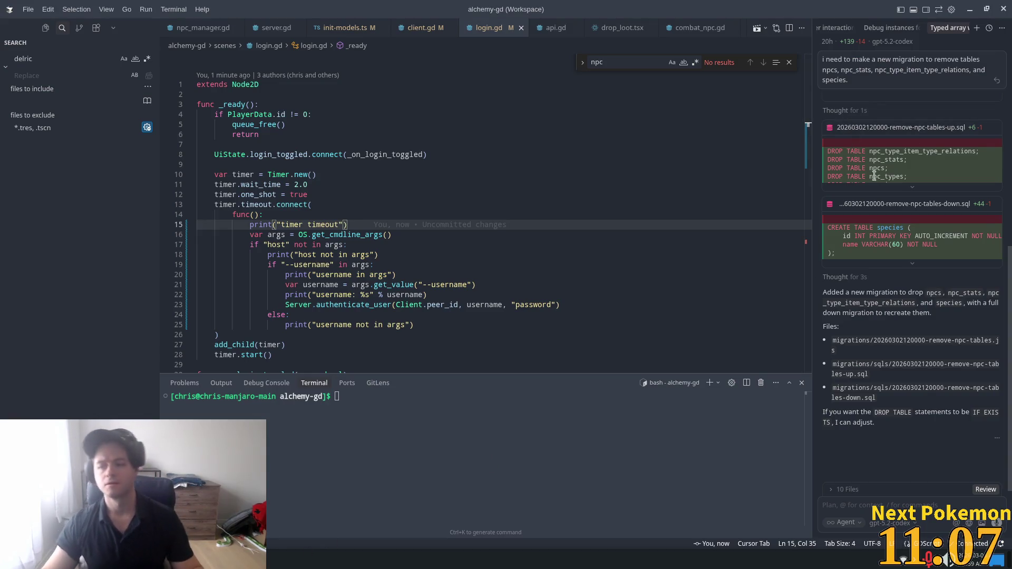
key(alt+Tab)
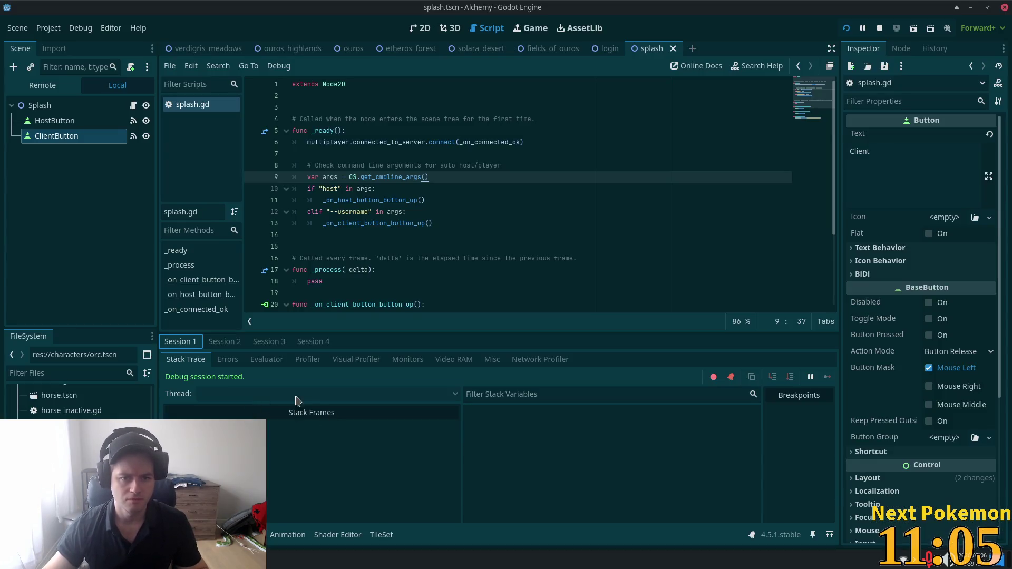
key(F5)
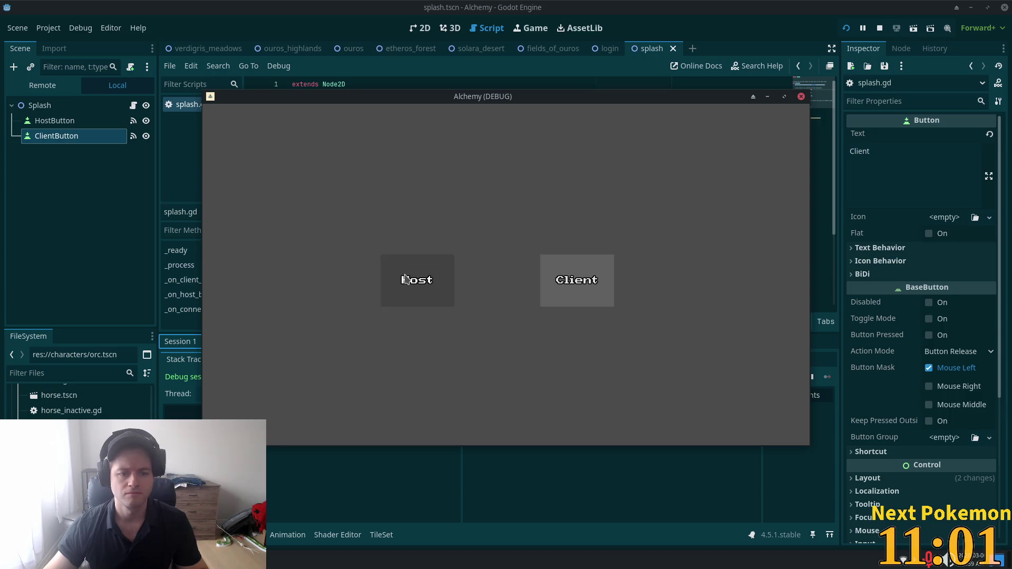
click(316, 559)
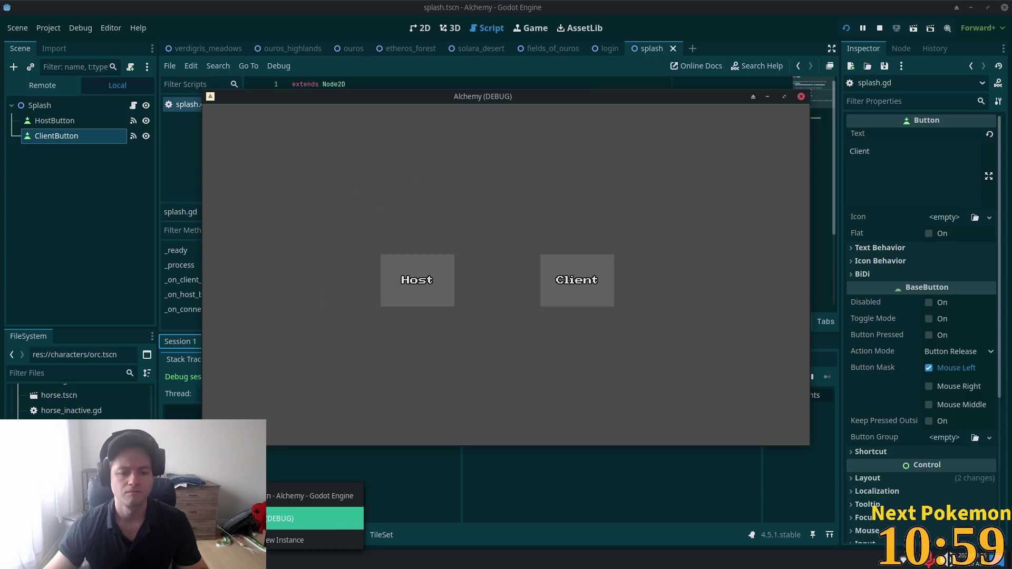
click(315, 517)
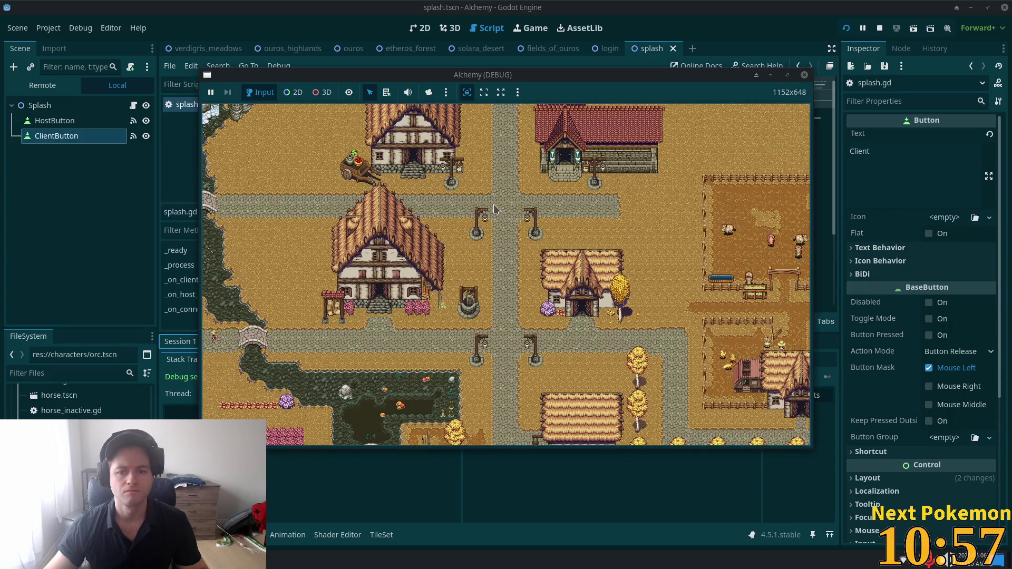
key(a)
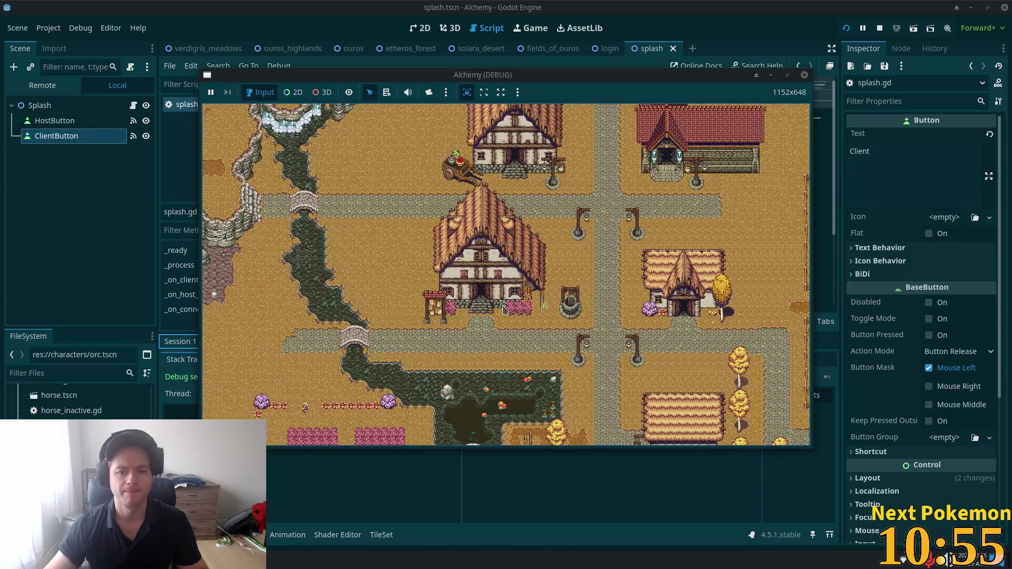
key(d)
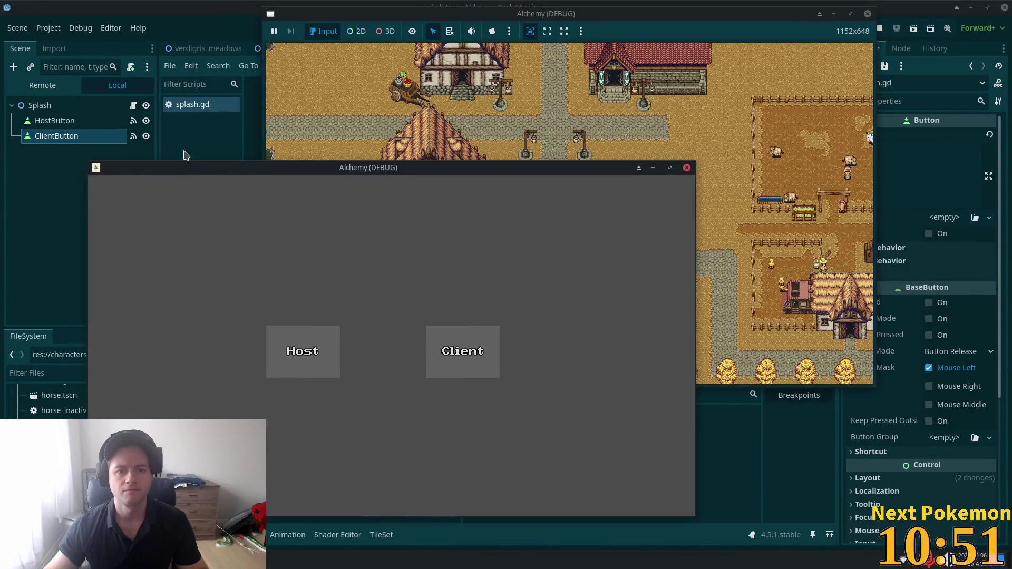
click(205, 153)
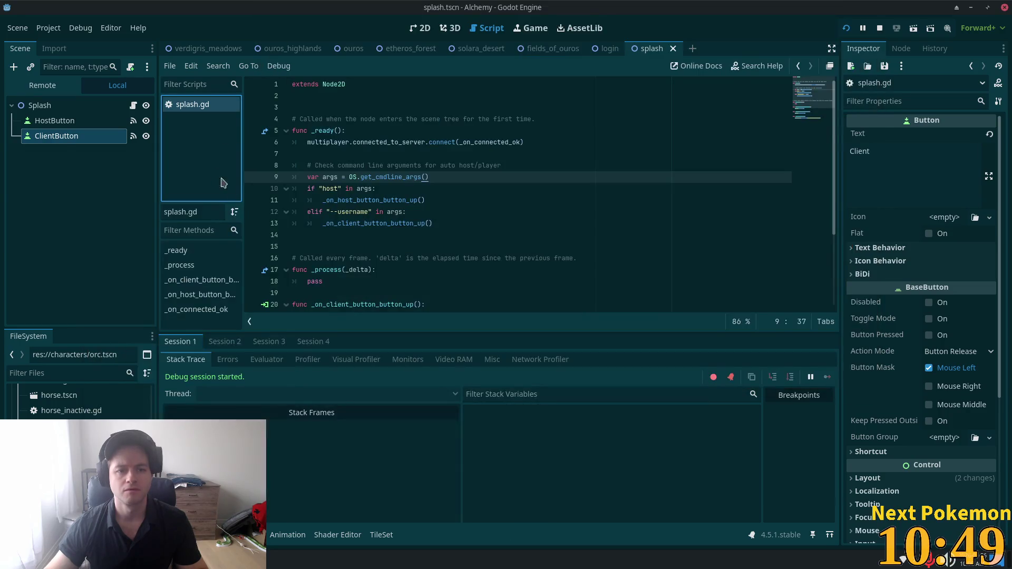
click(384, 200)
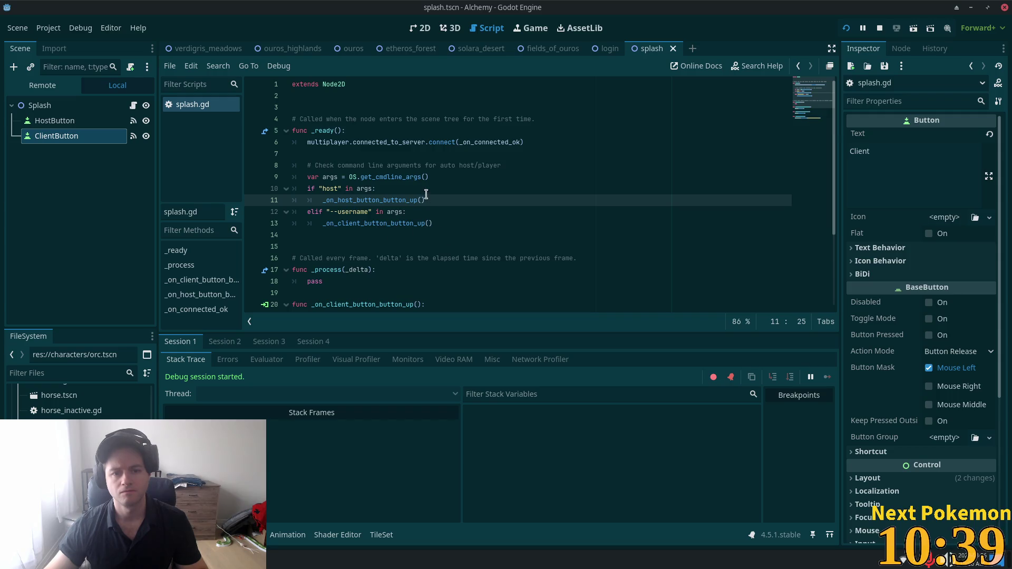
- Add print(args) on line 10 of splash.gd and save to rerun the game
click(445, 182)
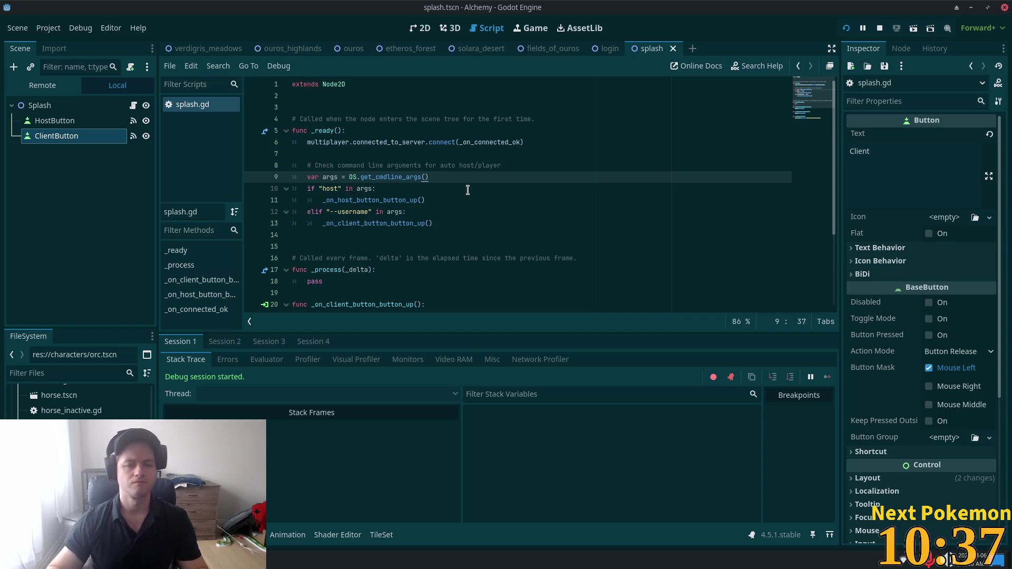
key(Return)
text(print)
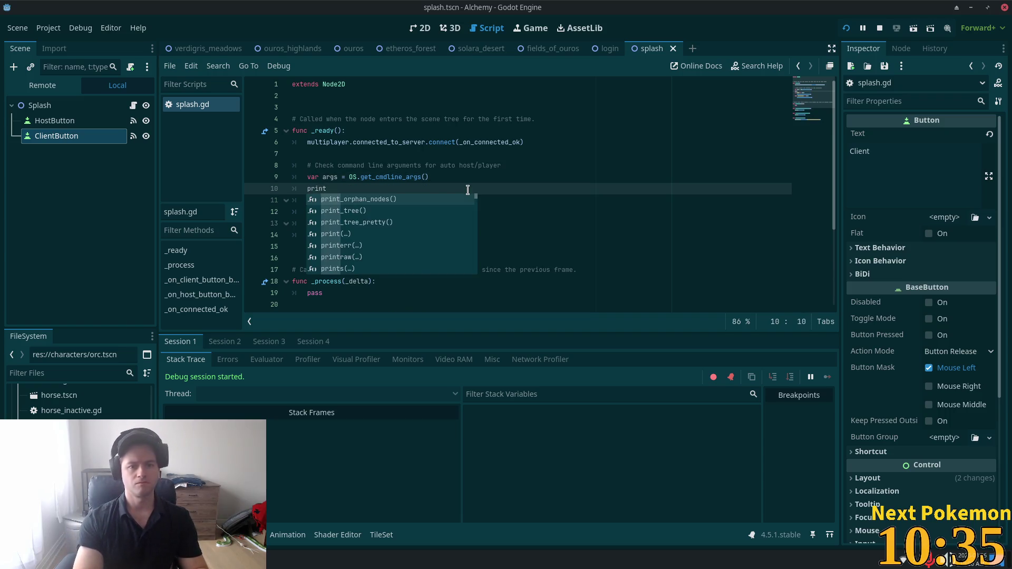
key(Return)
text(args)
key(ctrl+s)
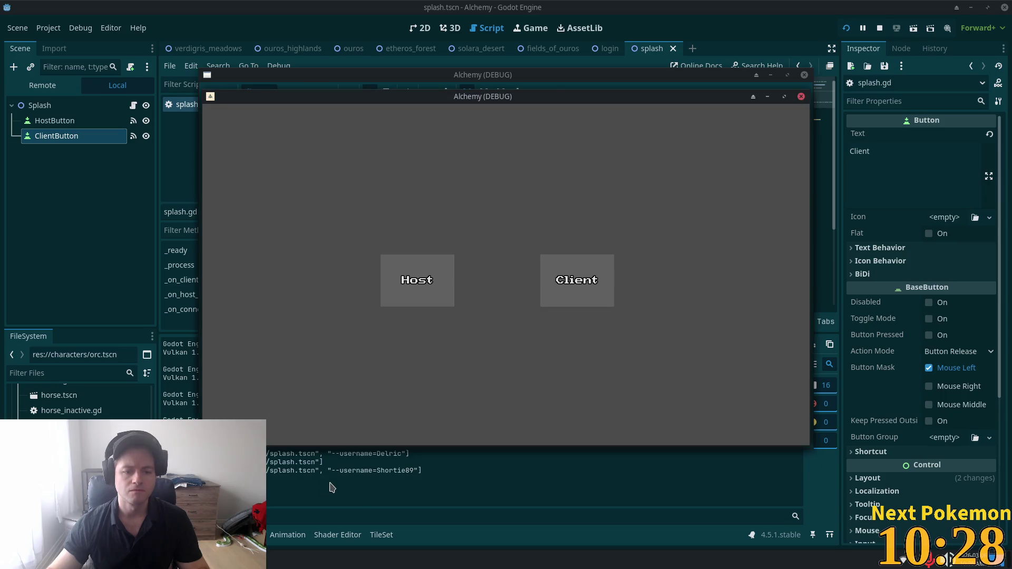
- Inspect each instance's printed launch arguments in the Output panel, then switch to VS Code
click(332, 487)
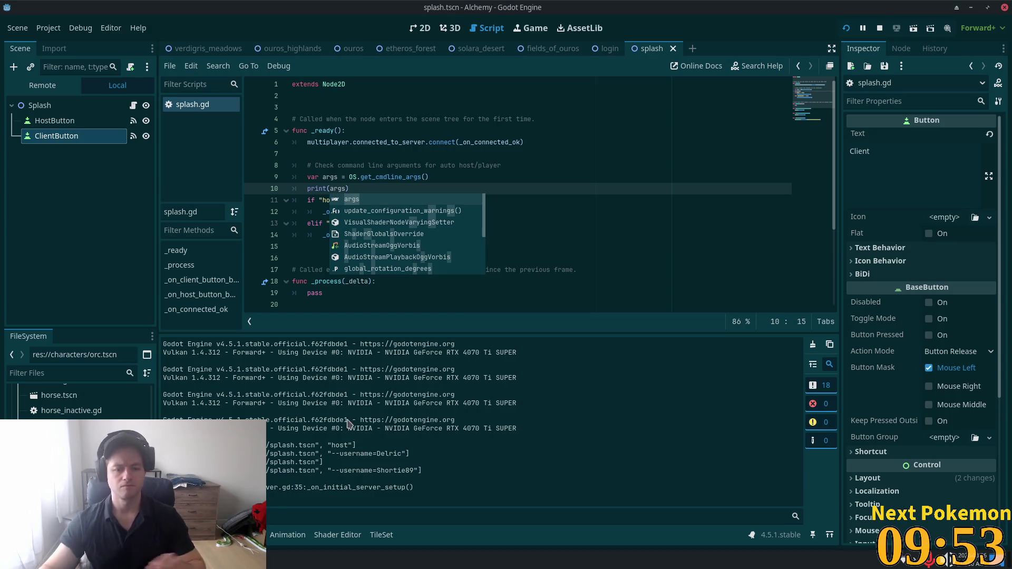
drag(411, 454, 261, 455)
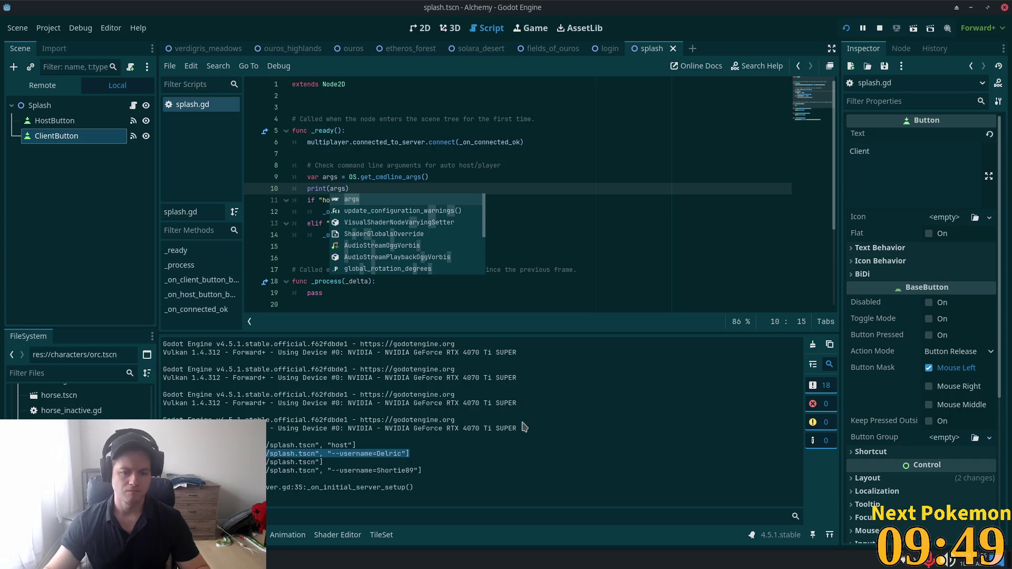
click(533, 165)
key(alt+Tab)
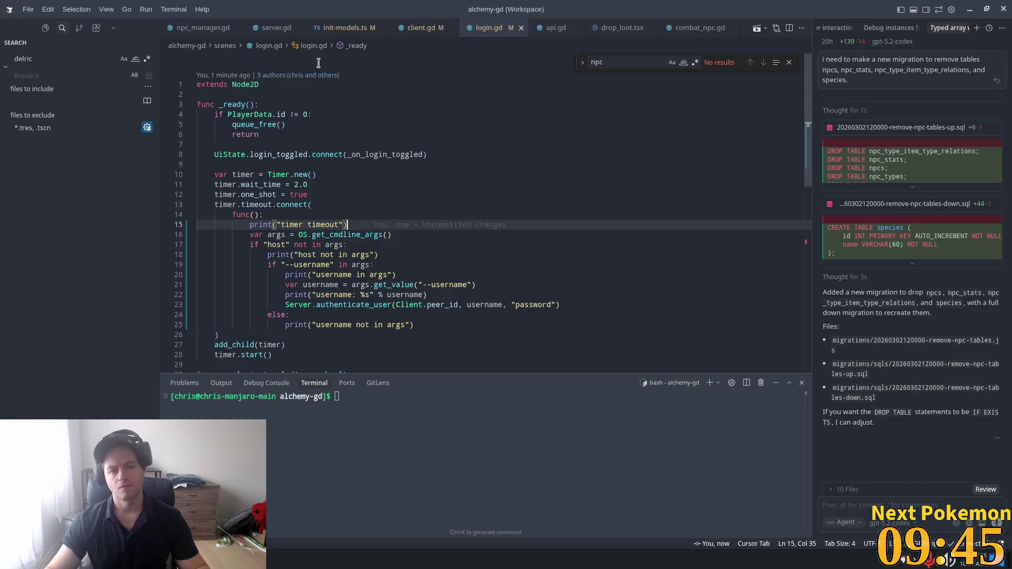
- Open splash.gd and attach its --username condition on line 13 to the AI chat
key(ctrl+p)
text(splash)
key(Return)
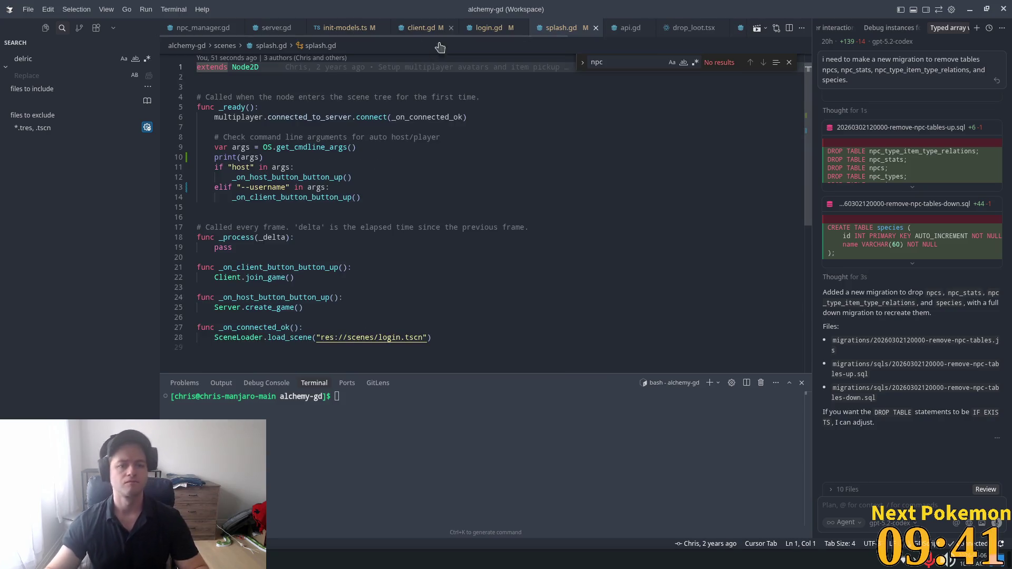
click(324, 187)
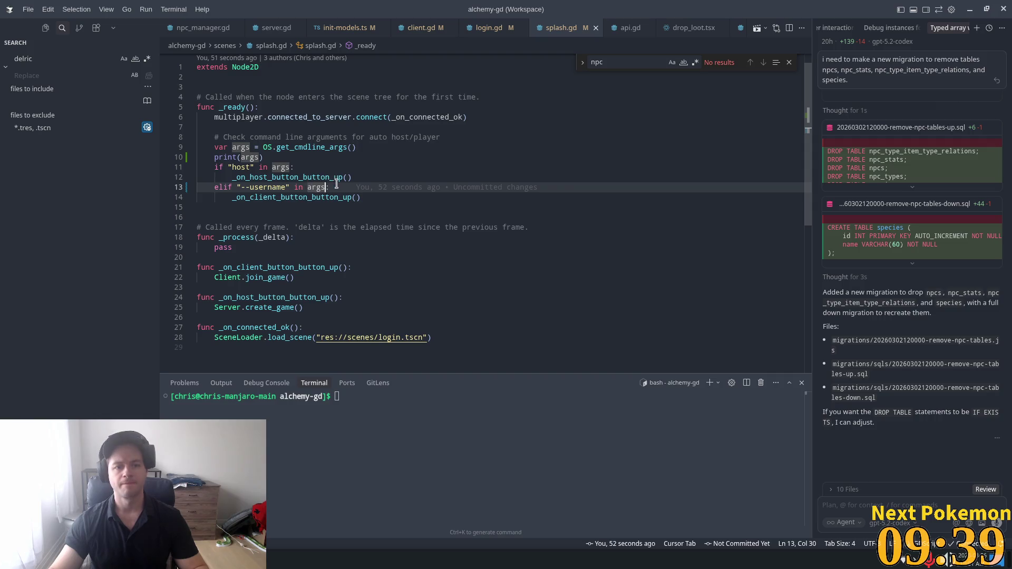
drag(337, 186, 223, 183)
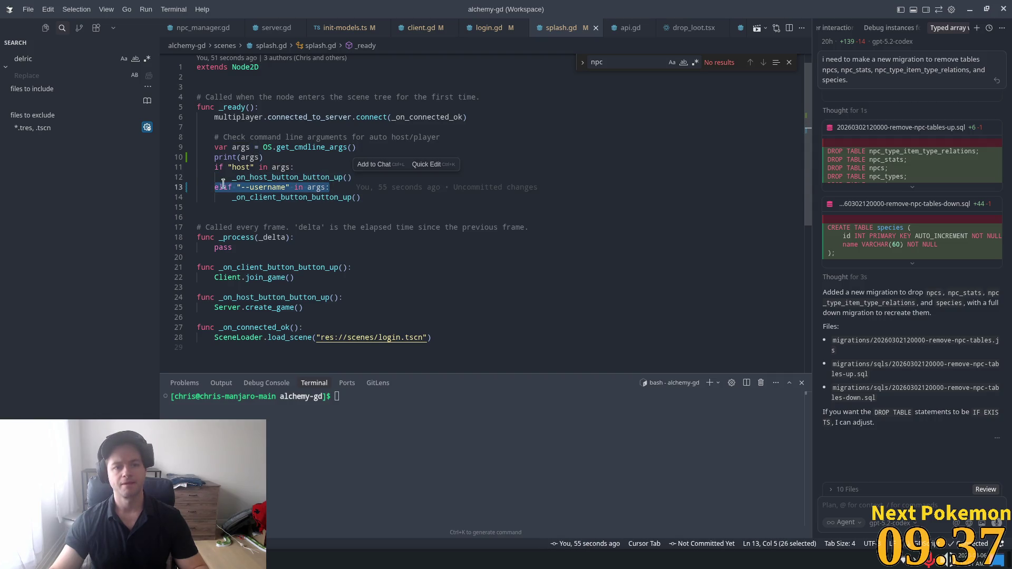
key(ctrl+l)
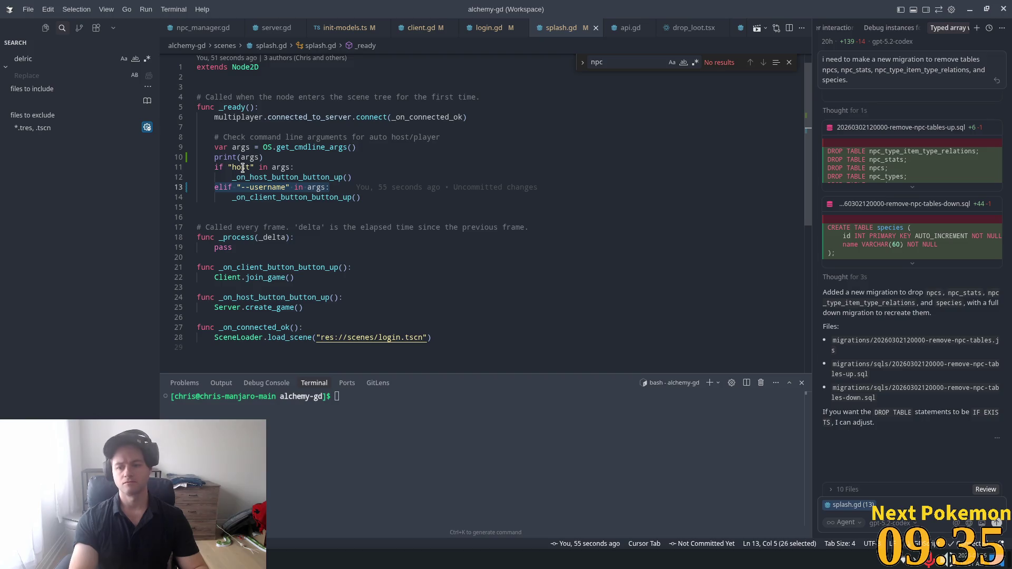
- Ask the agent how to detect a --username=<name> argument or other username values
text(if)
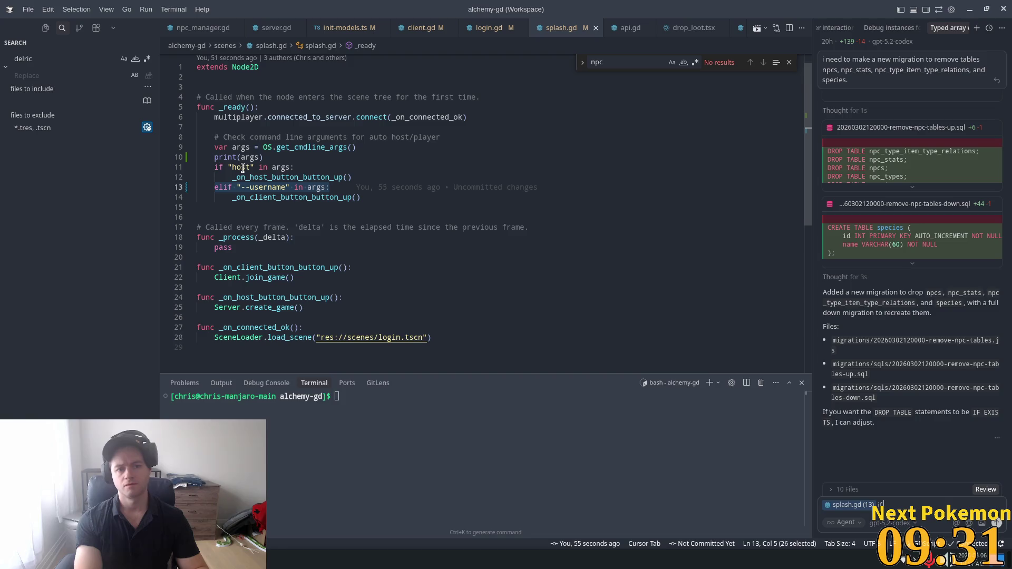
text( the)
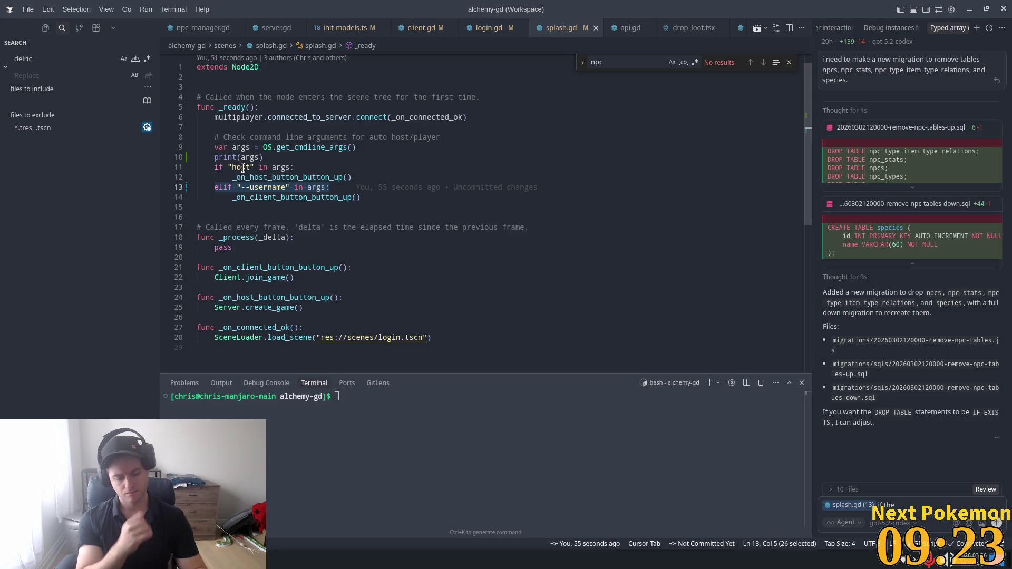
text( entry co)
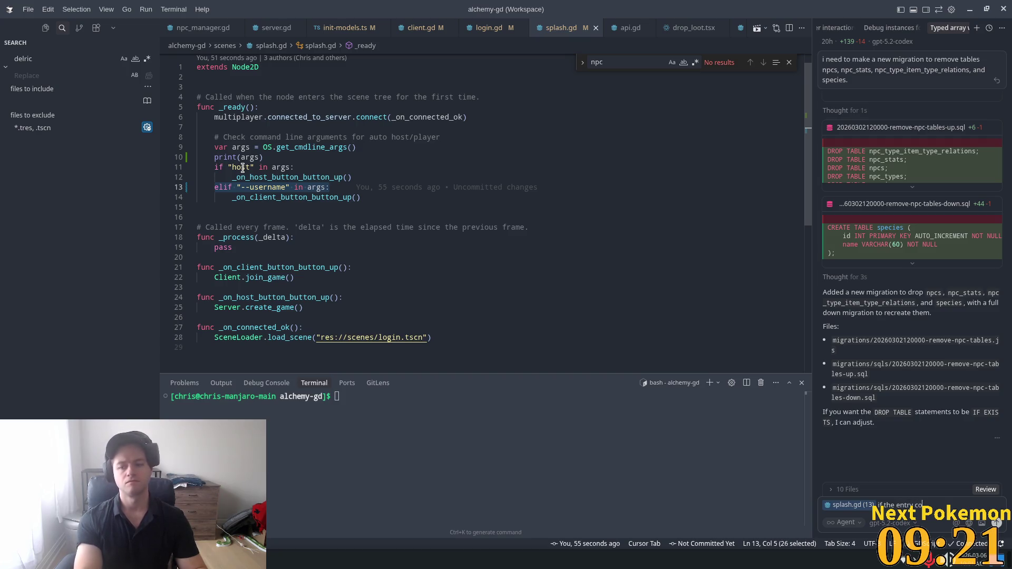
text(uld be -)
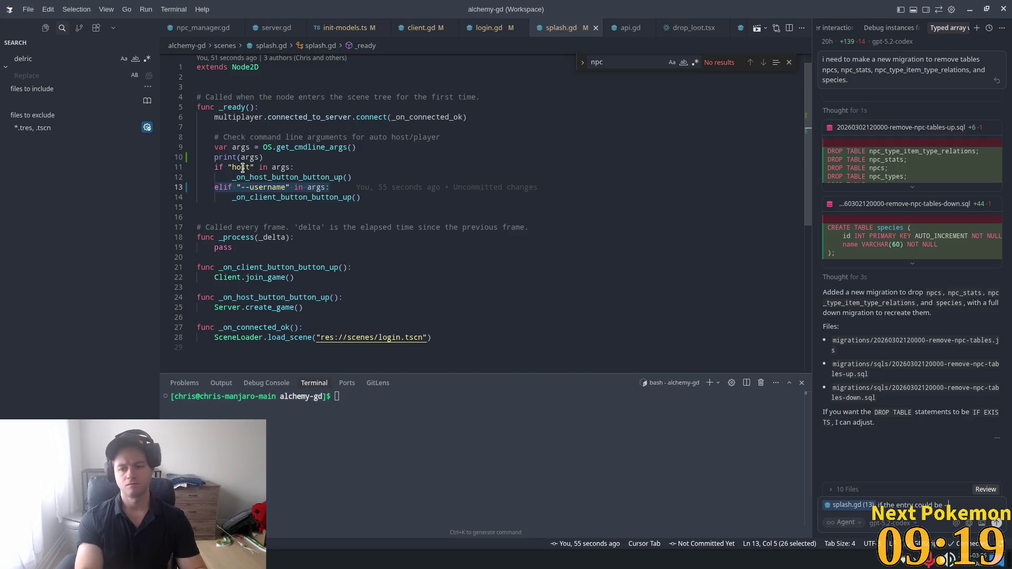
key(BackSpace)
text(")
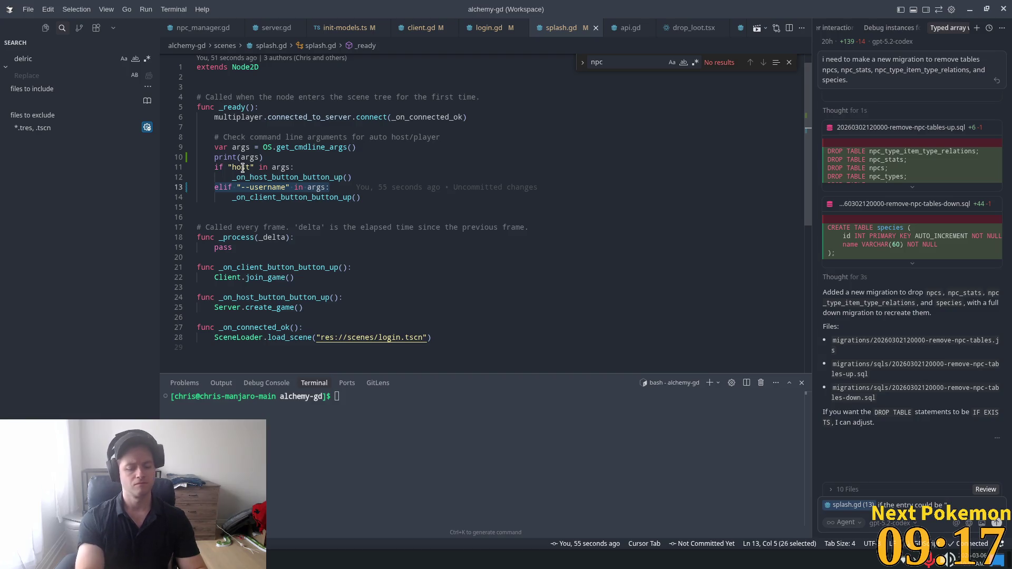
text(--usernam)
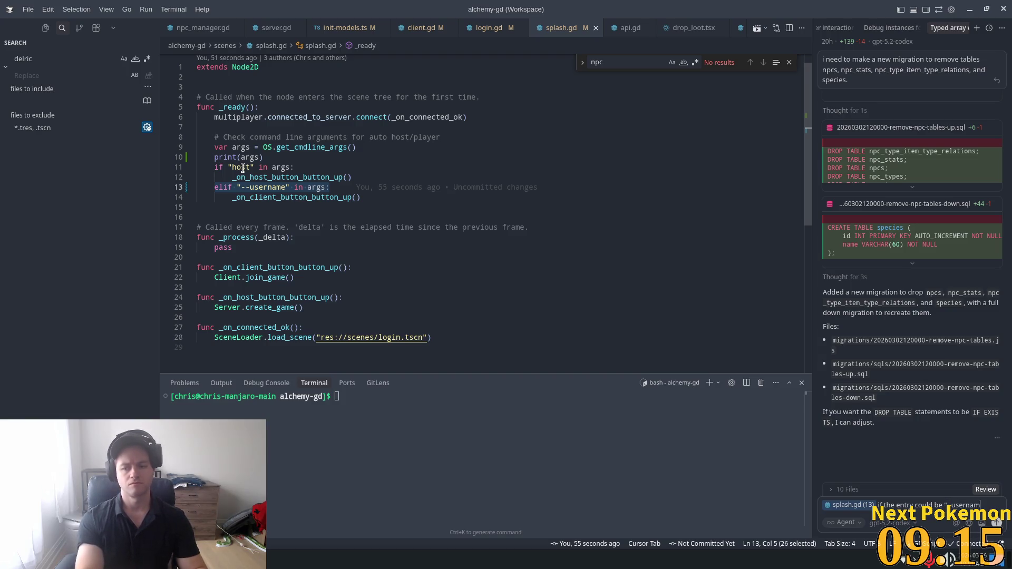
text(e=Delric)
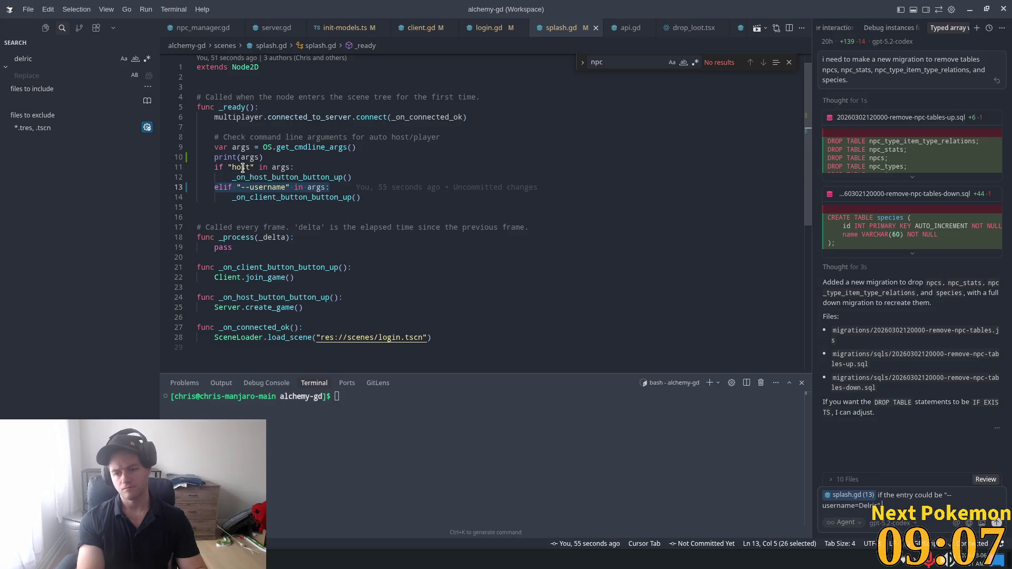
text(or)
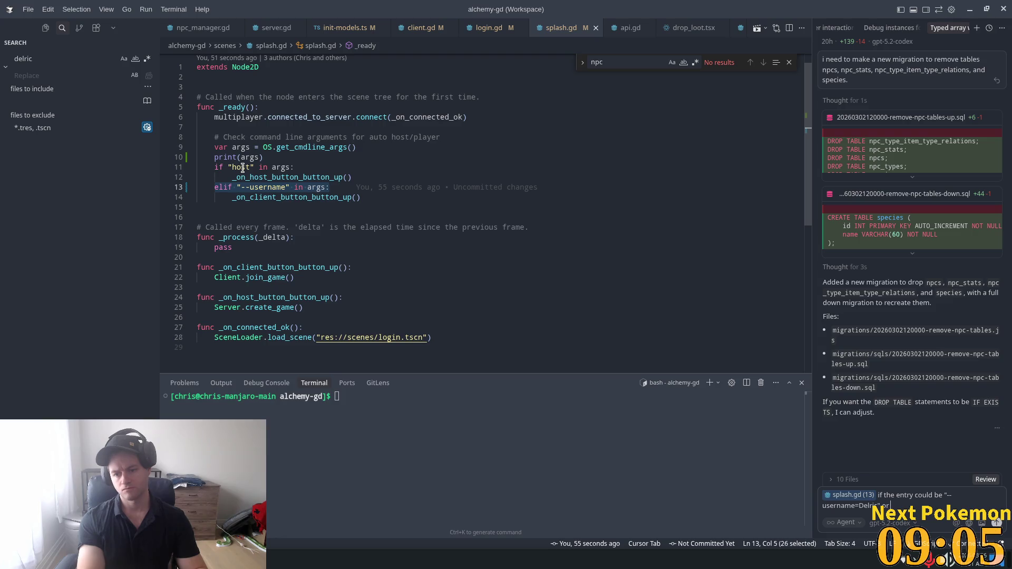
text( and)
key(BackSpace)
text(y over)
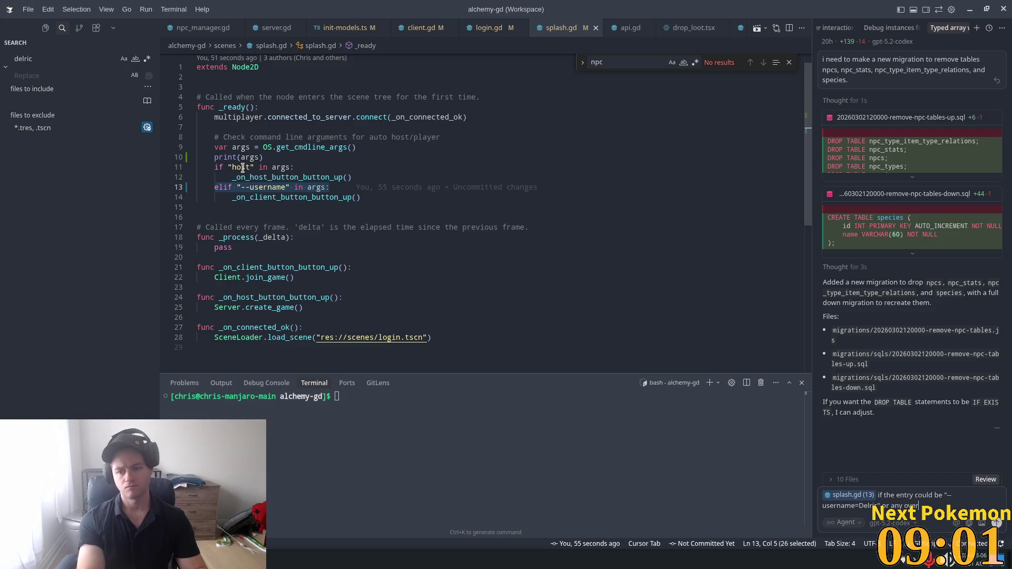
key(BackSpace)
key(BackSpace)
key(BackSpace)
text(t)
text( value)
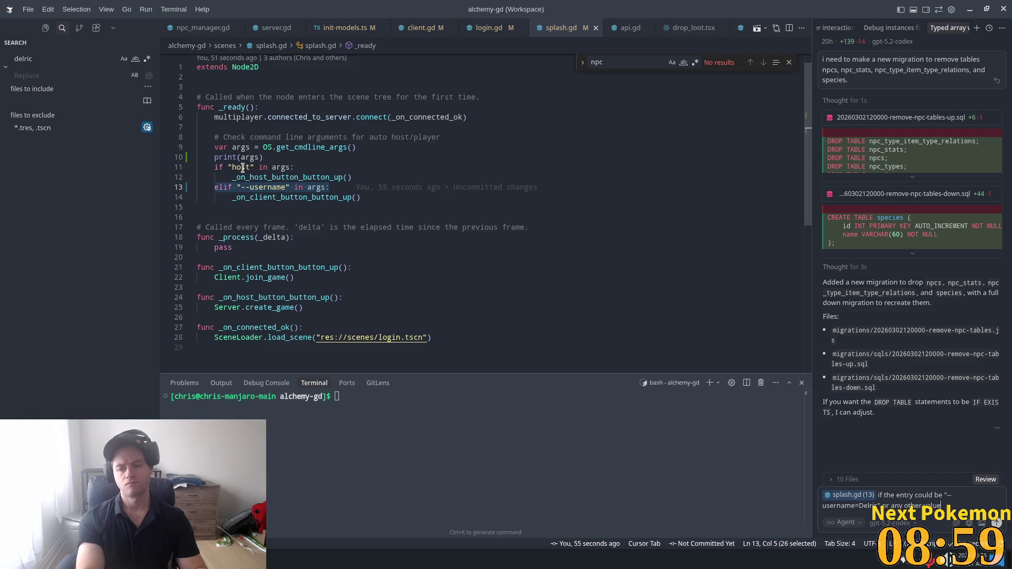
text( for)
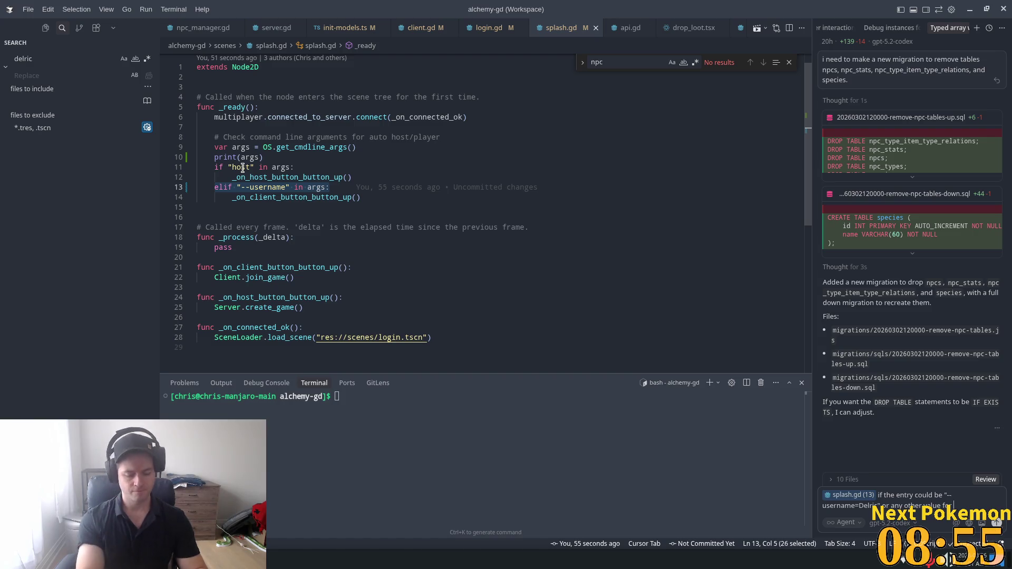
text(usern)
text( ow)
text( how do)
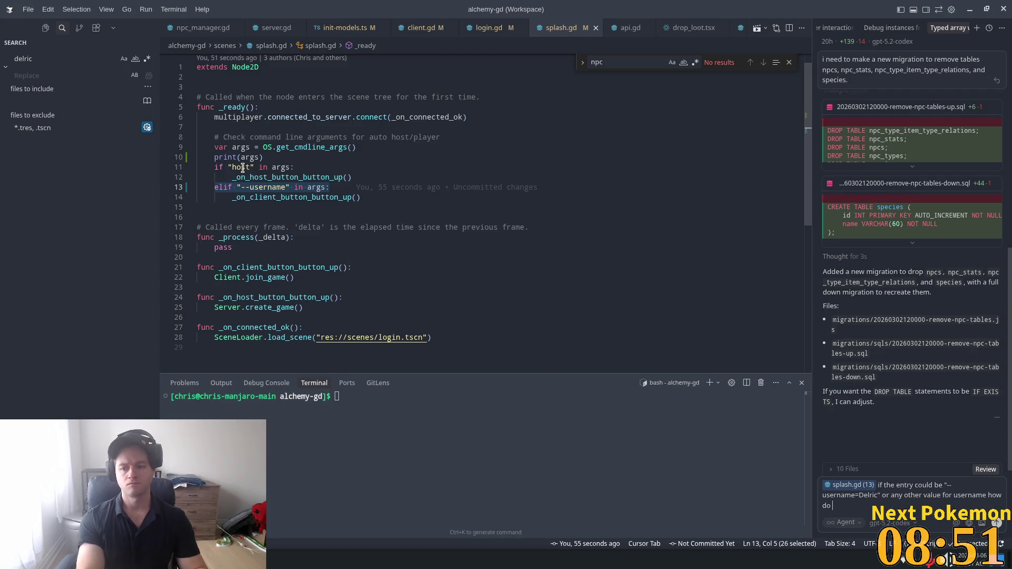
text( we sge=)
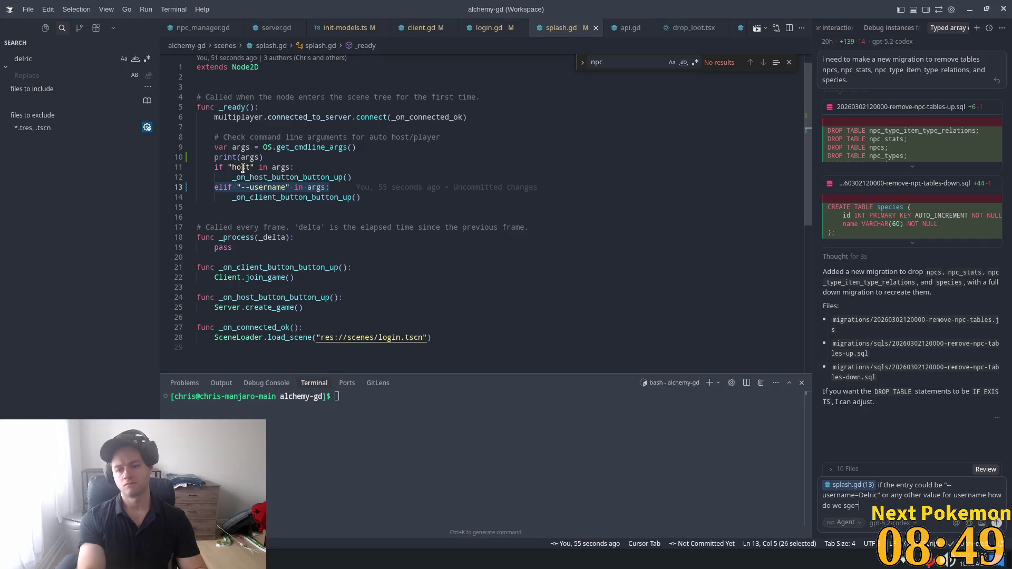
key(BackSpace)
key(BackSpace)
key(BackSpace)
key(BackSpace)
key(BackSpace)
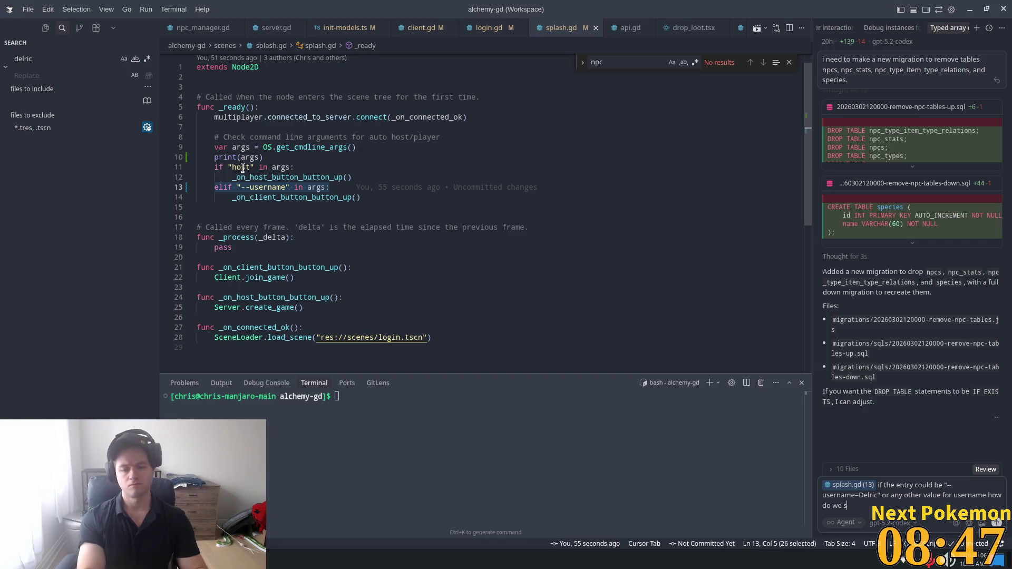
key(BackSpace)
text(ck for th)
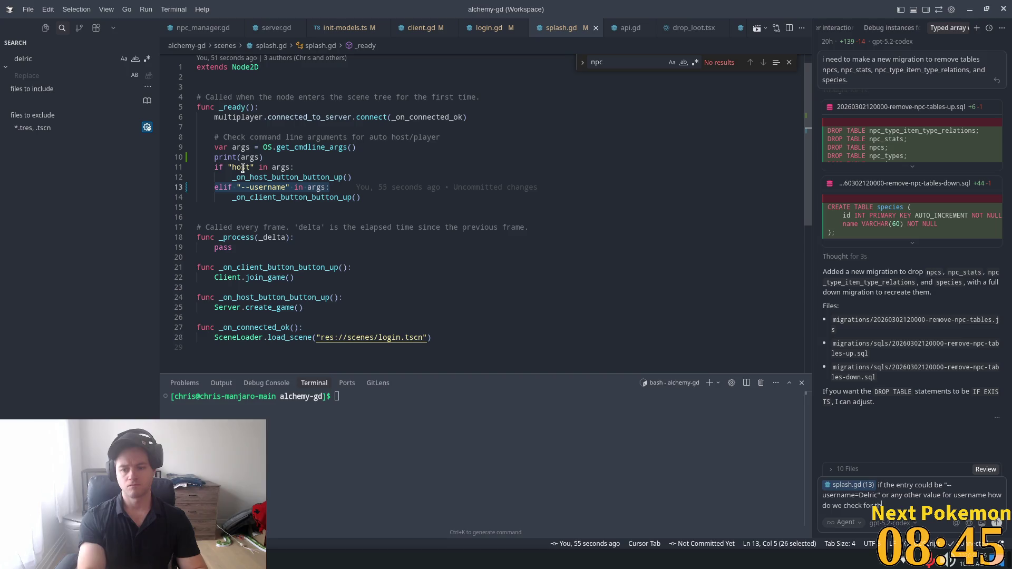
text(at)
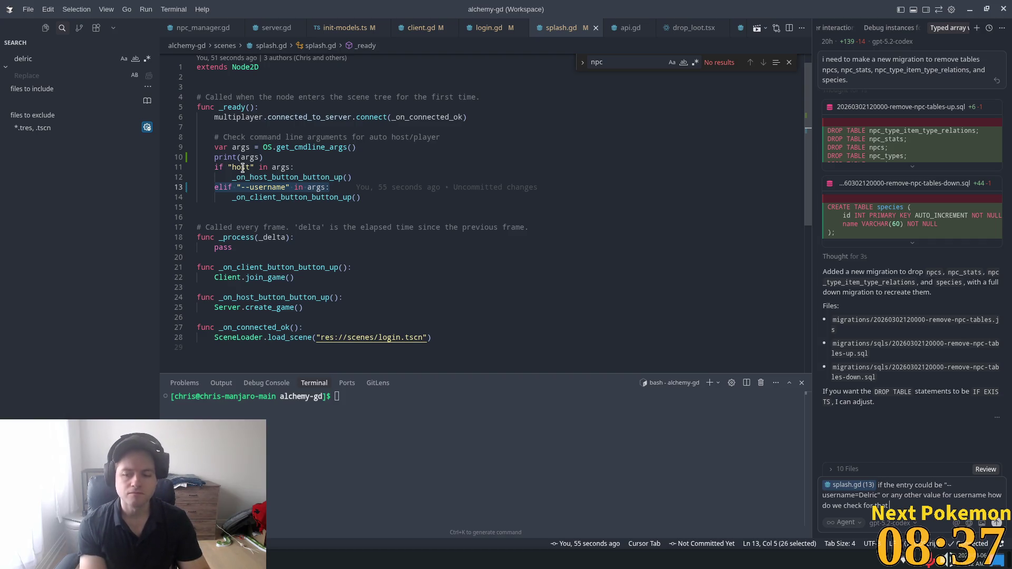
text(?)
key(Return)
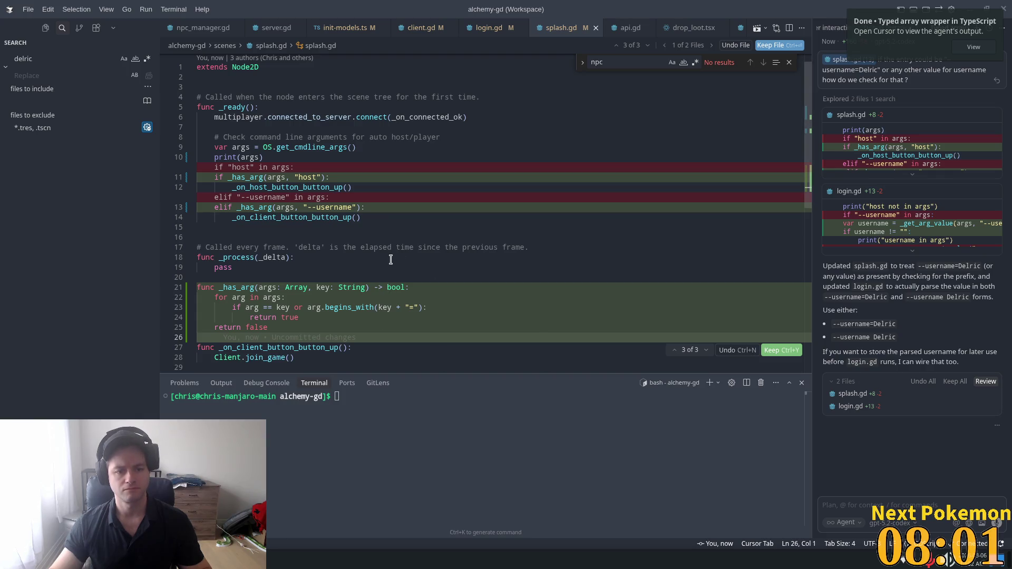
- Keep the proposed diff, review the new host check and _has_arg prefix check, then return to Godot
scroll(391, 259, down, 1)
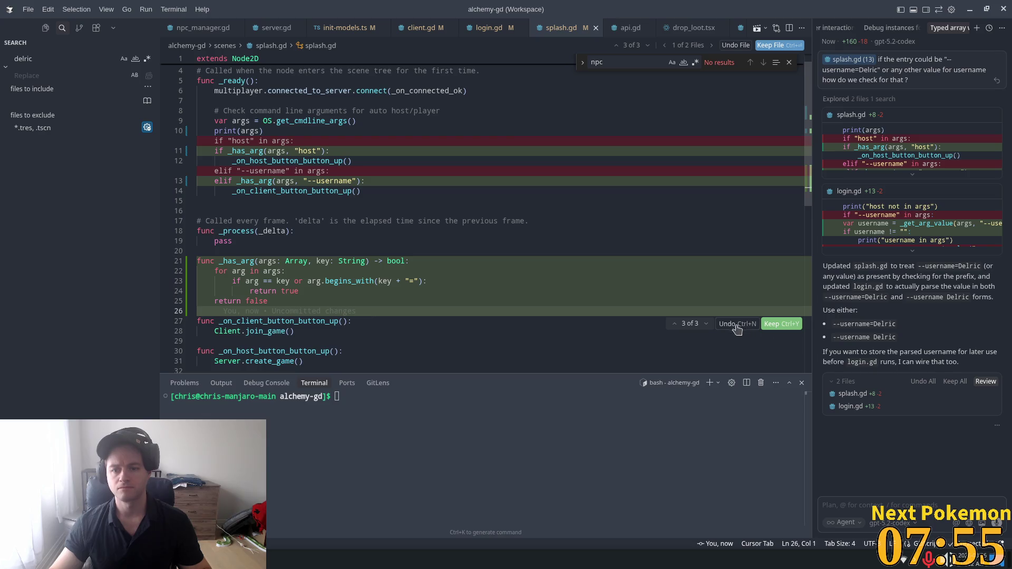
click(955, 382)
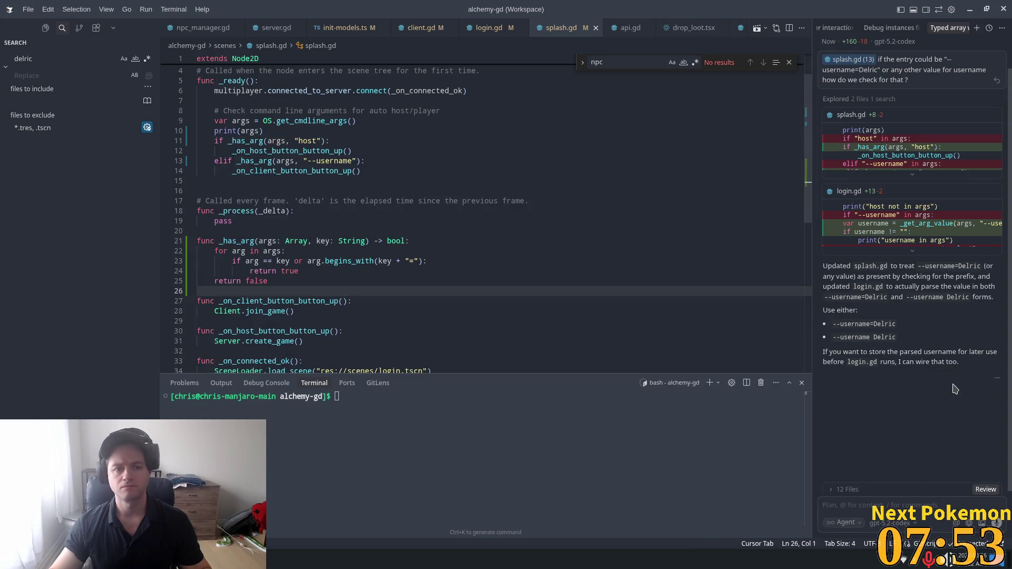
click(441, 161)
click(304, 141)
click(368, 261)
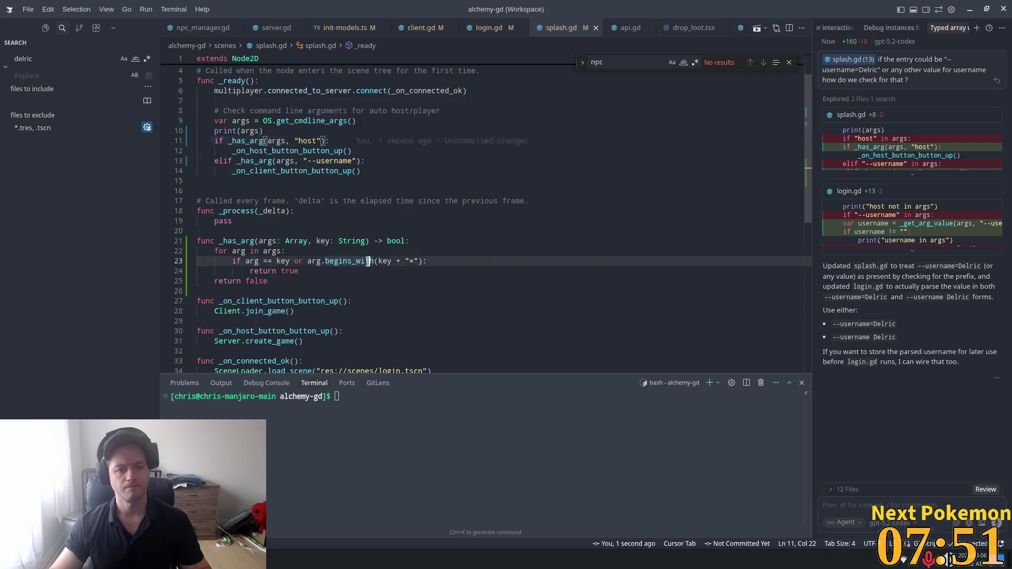
key(alt+Tab)
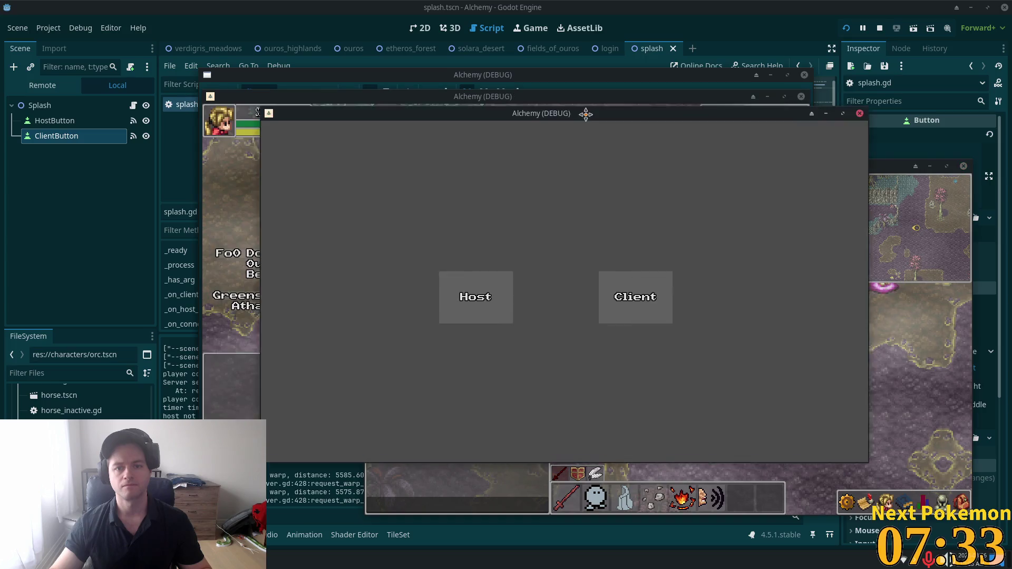
- Move the game windows aside, stop the game with F8, and return to Cursor
drag(433, 97, 312, 153)
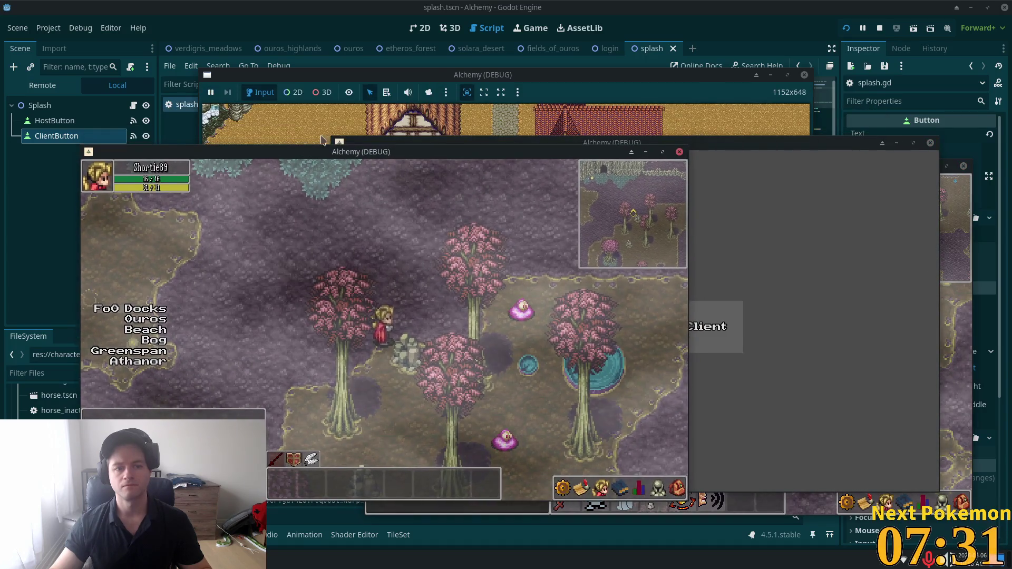
click(386, 80)
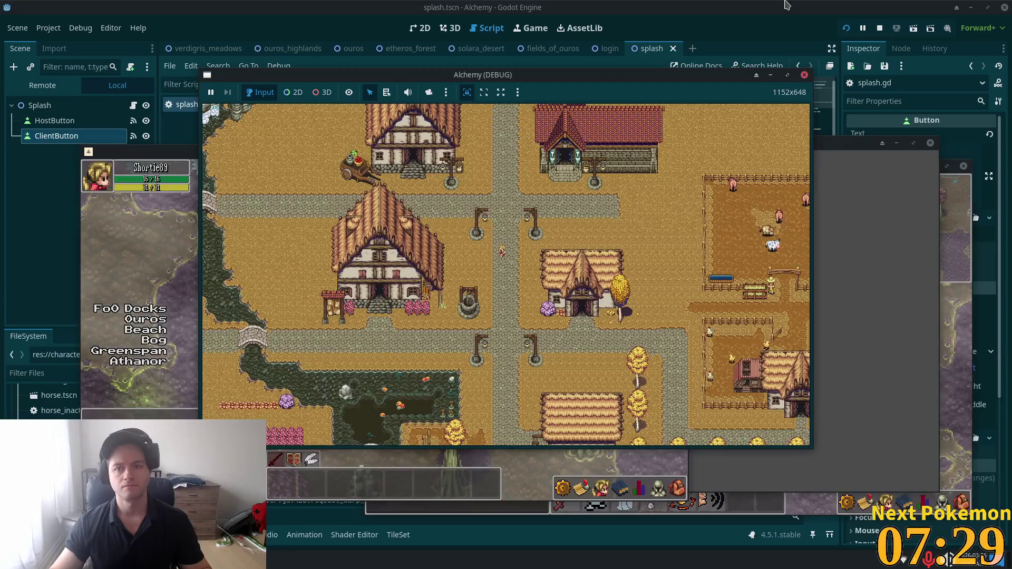
key(F8)
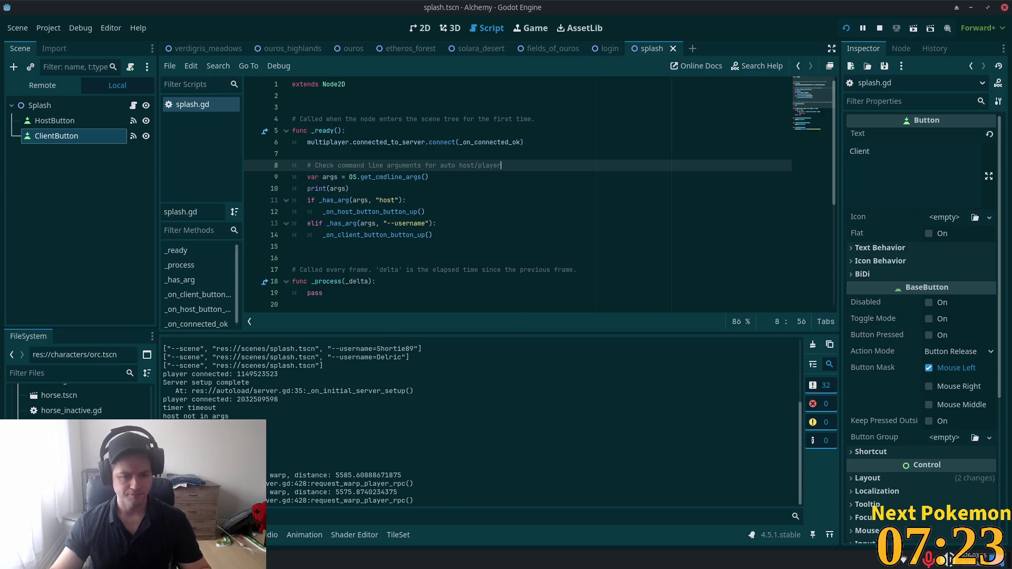
key(alt+Tab)
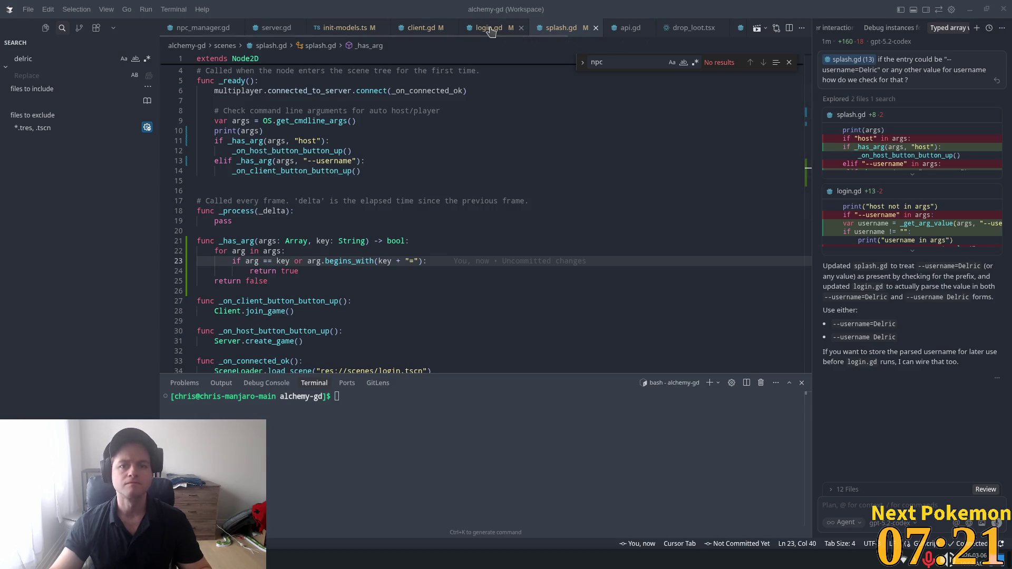
- In login.gd, delete the timer-timeout and 'host not in args' print lines
click(490, 29)
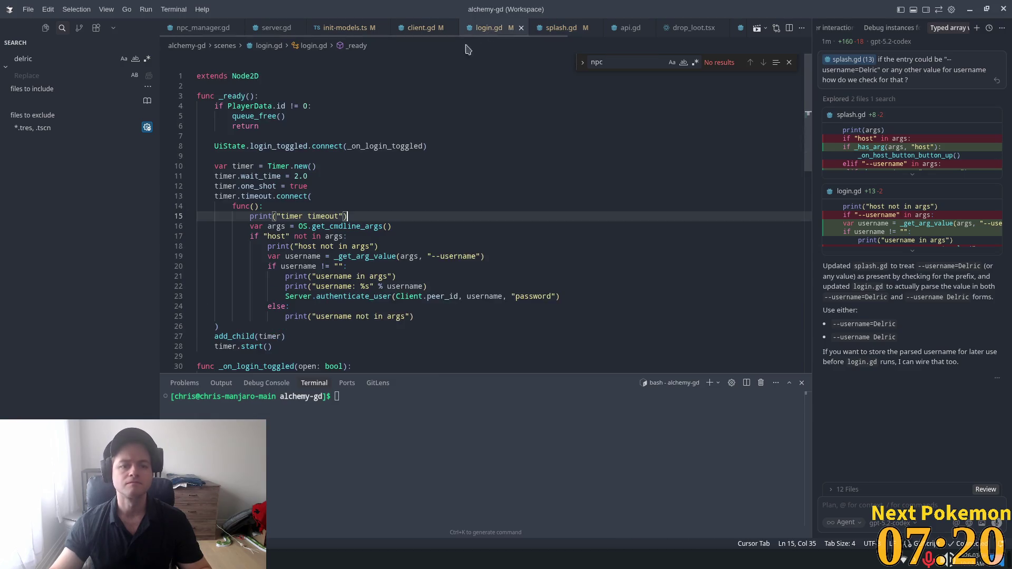
triple_click(273, 226)
key(BackSpace)
drag(378, 245, 112, 241)
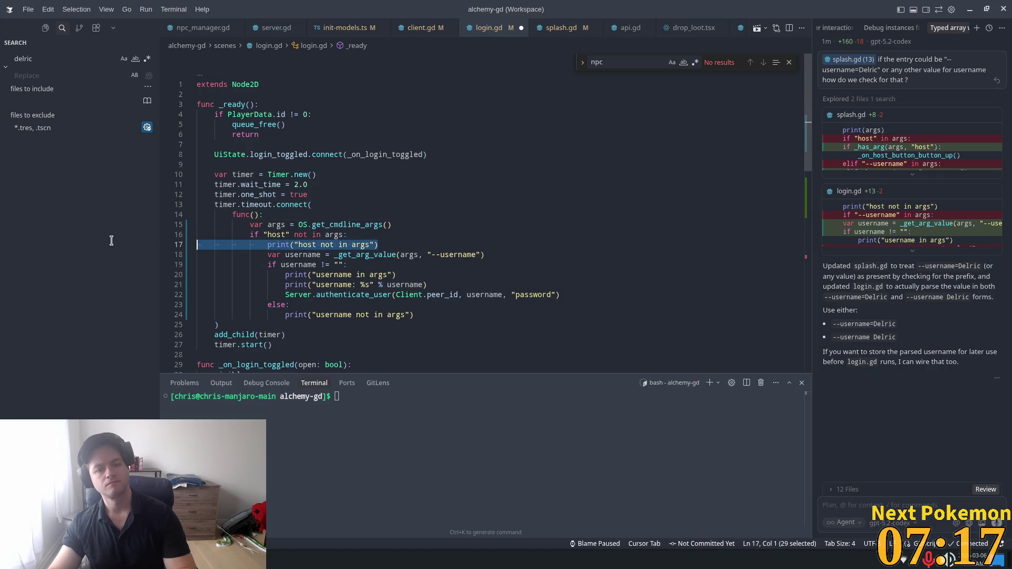
key(BackSpace)
key(BackSpace)
- Delete the two username print lines and the else branch with its print
drag(442, 278, 90, 266)
key(BackSpace)
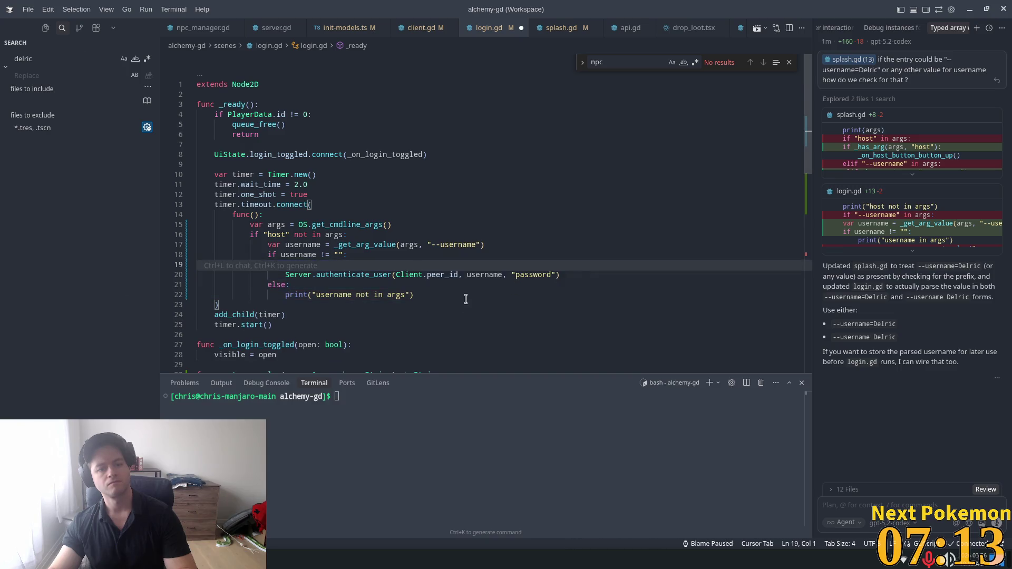
key(BackSpace)
mouse_move(431, 285)
mouse_down()
mouse_move(113, 291)
mouse_move(127, 286)
mouse_up()
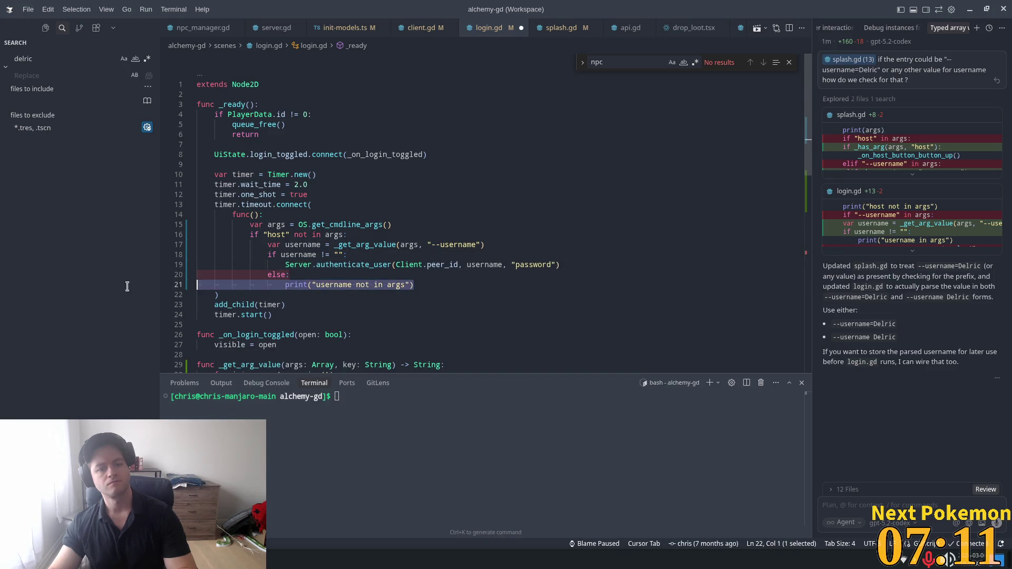
key(BackSpace)
click(438, 230)
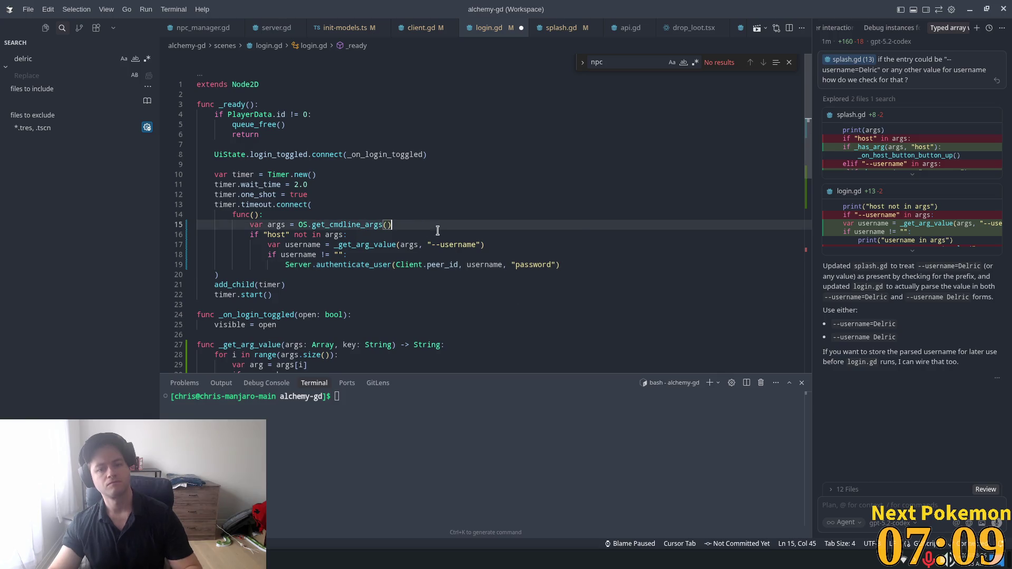
click(341, 200)
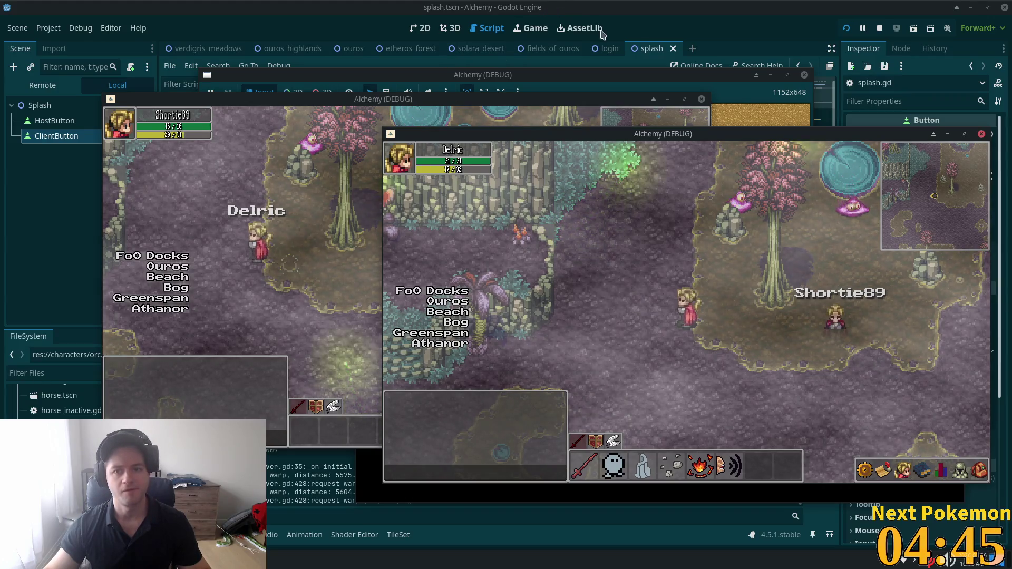
- Stop the running multiplayer game with F8 and bring up the quick resource search
key(F8)
key(ctrl+shift+o)
- Search 'peer_pla' and open the peer_player.tscn scene
text(peer_pla)
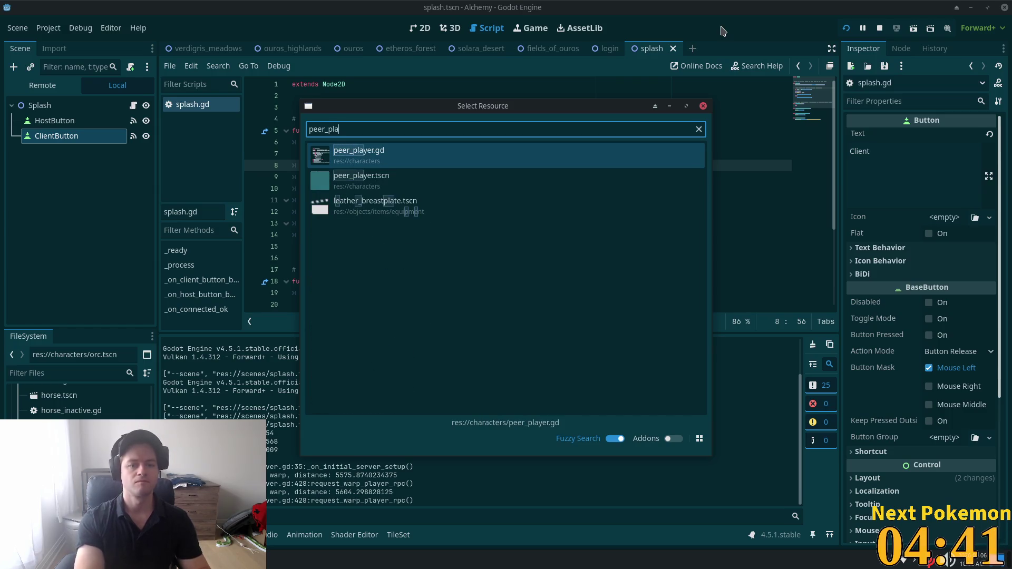
click(425, 182)
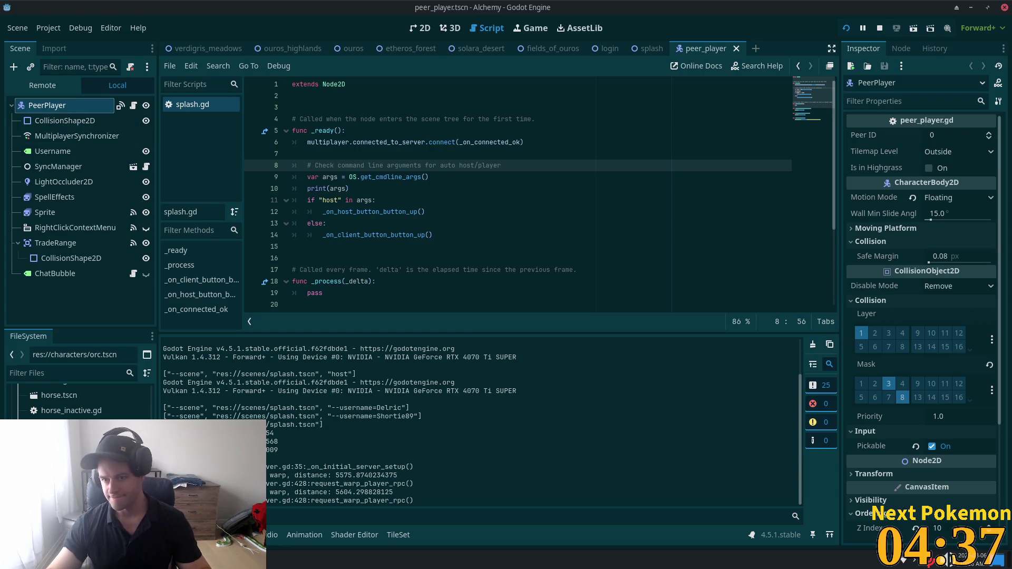
scroll(972, 348, down, 4)
scroll(969, 354, up, 4)
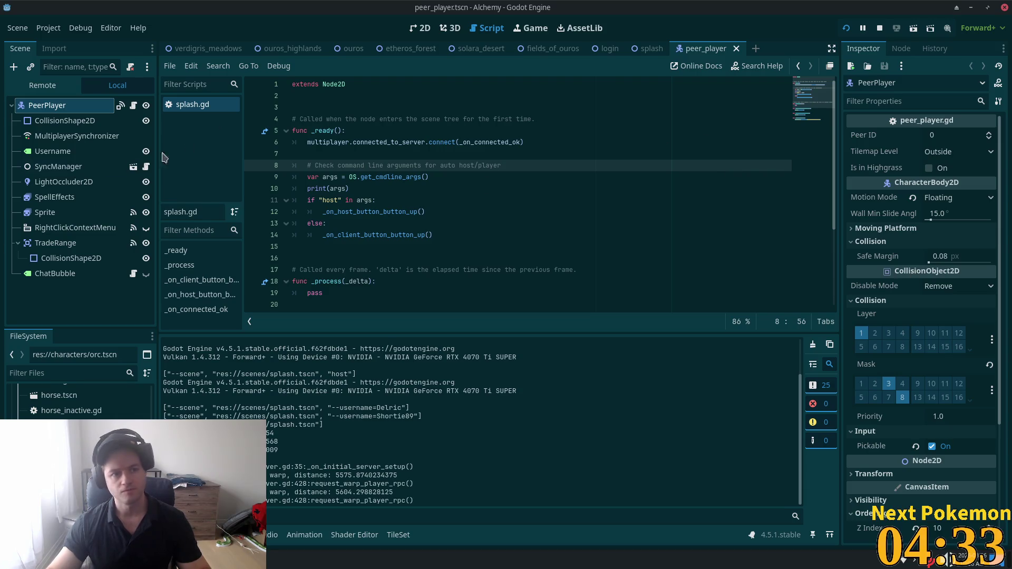
scroll(914, 278, down, 4)
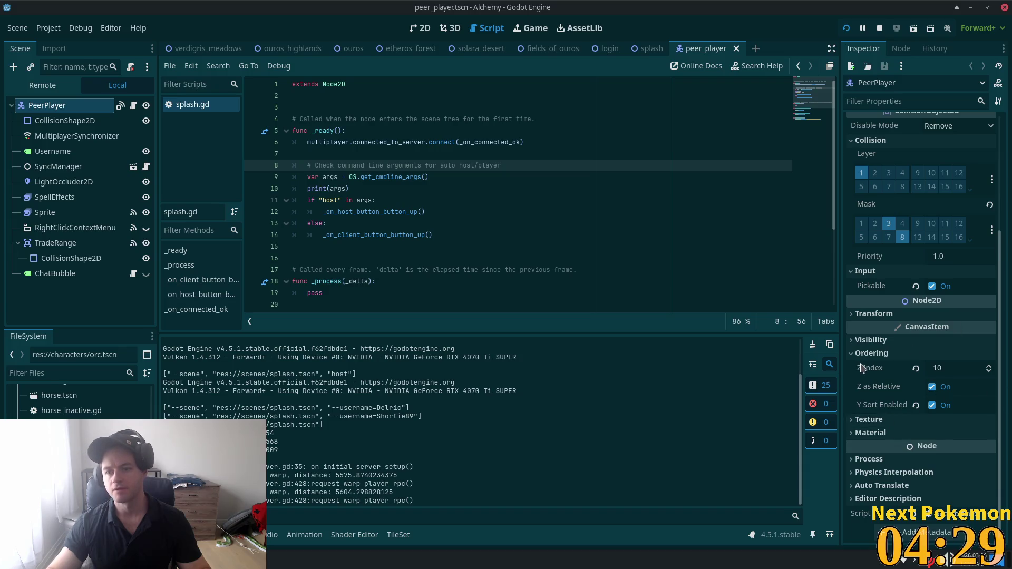
scroll(880, 366, up, 4)
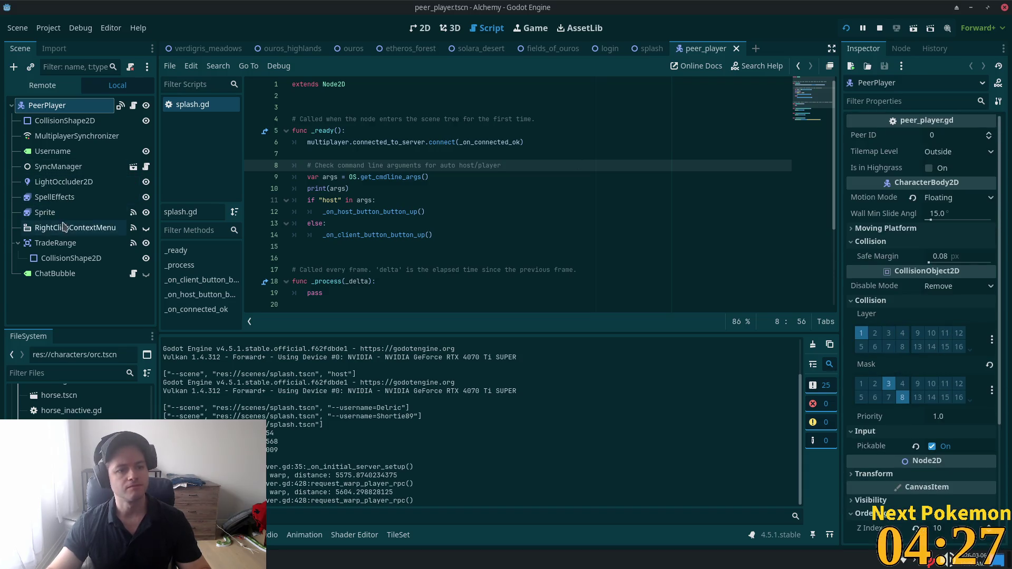
- Show the Sprite's idle animation in the 2D view, then search files for 'player'
click(63, 212)
click(420, 28)
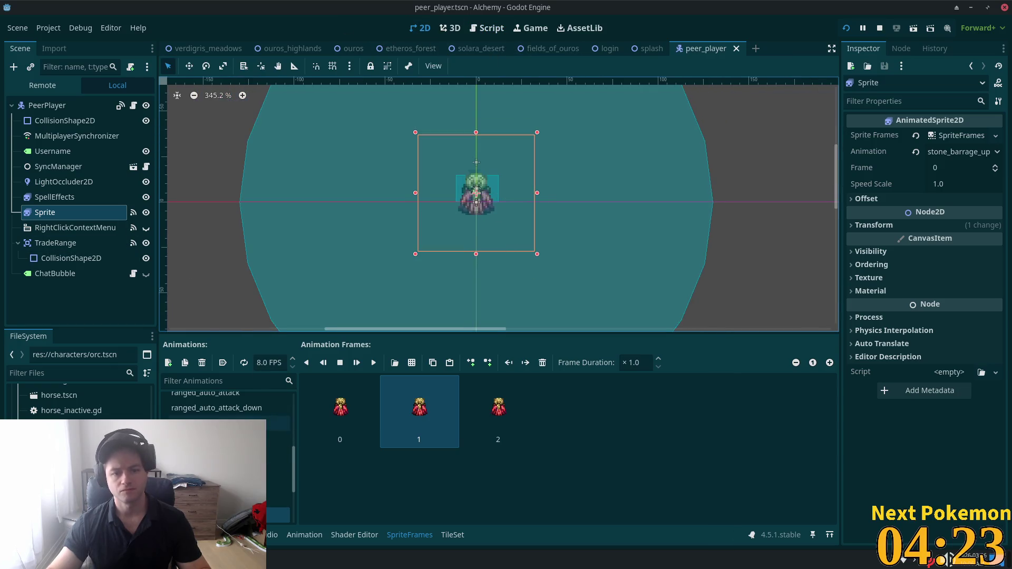
drag(294, 473, 294, 380)
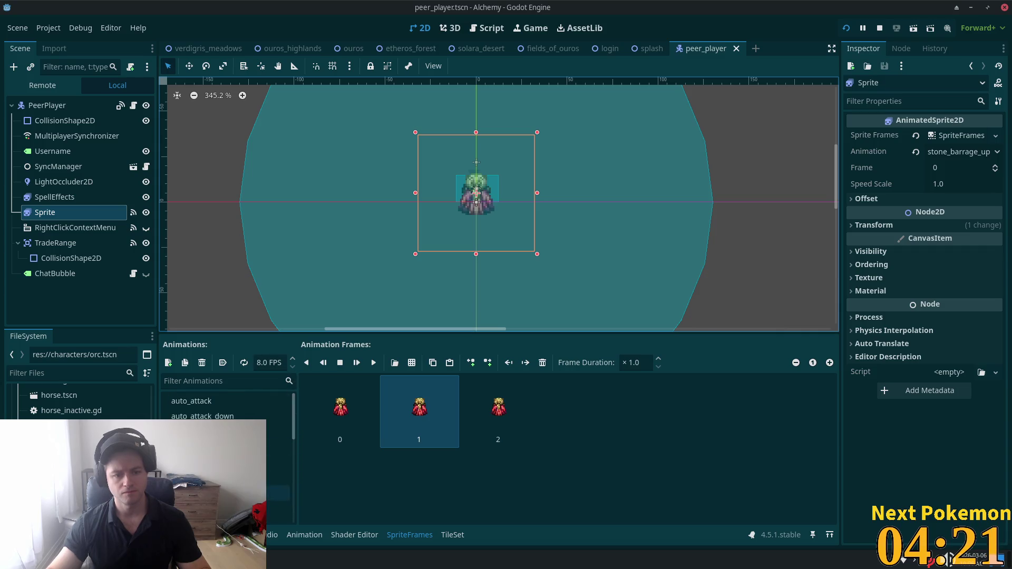
click(278, 508)
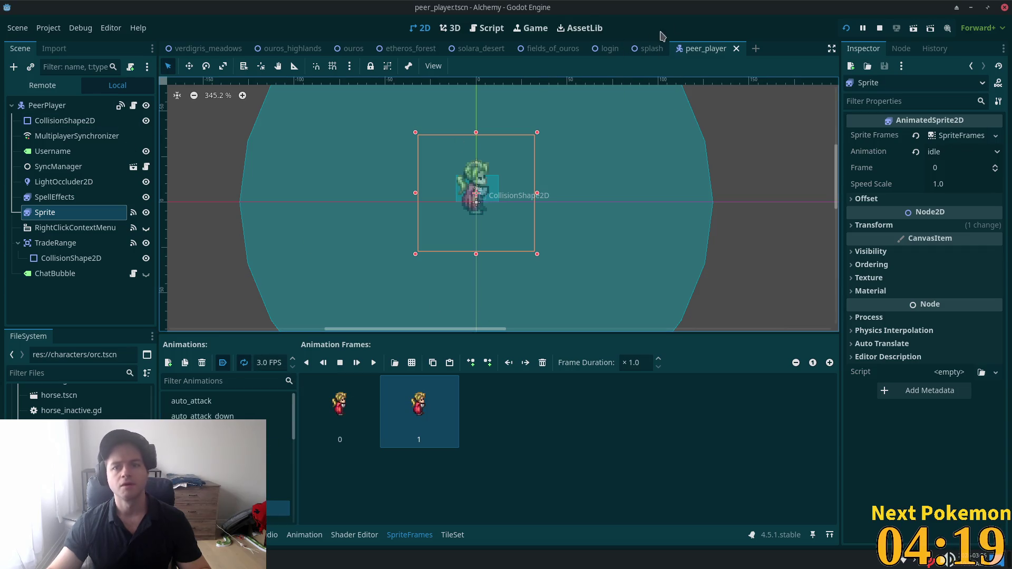
key(alt+shift+o)
text(player)
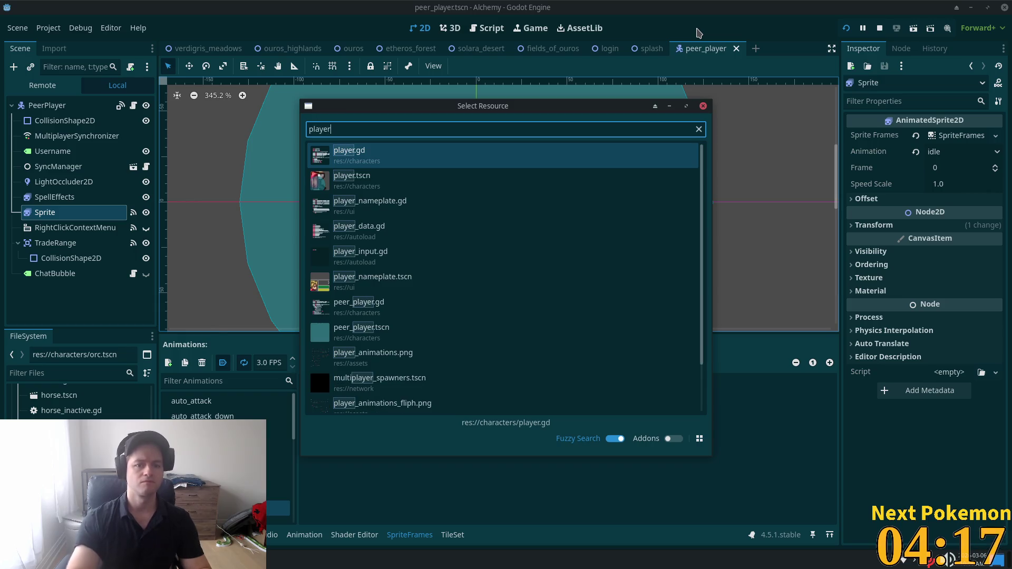
- Open player.tscn and inspect its Camera and the Sprite's Transform settings
double_click(498, 174)
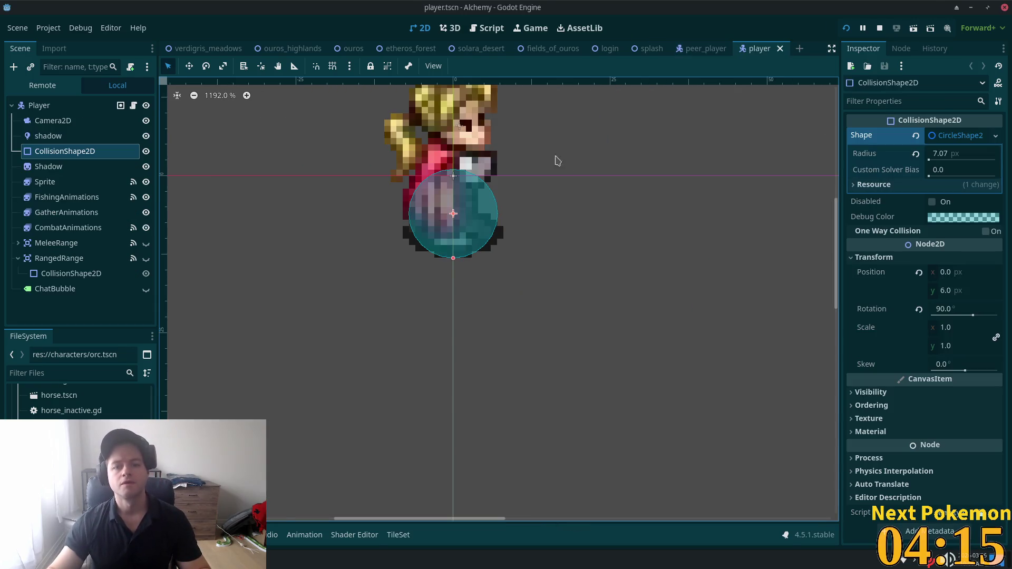
scroll(425, 211, down, 3)
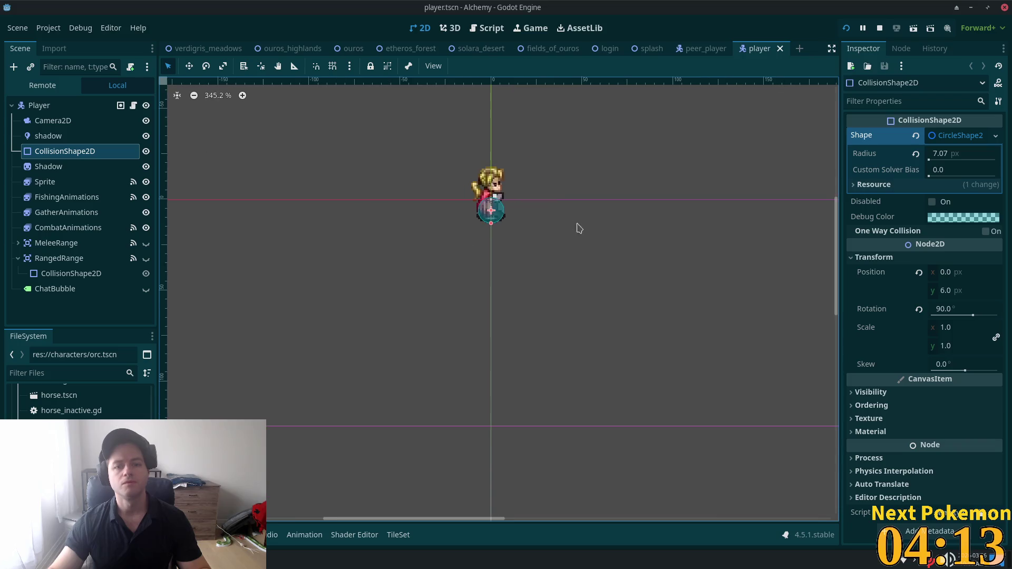
drag(622, 268, 628, 373)
scroll(612, 372, down, 6)
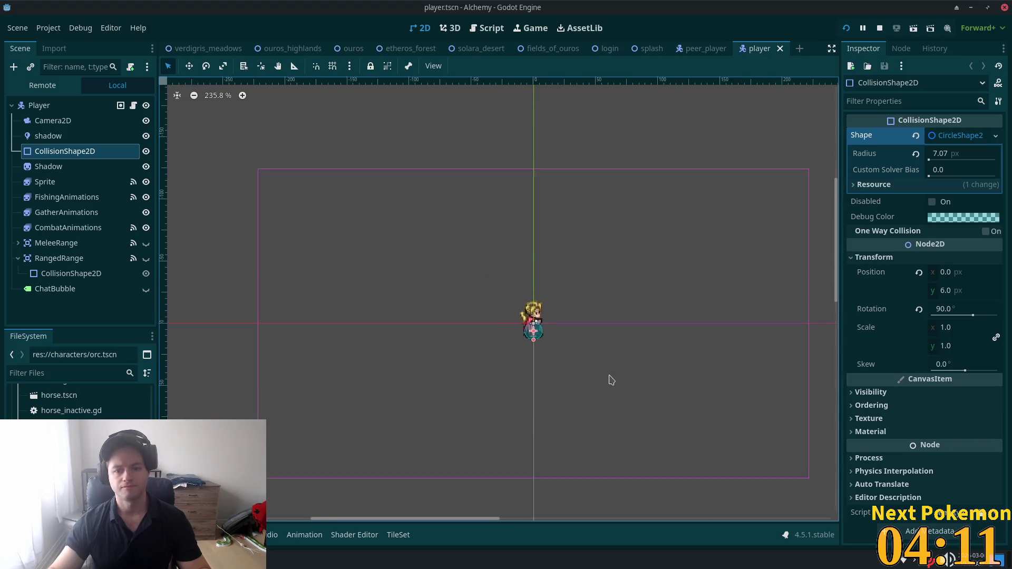
scroll(562, 332, up, 4)
scroll(644, 367, up, 3)
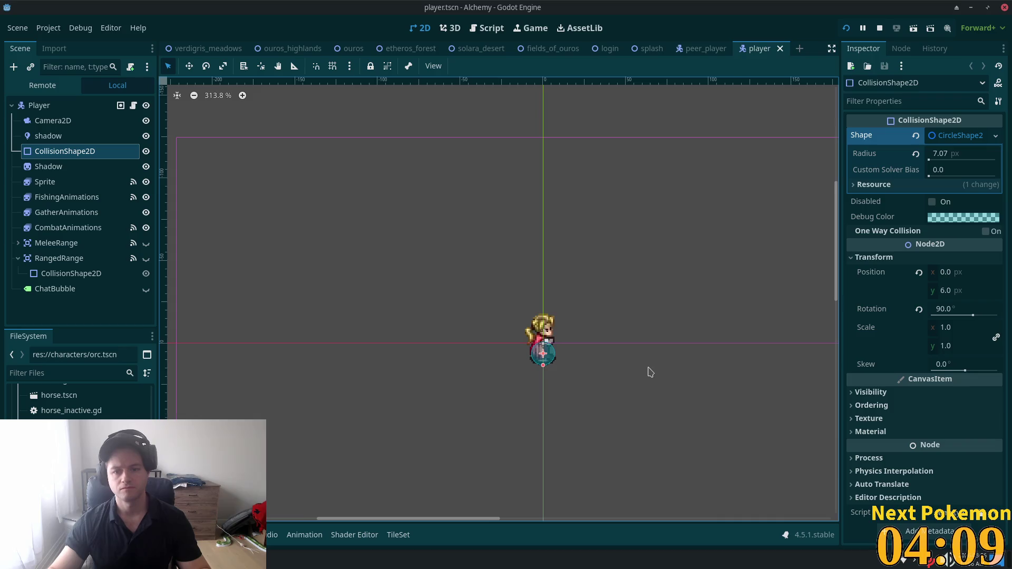
click(79, 121)
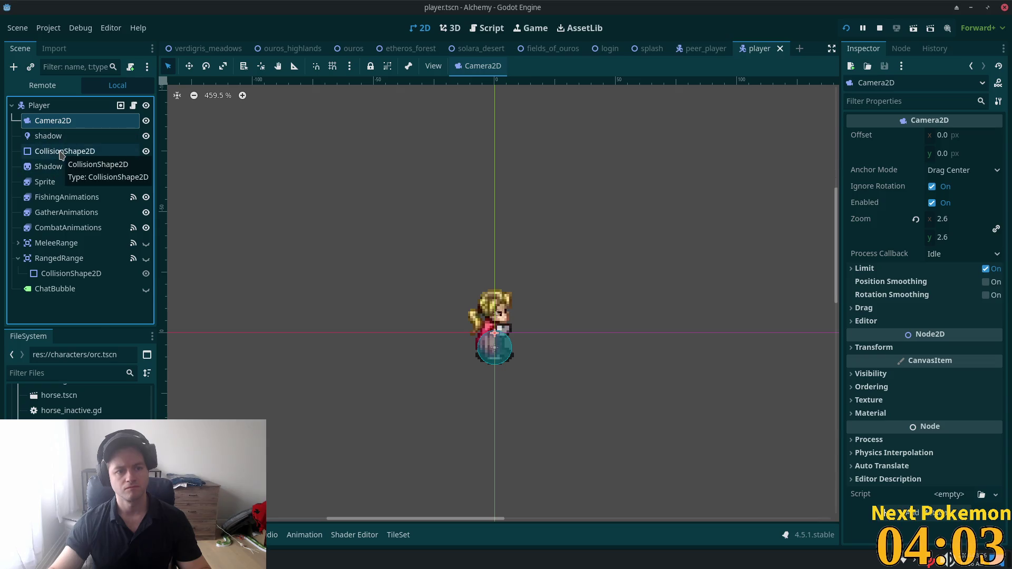
click(67, 185)
scroll(511, 224, down, 3)
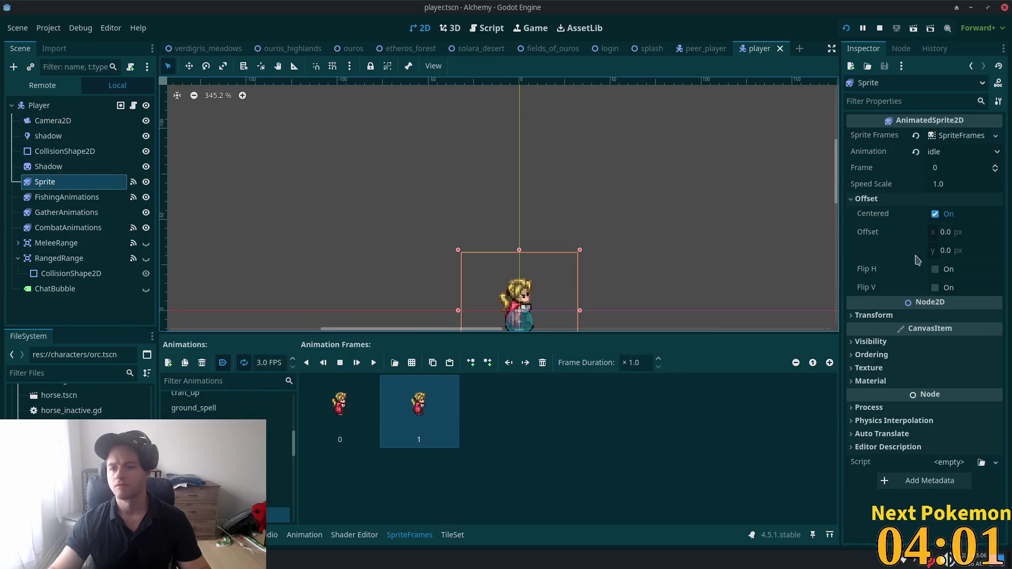
click(860, 320)
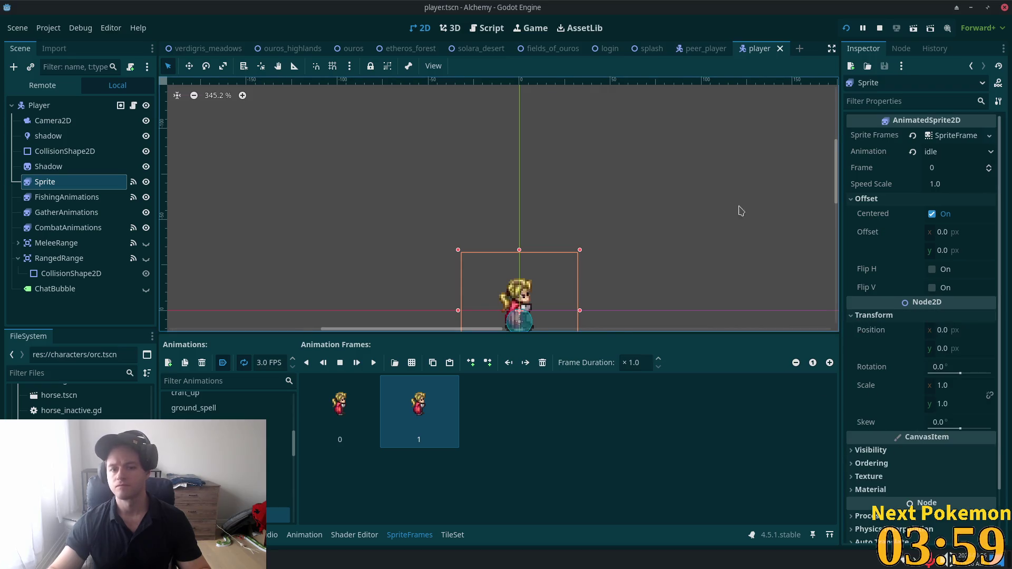
scroll(737, 169, down, 2)
- In peer_player, revert the Sprite position to 0, 0, then go back to the player tab
click(698, 48)
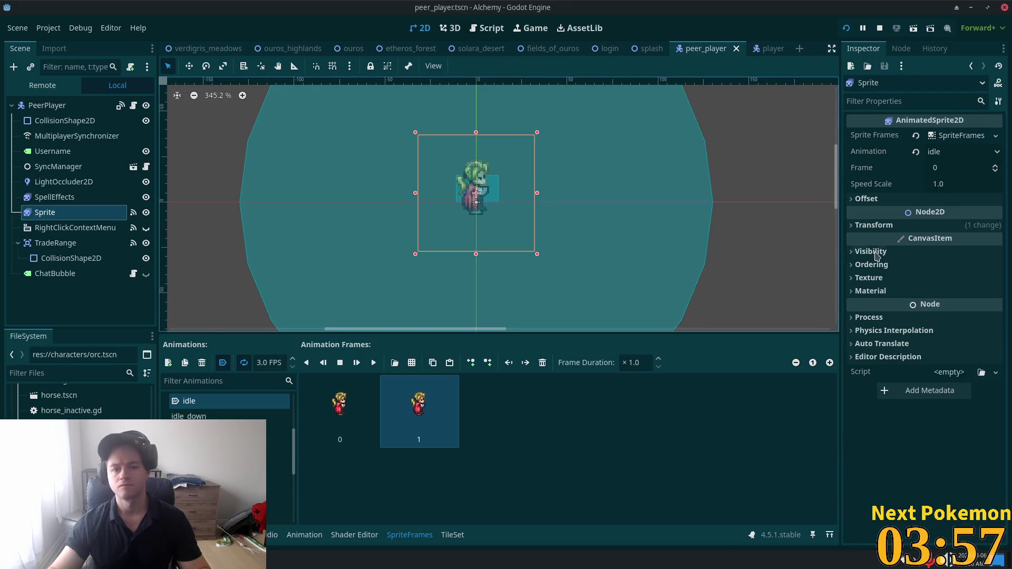
click(905, 225)
click(919, 242)
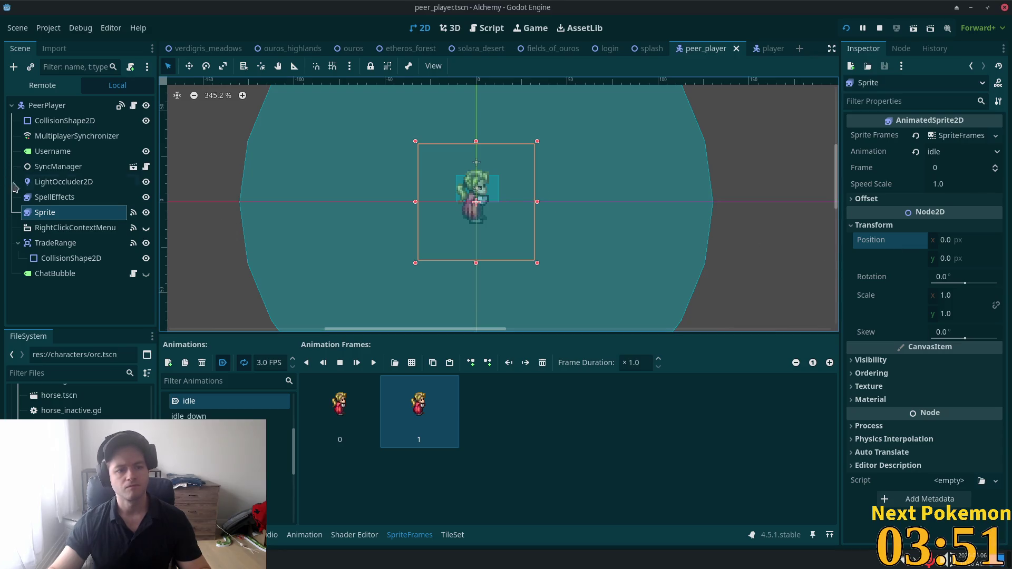
click(63, 120)
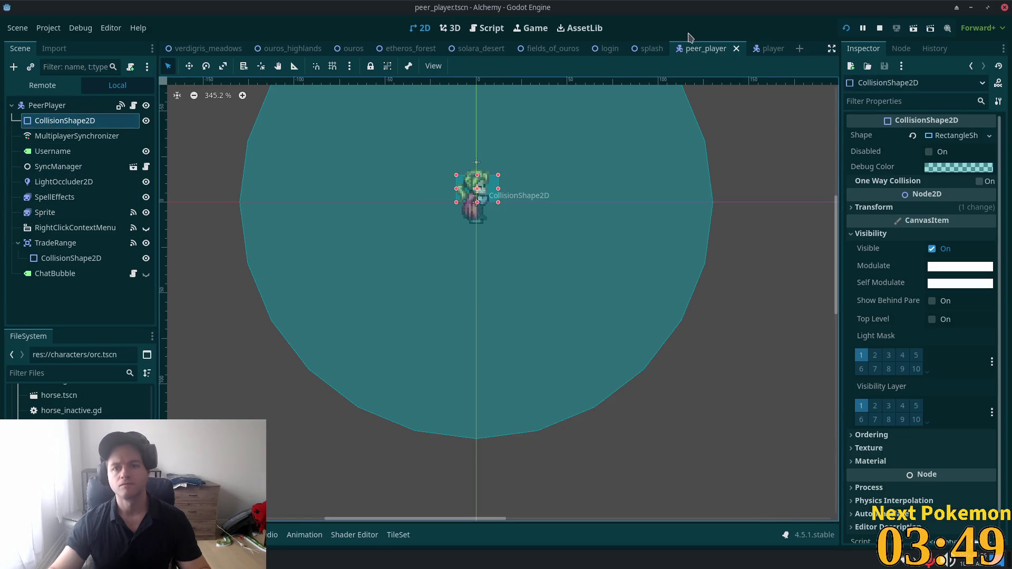
click(769, 48)
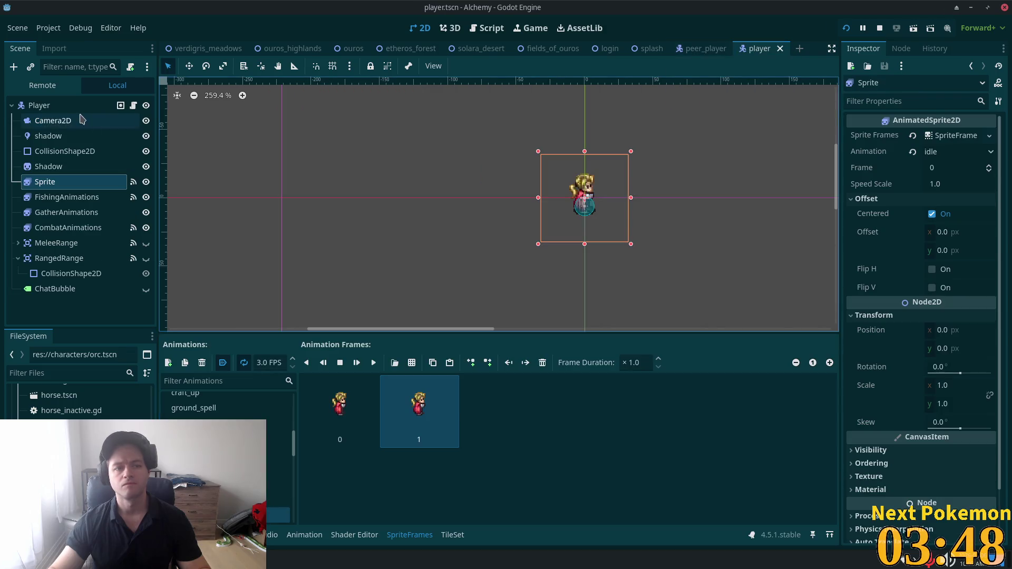
- Copy the player CollisionShape2D's position, reset its rotation from 90° to 0°, and save the player scene
click(55, 151)
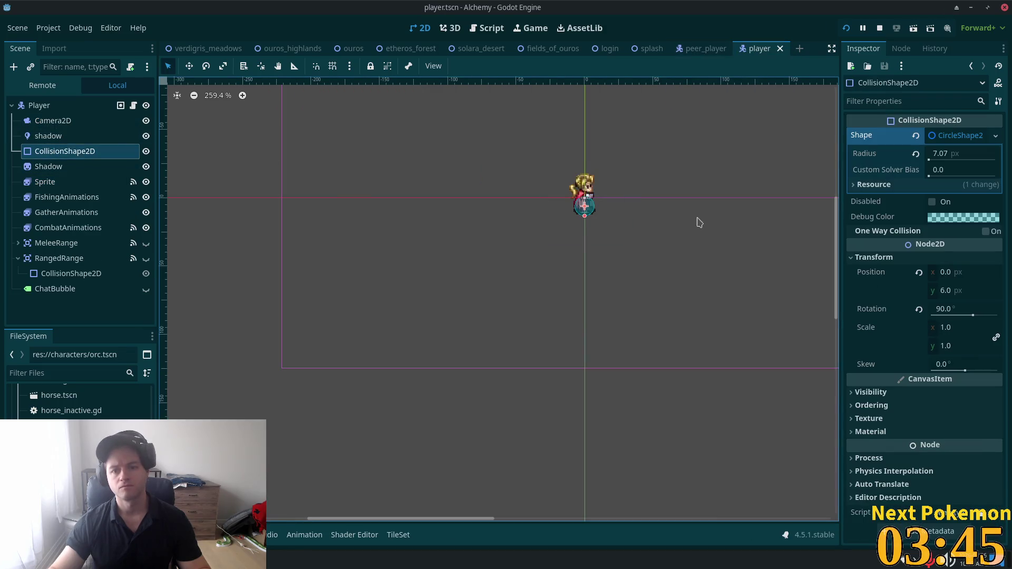
scroll(700, 222, down, 3)
mouse_move(689, 232)
mouse_down()
mouse_move(542, 267)
mouse_move(563, 266)
mouse_up()
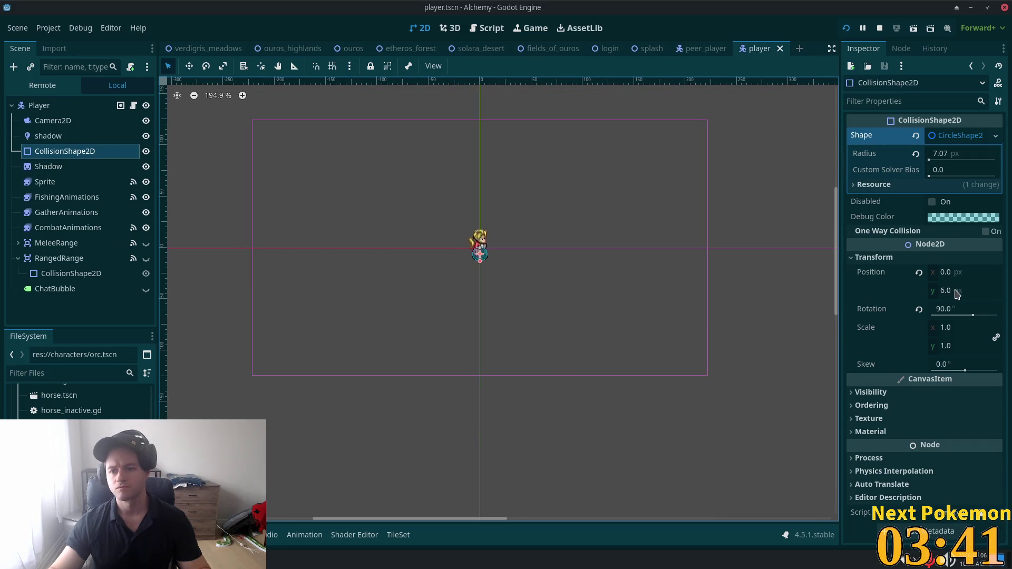
right_click(872, 271)
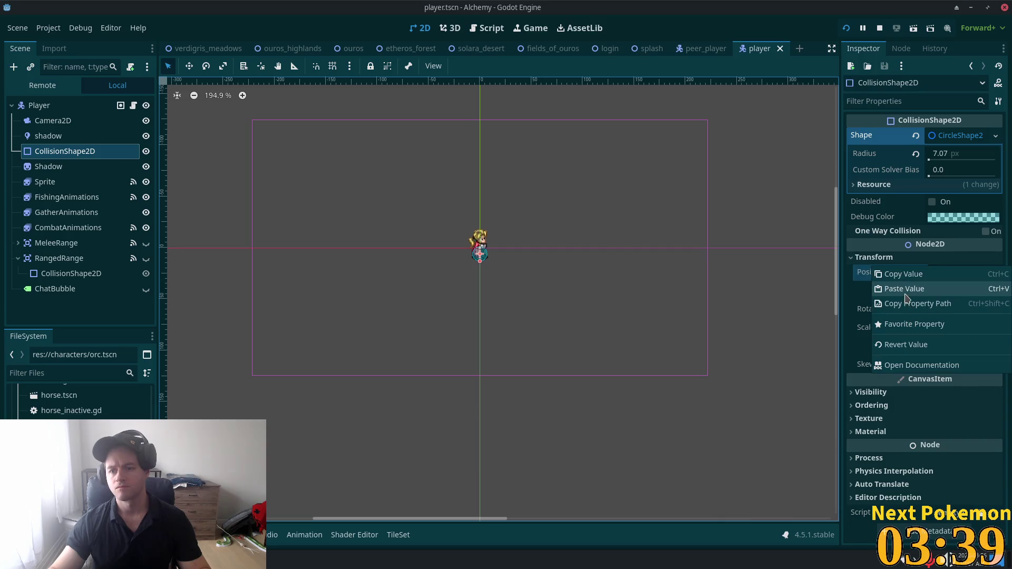
click(886, 274)
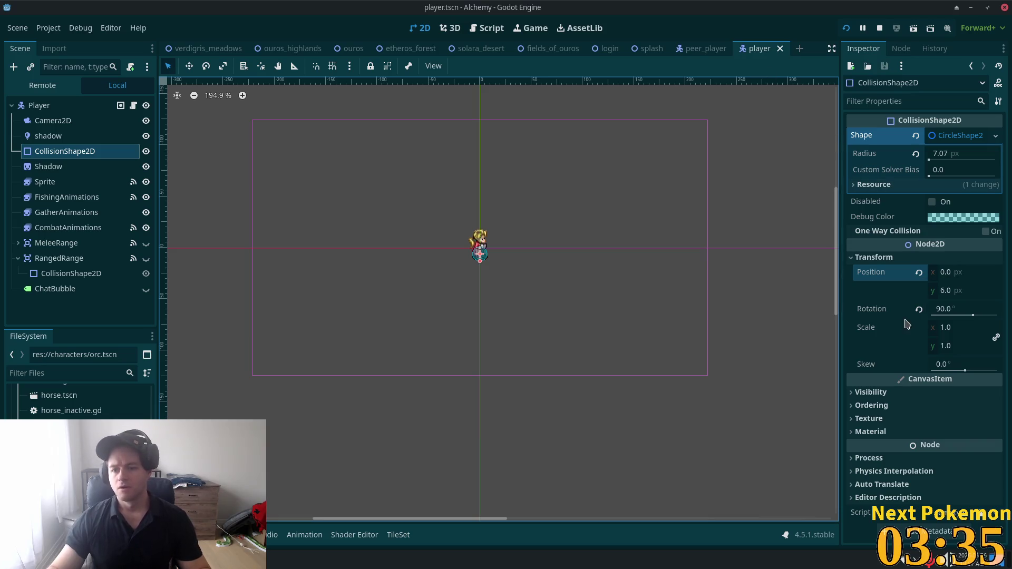
click(919, 310)
key(ctrl+s)
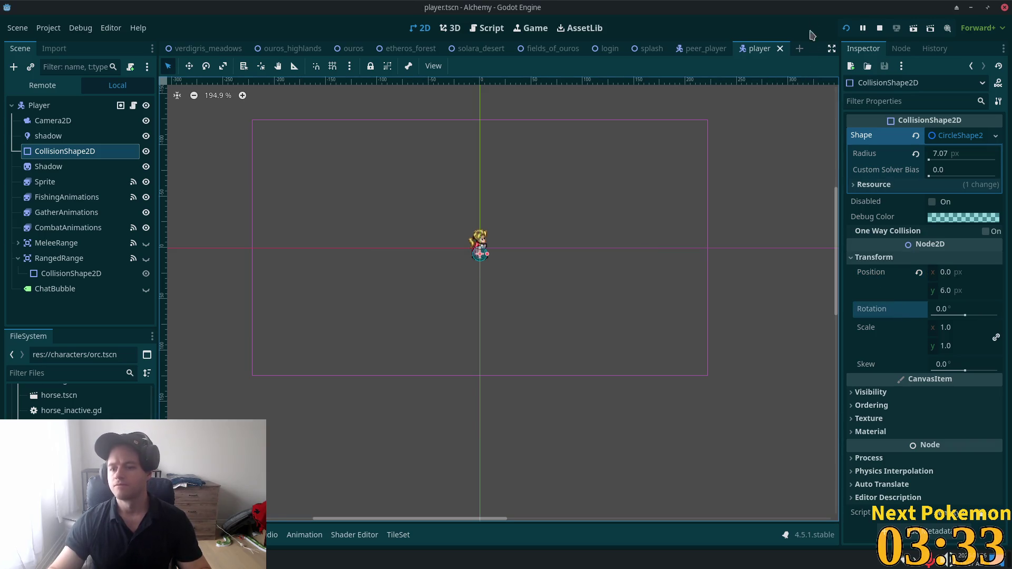
click(696, 50)
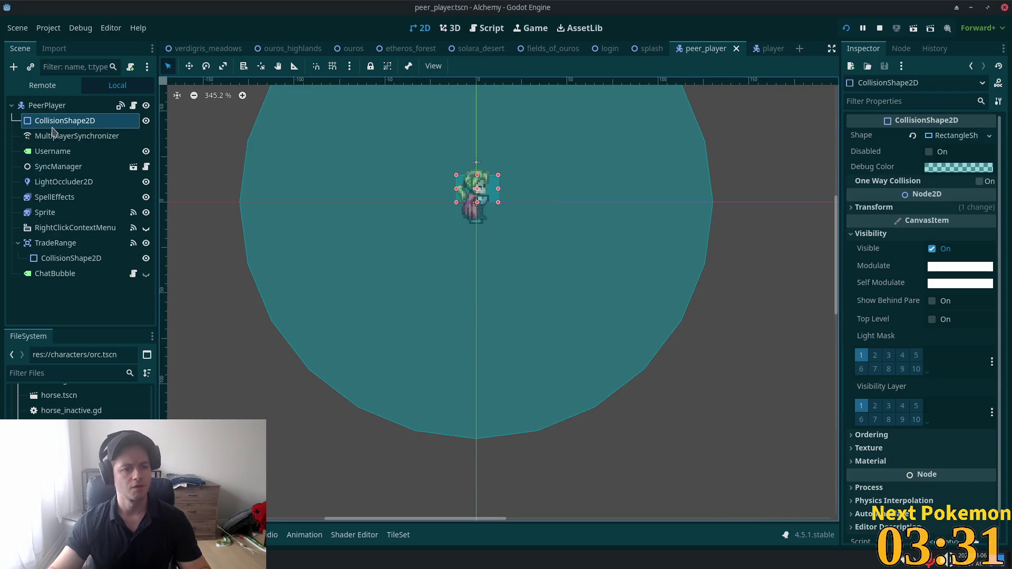
- Replace the peer player's rectangle collision shape with a new CircleShape2D
click(943, 137)
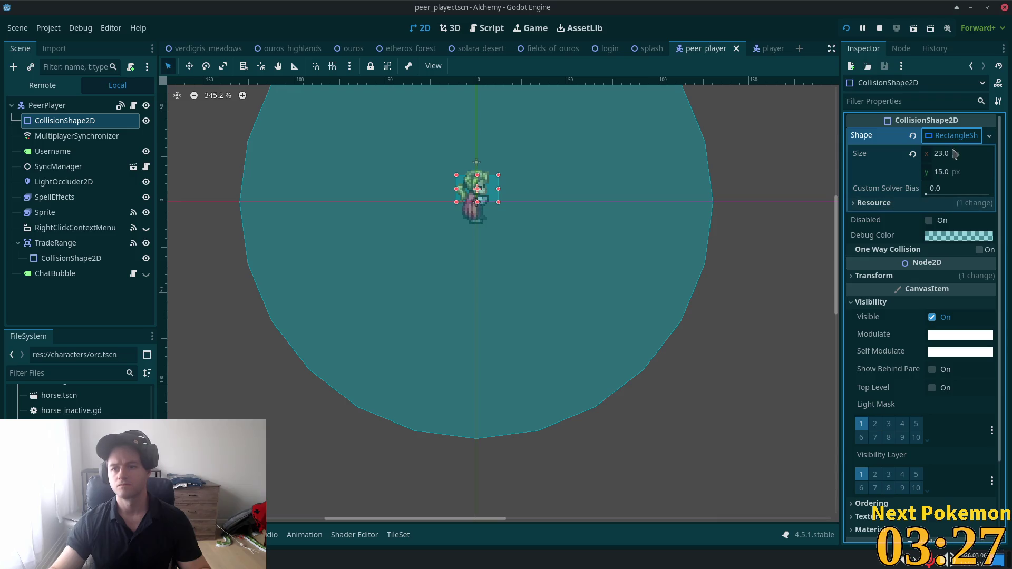
click(956, 137)
click(913, 136)
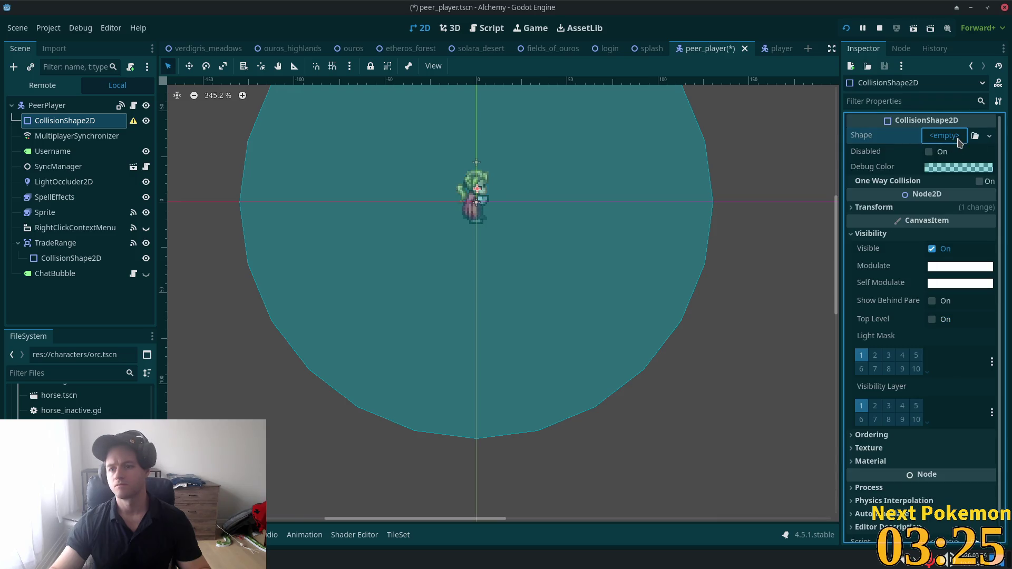
click(959, 138)
click(923, 211)
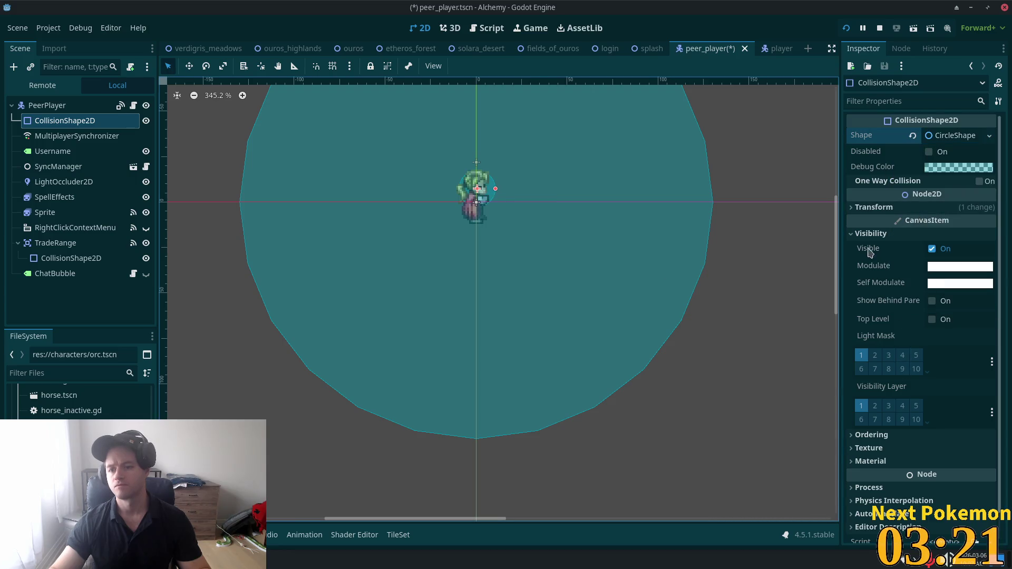
- Paste the copied position 0, 6 into the peer collision shape and save peer_player.tscn
click(874, 207)
right_click(873, 223)
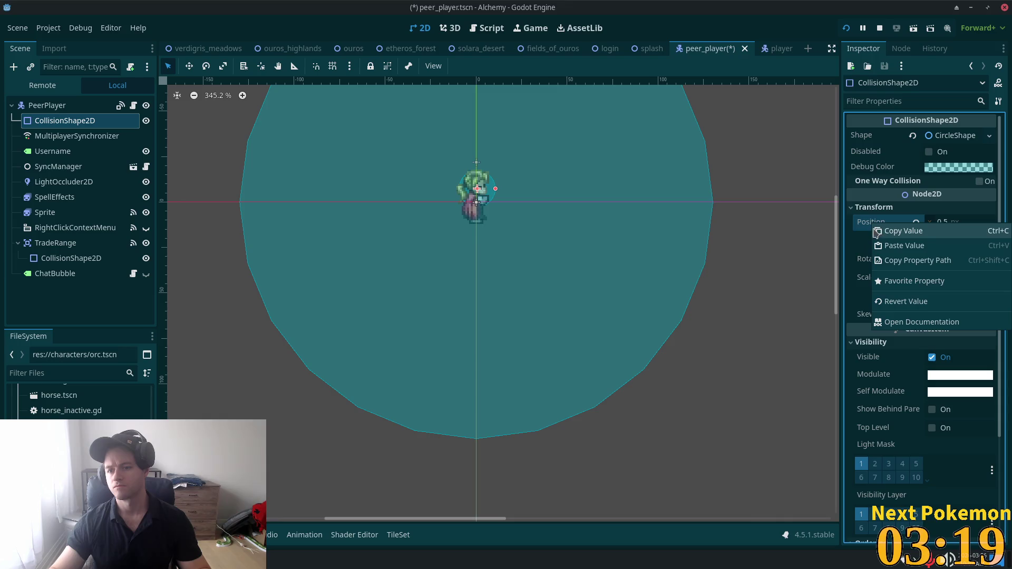
click(891, 245)
key(ctrl+s)
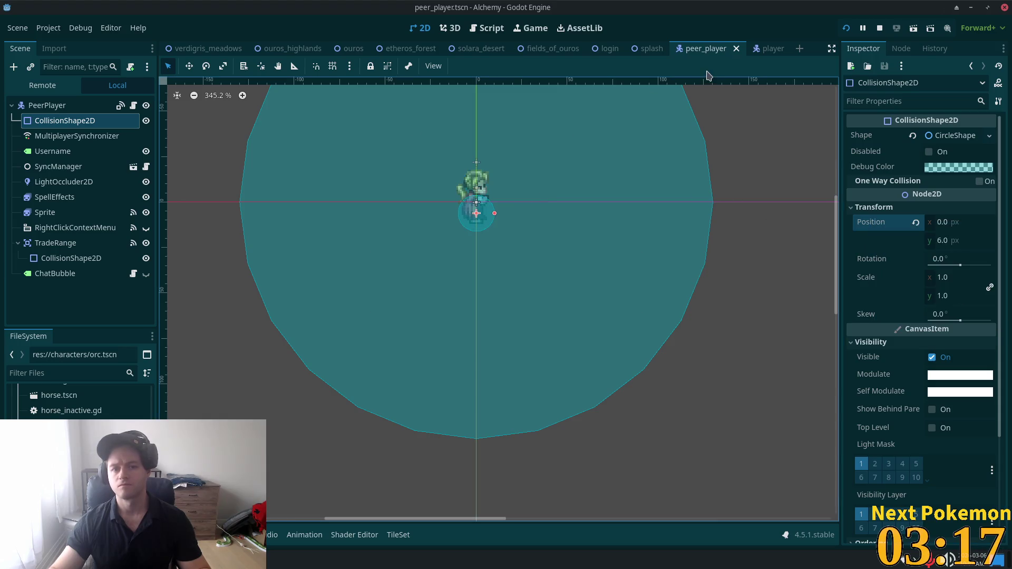
- Set the peer player's collision circle radius to 7.07 px, matching the player's
click(764, 49)
scroll(734, 260, right, 2)
scroll(572, 233, up, 3)
drag(701, 264, 201, 269)
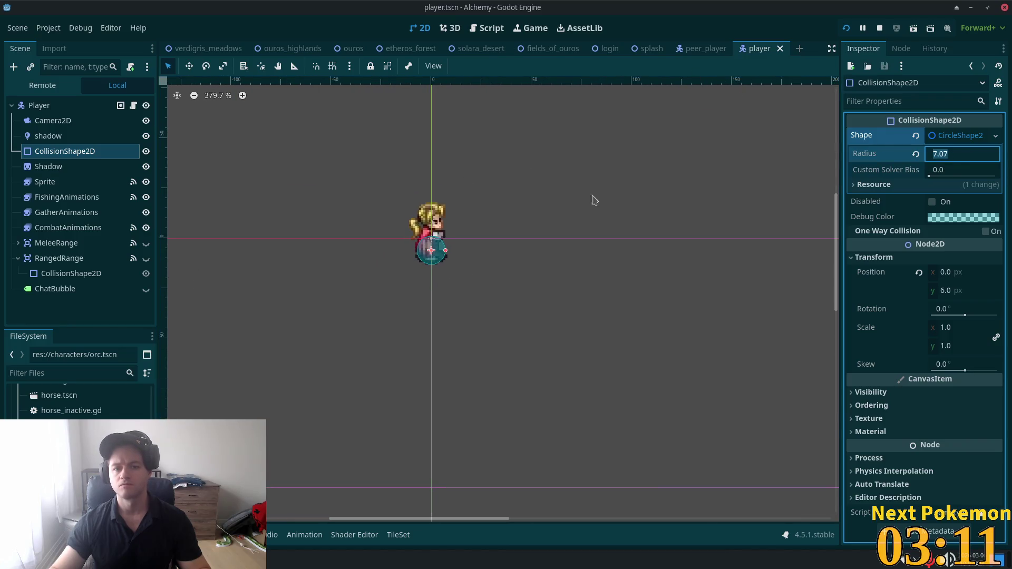
click(706, 48)
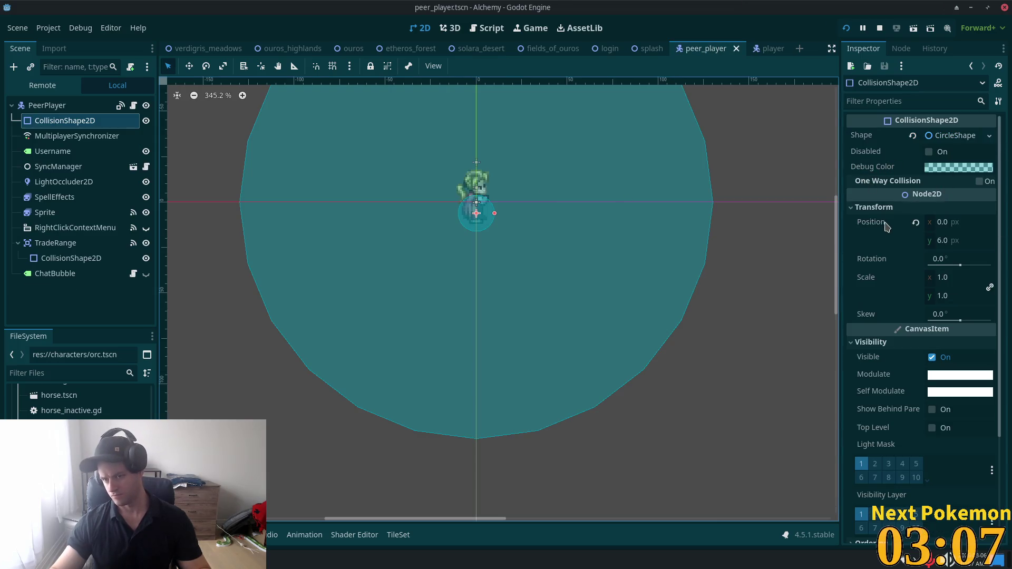
click(939, 136)
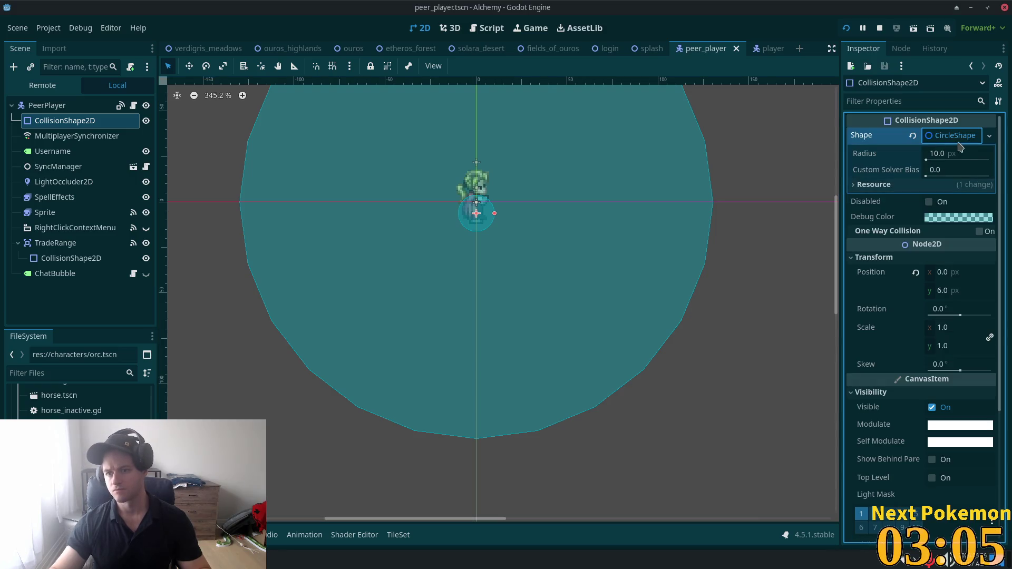
text(7.07)
key(Tab)
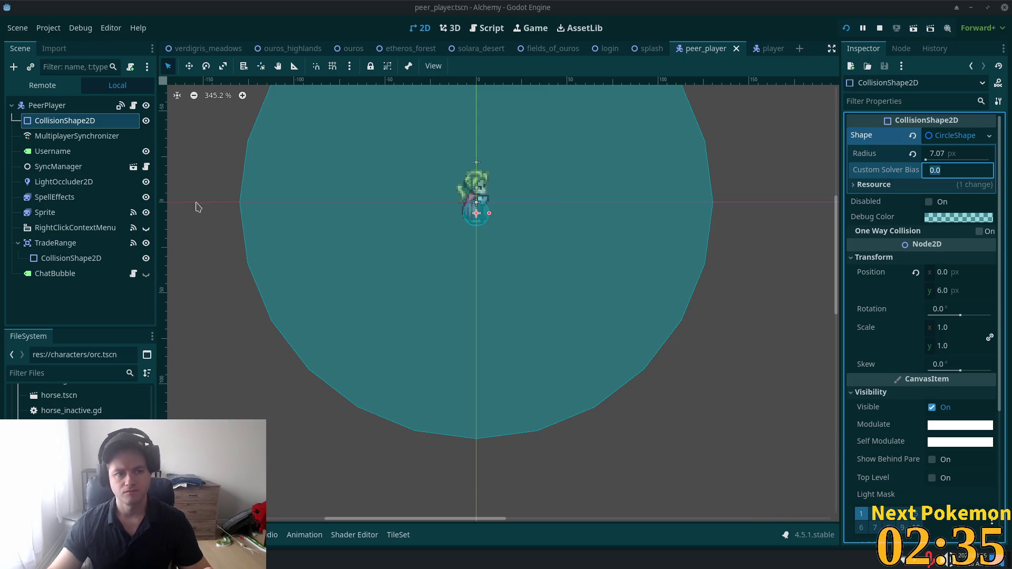
- Compare the peer player's Sprite offset with the player's Sprite, then run the game
click(68, 214)
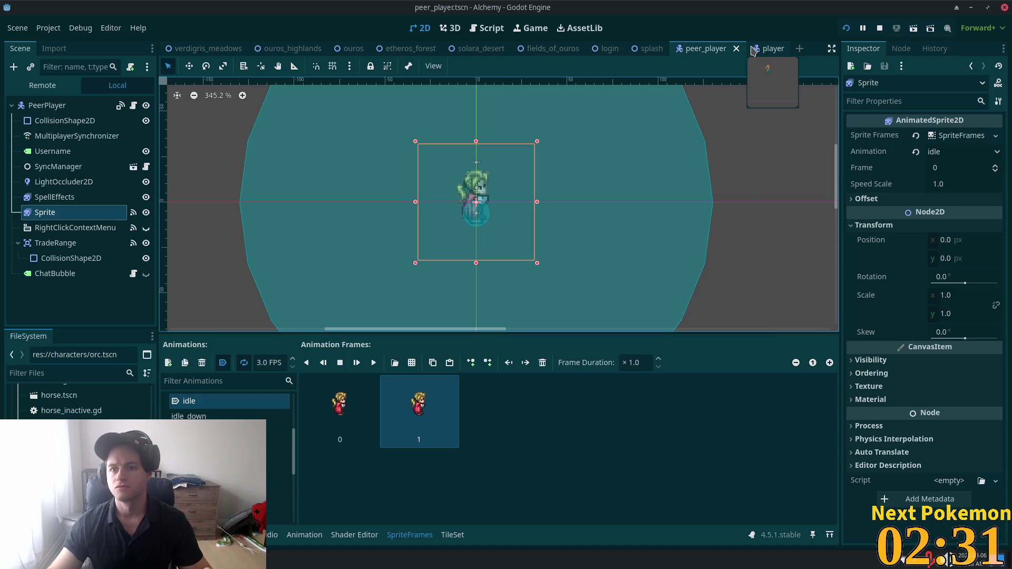
click(866, 199)
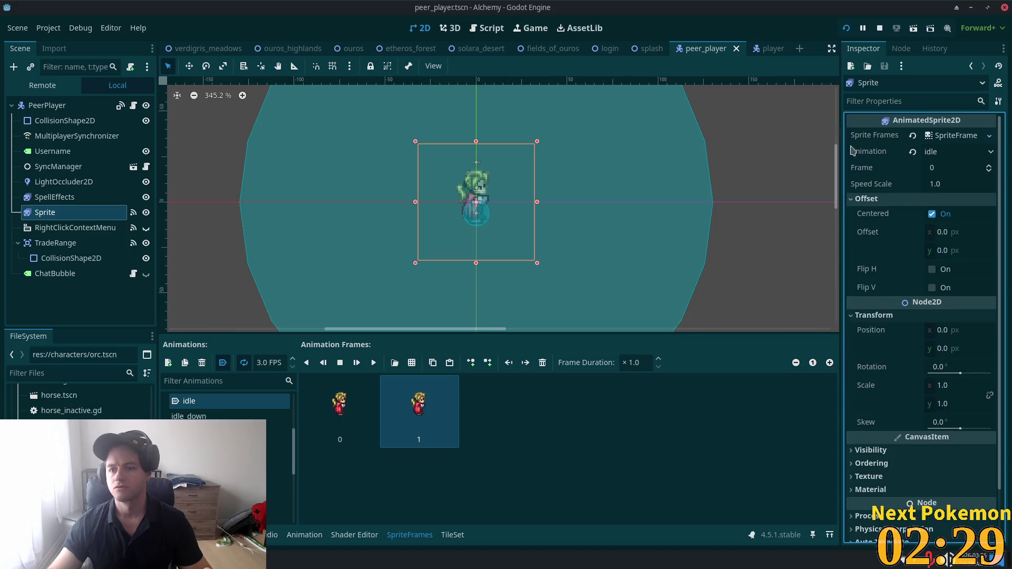
click(764, 48)
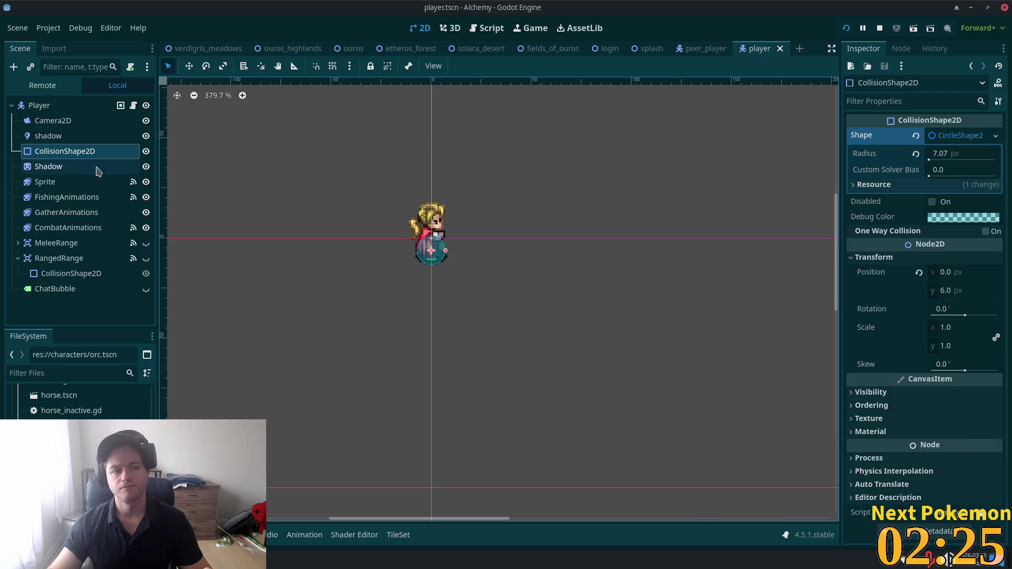
click(45, 182)
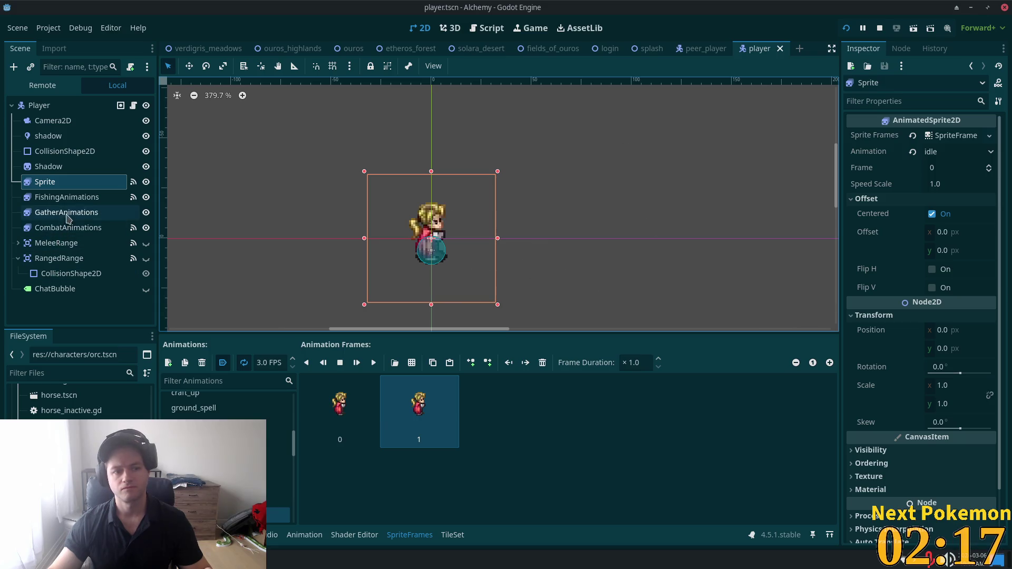
key(F5)
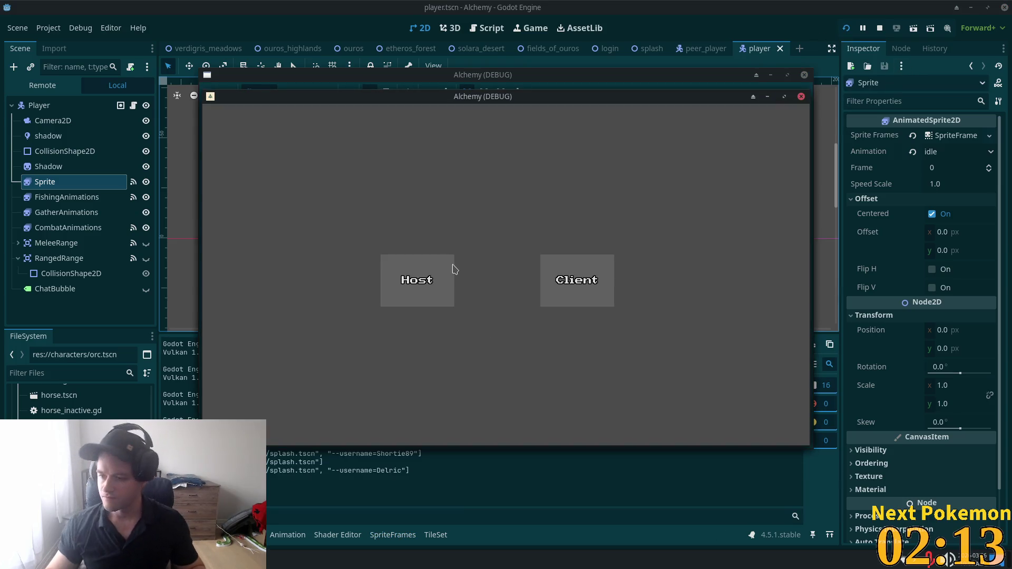
- Start the game as host and arrange the login and second player's game windows
click(416, 255)
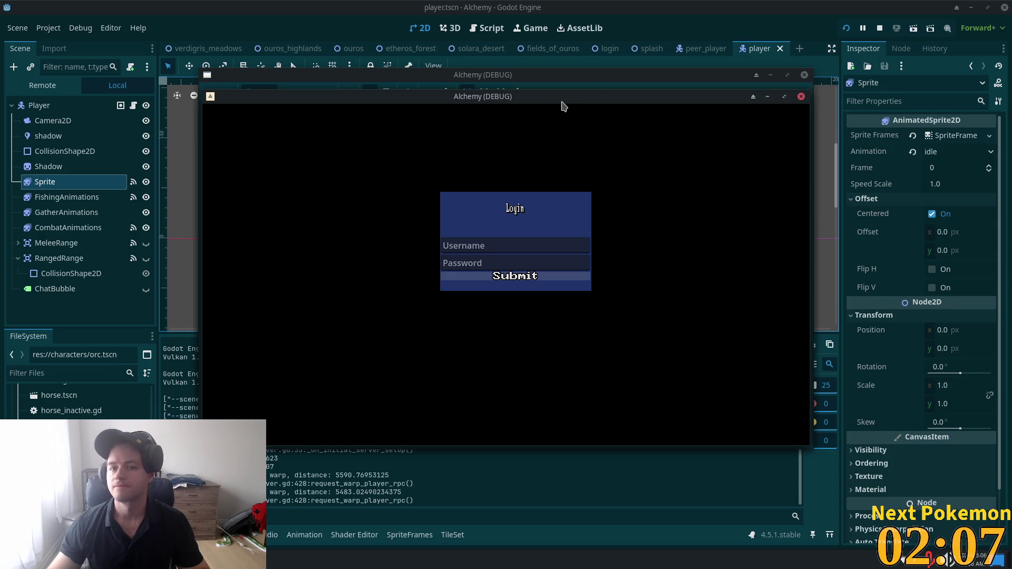
drag(553, 108, 390, 146)
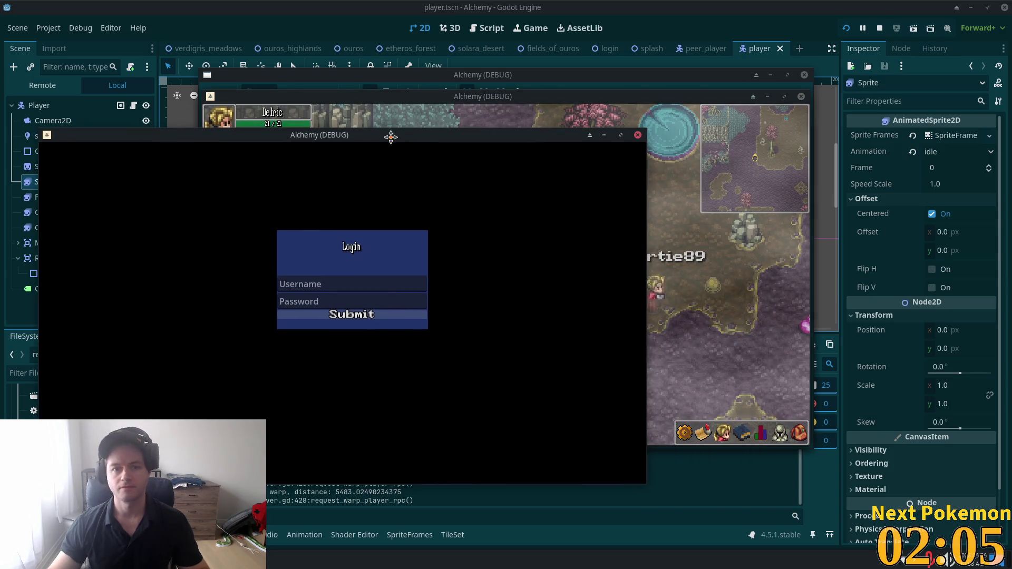
drag(535, 101, 683, 157)
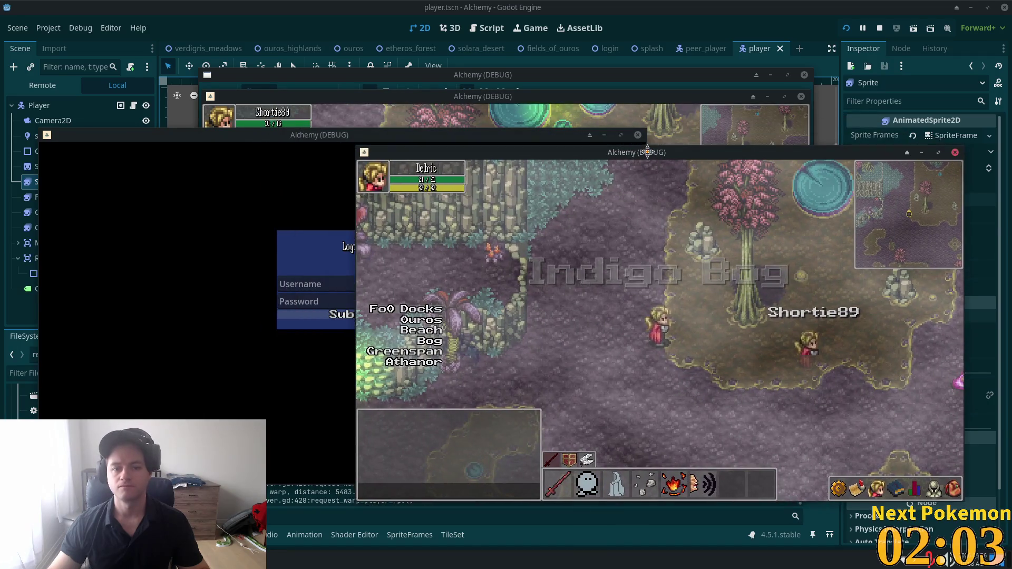
drag(348, 102, 309, 165)
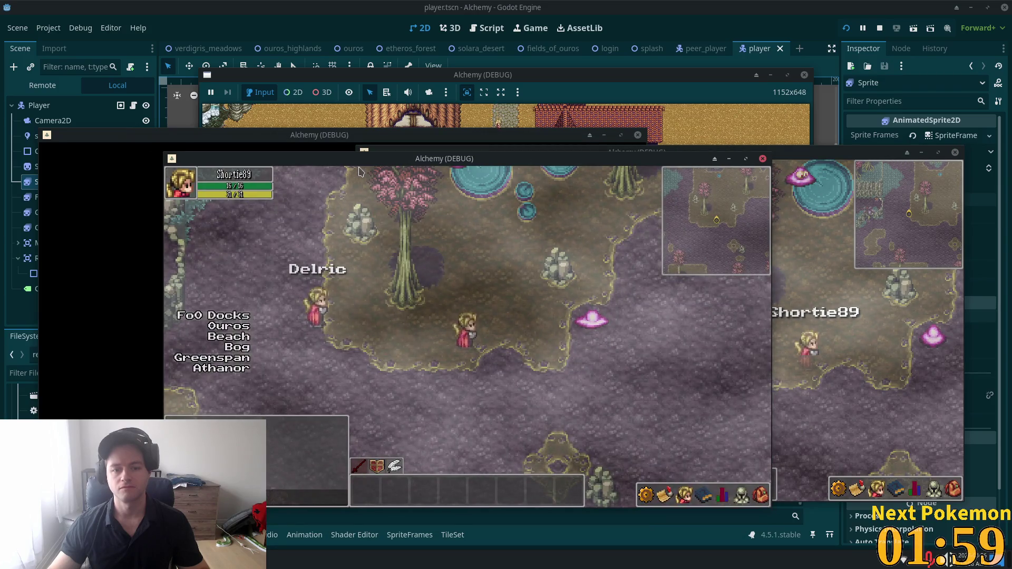
- Walk one character left and the other right and down toward it, then stop the game
click(427, 261)
key(Left)
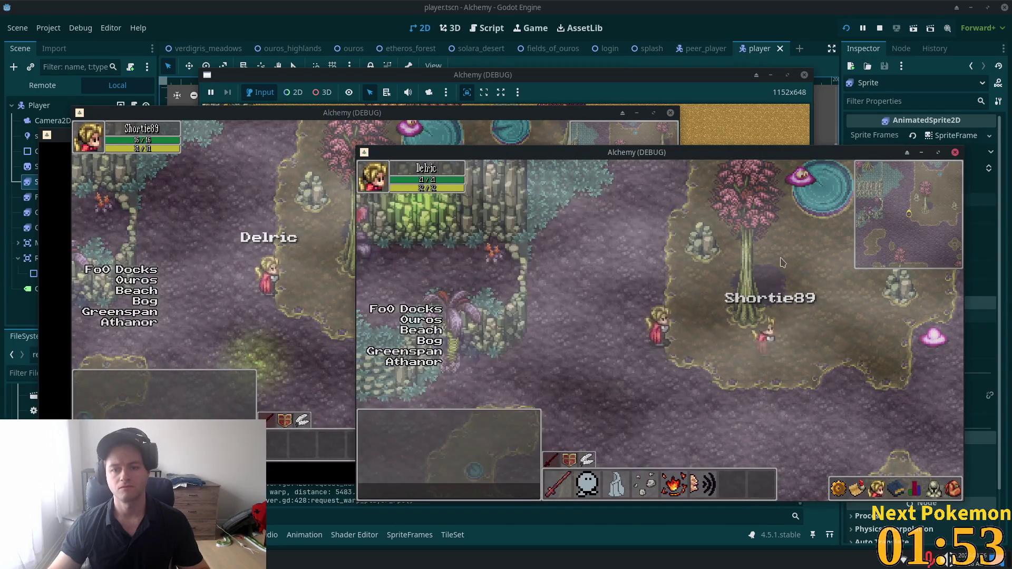
click(770, 317)
key(Right)
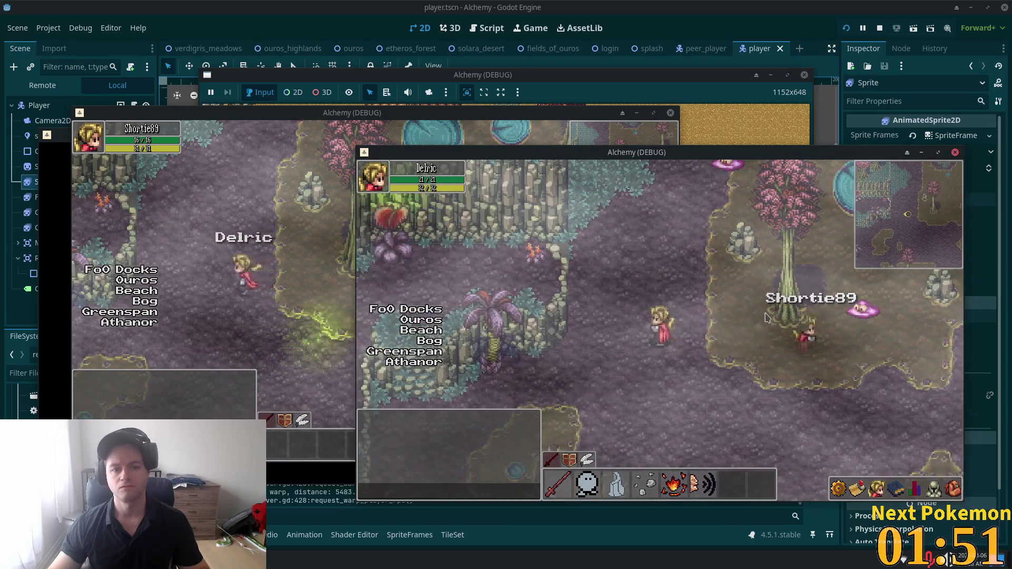
key(Right)
key(Down)
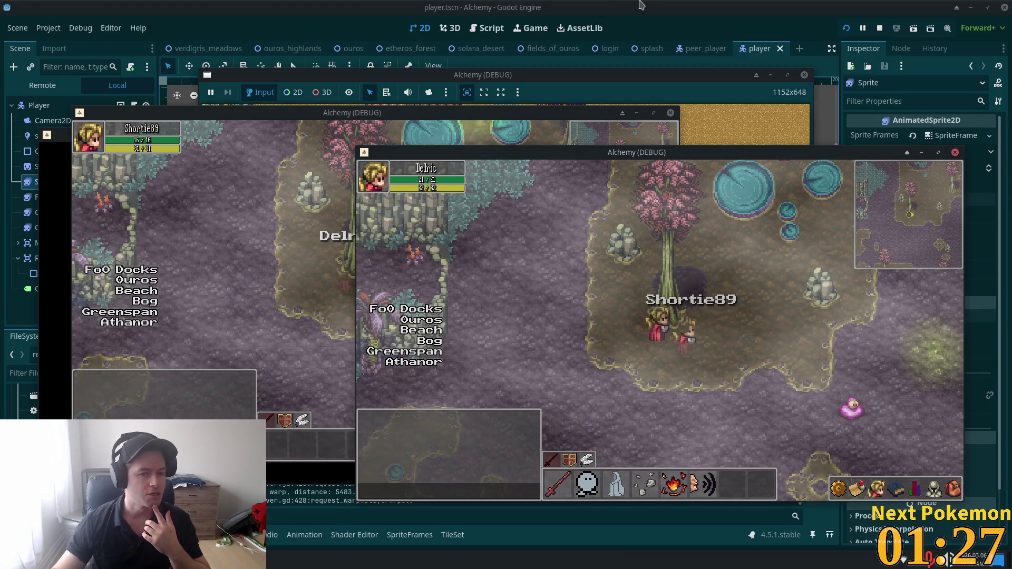
key(F8)
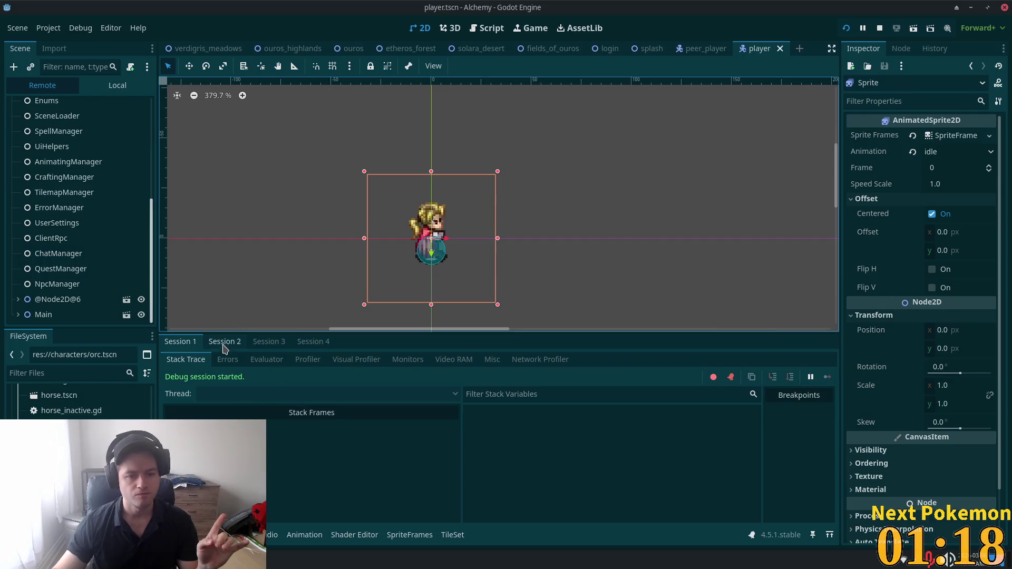
- Review Session 2 and 3 debugger errors and expand Main > IndigoBog in the Remote tree
click(224, 343)
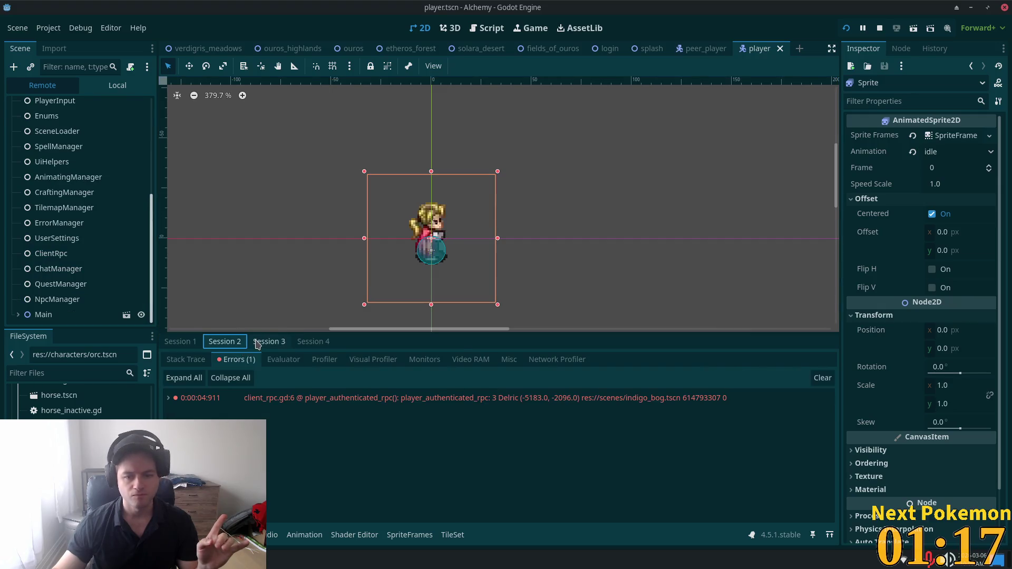
click(257, 343)
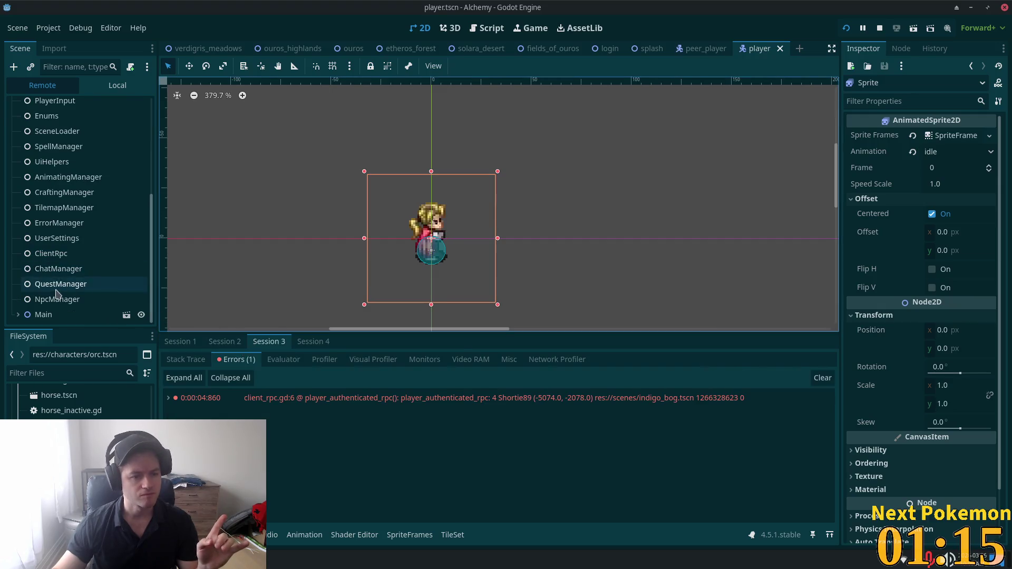
click(19, 315)
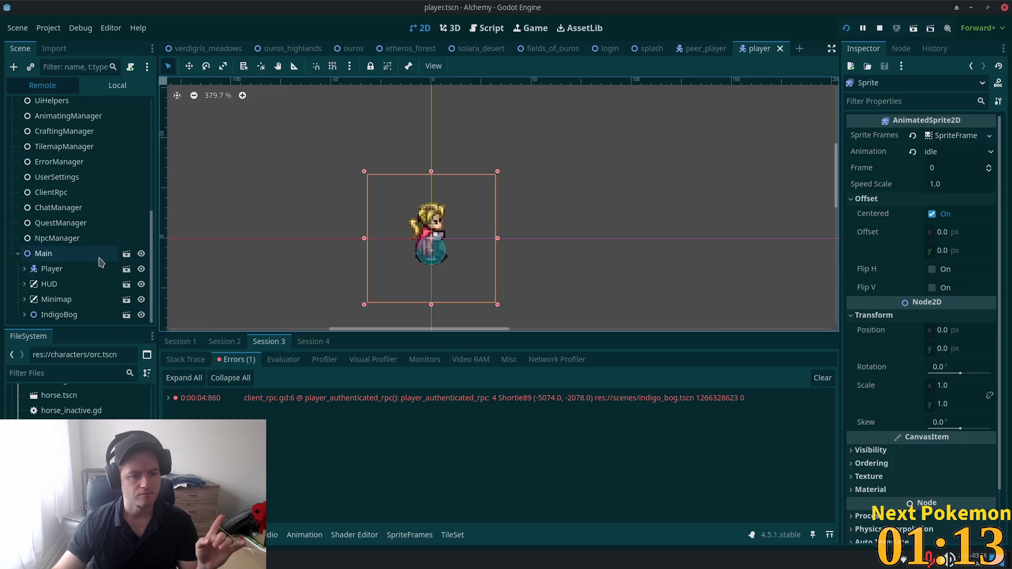
click(24, 315)
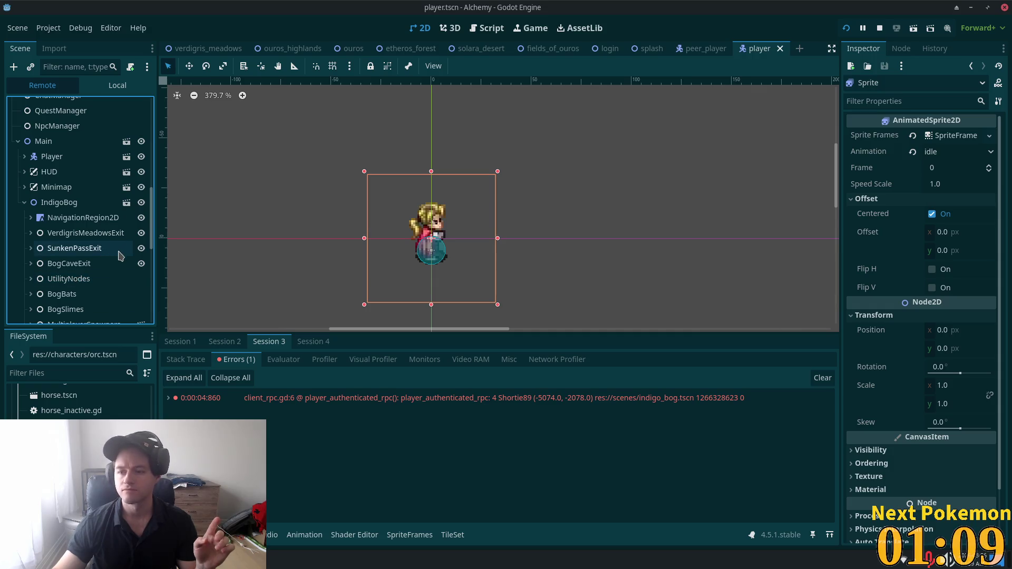
scroll(80, 264, down, 5)
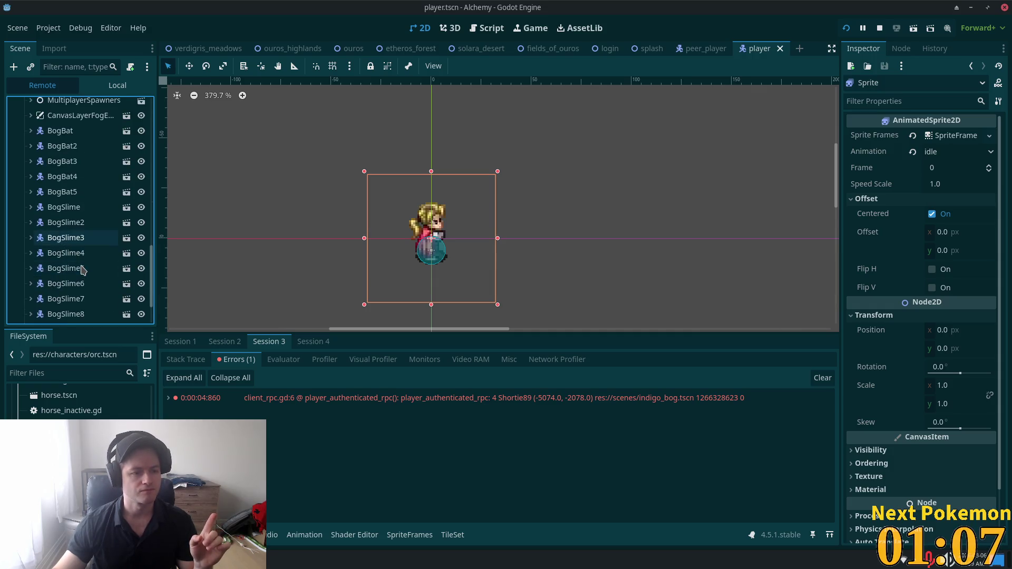
scroll(83, 270, down, 1)
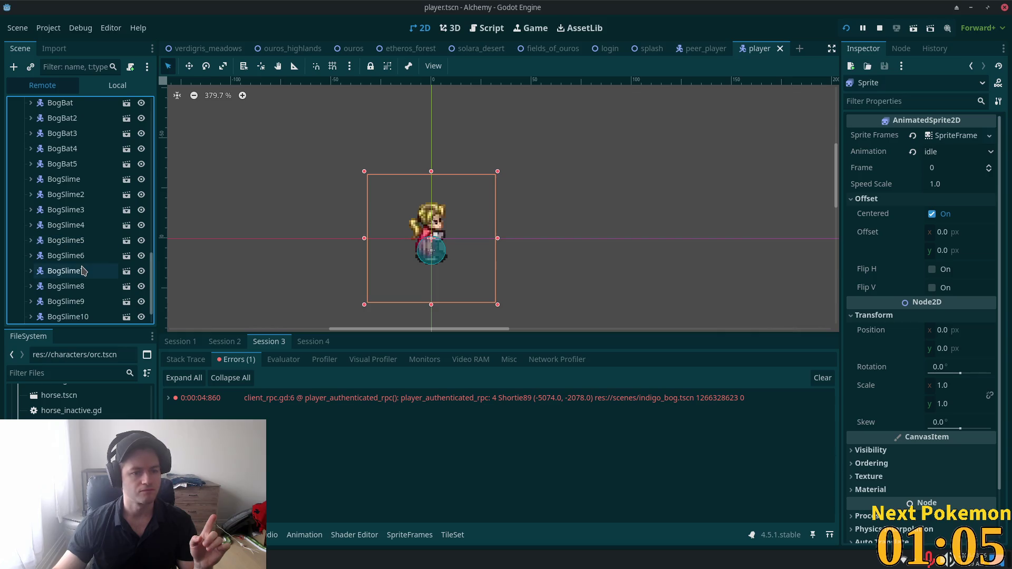
scroll(83, 270, down, 1)
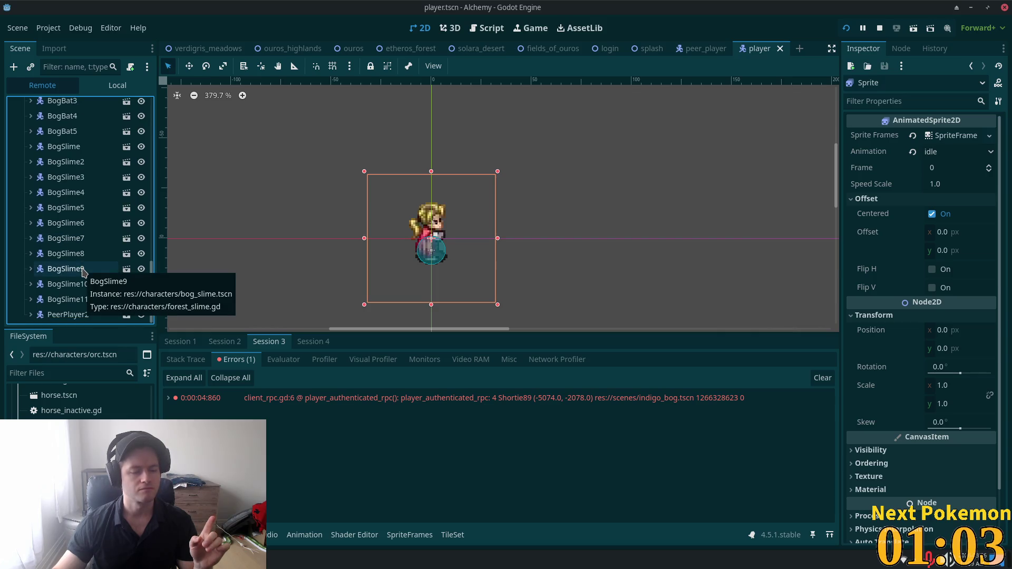
- Check remote PeerPlayer2's Tilemap Level and Z Index, plus its MultiplayerSynchronizer
click(98, 315)
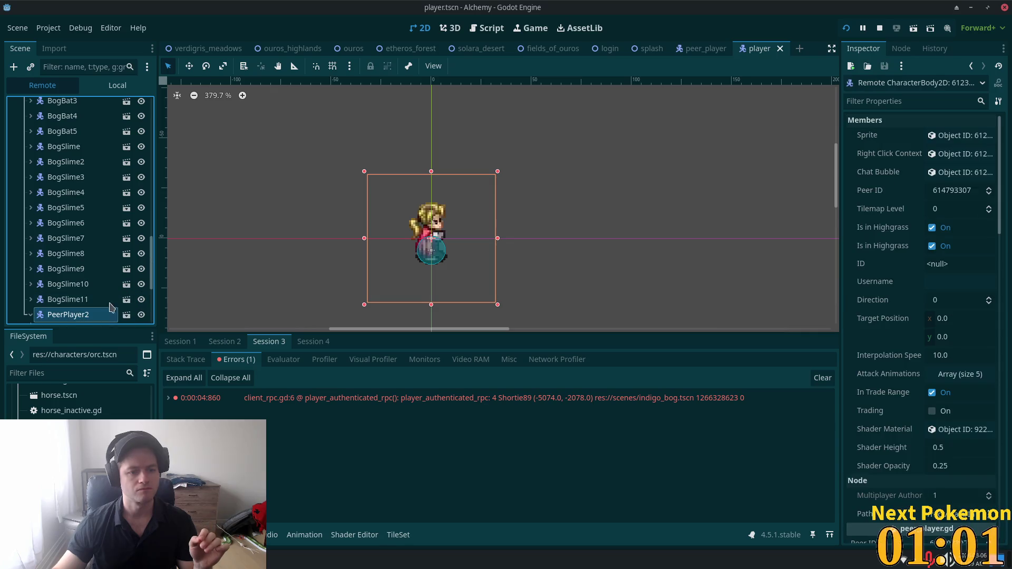
scroll(905, 343, down, 10)
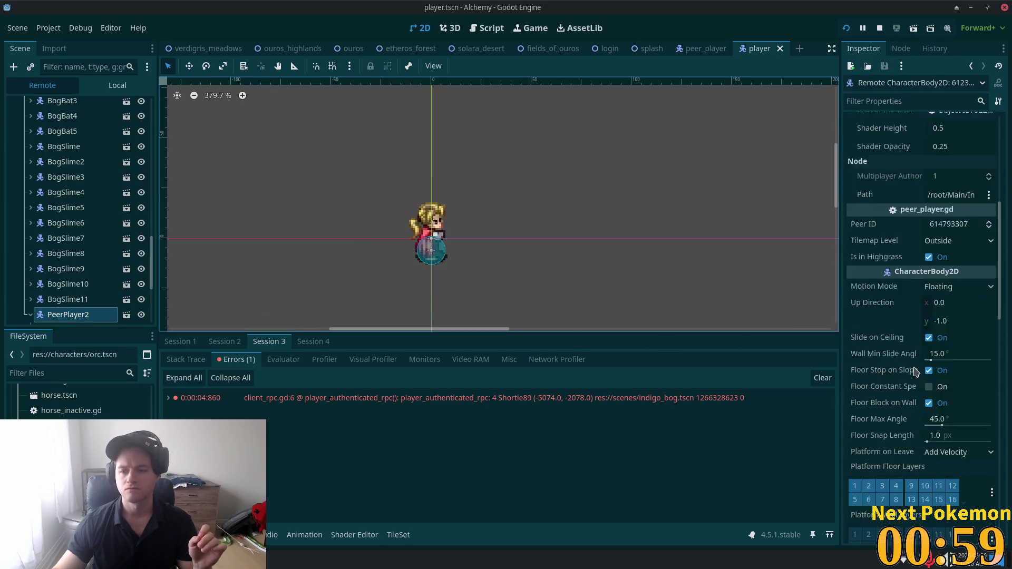
scroll(975, 394, down, 5)
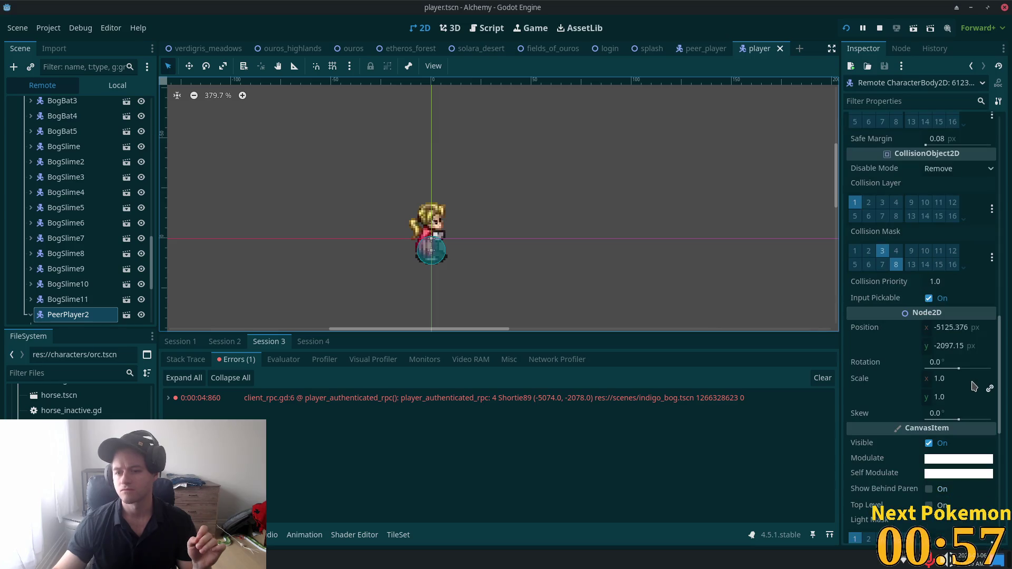
scroll(965, 390, down, 2)
scroll(957, 394, down, 4)
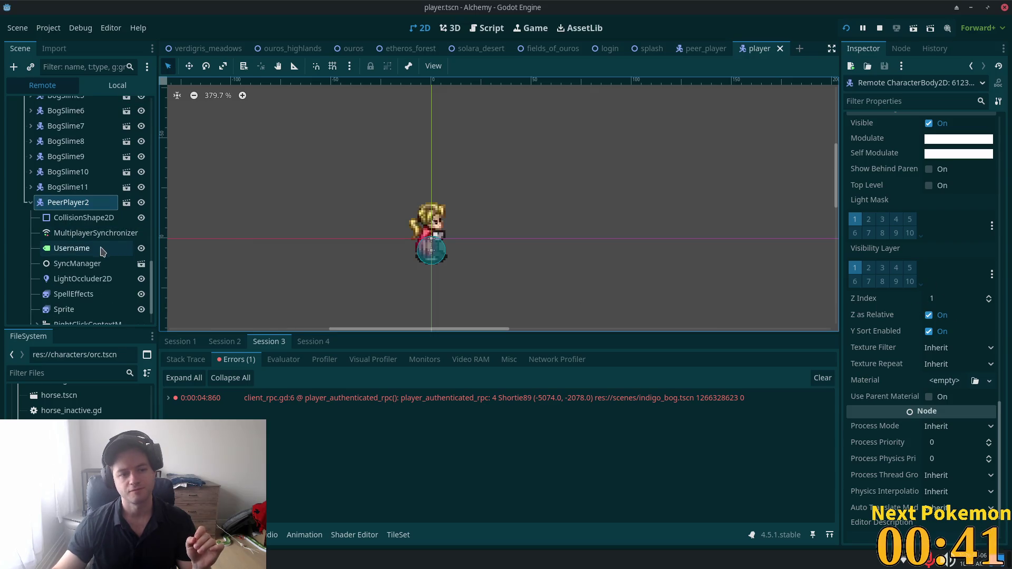
click(79, 237)
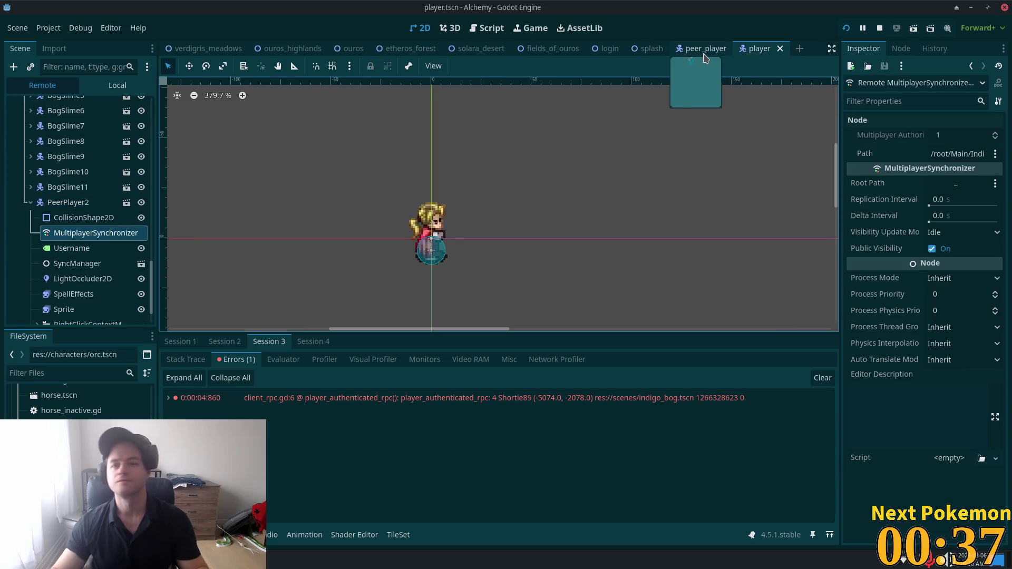
- Return to the peer_player scene in the editor
click(701, 49)
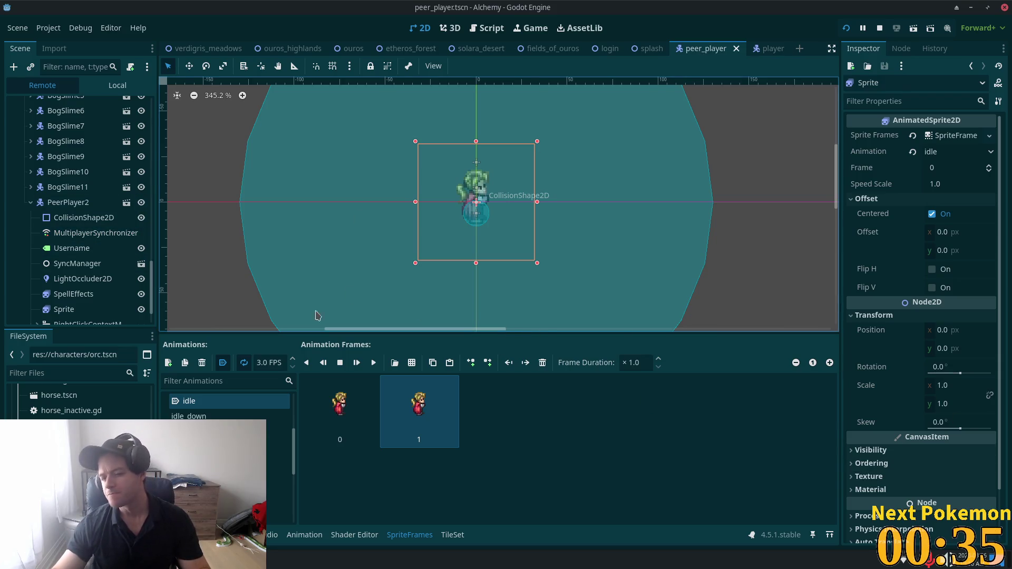
scroll(73, 274, down, 2)
scroll(51, 267, up, 6)
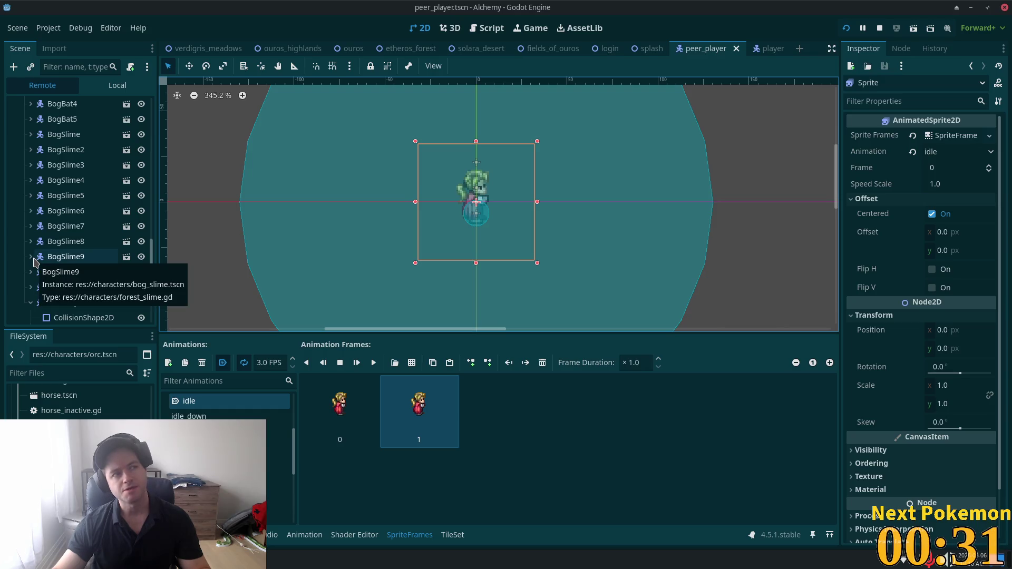
scroll(117, 213, up, 7)
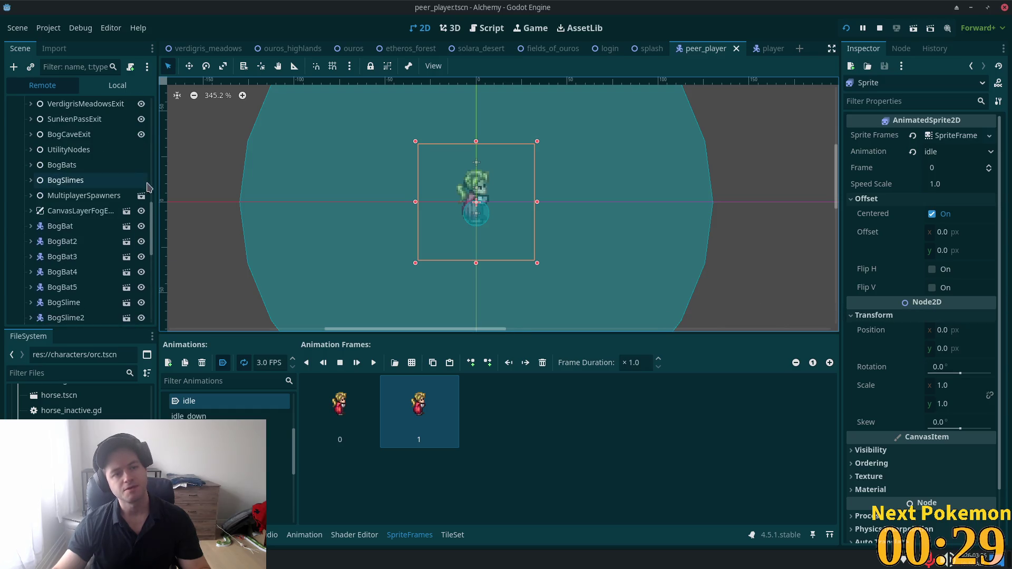
- Confirm PeerPlayer:z_index is listed among the MultiplayerSynchronizer's replicated properties
click(115, 85)
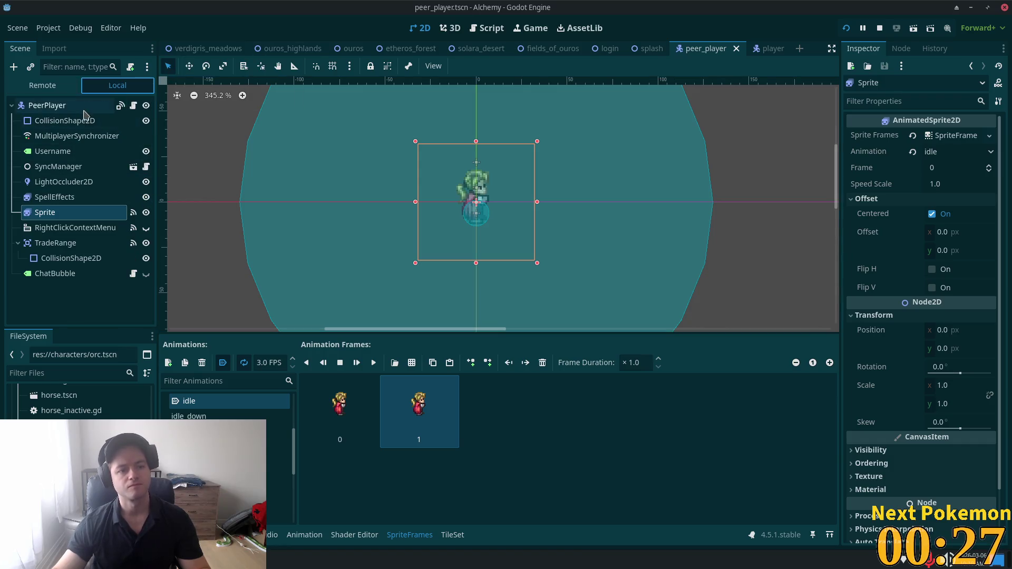
click(84, 110)
scroll(975, 379, down, 5)
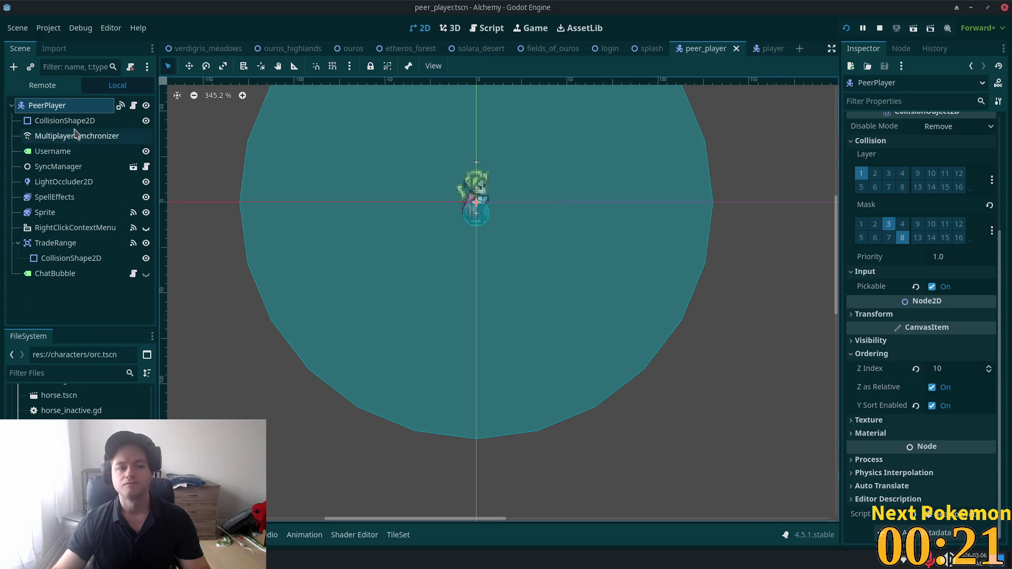
click(74, 136)
scroll(437, 425, down, 5)
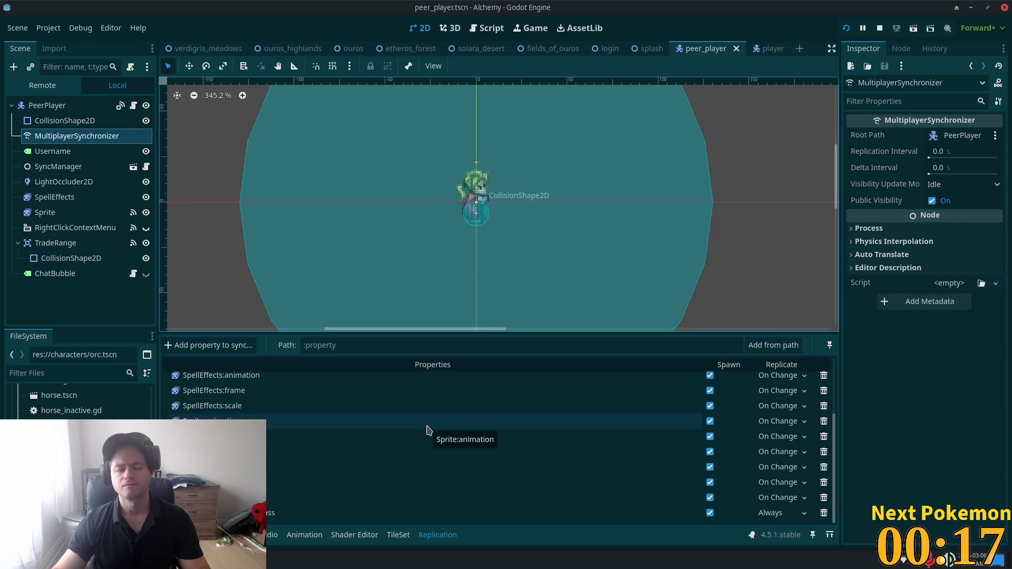
scroll(371, 463, up, 5)
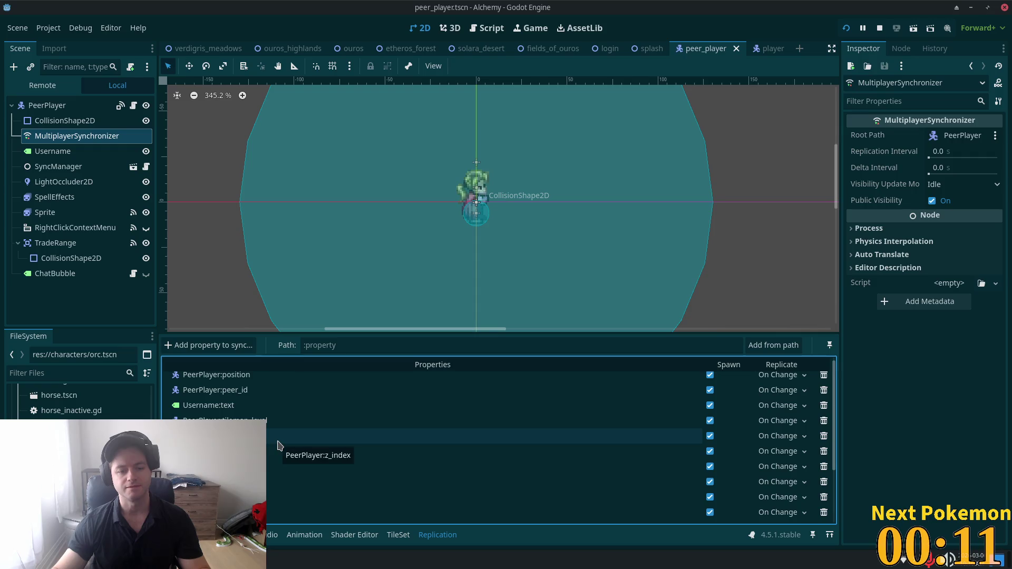
key(alt+Tab)
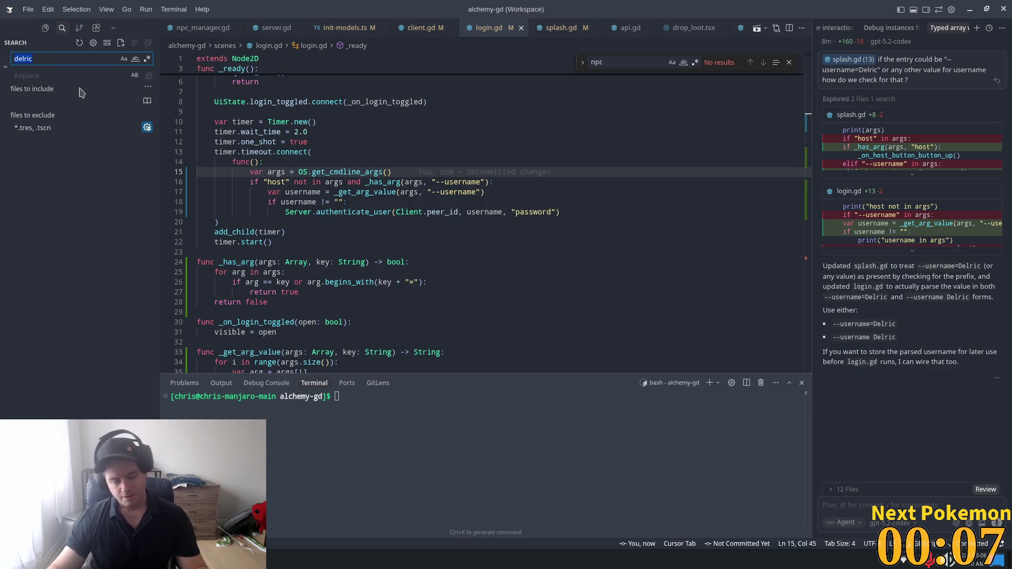
- Search the workspace for z_index and change peer_player.gd's outdoor z_index from 1 to 10
text(z)
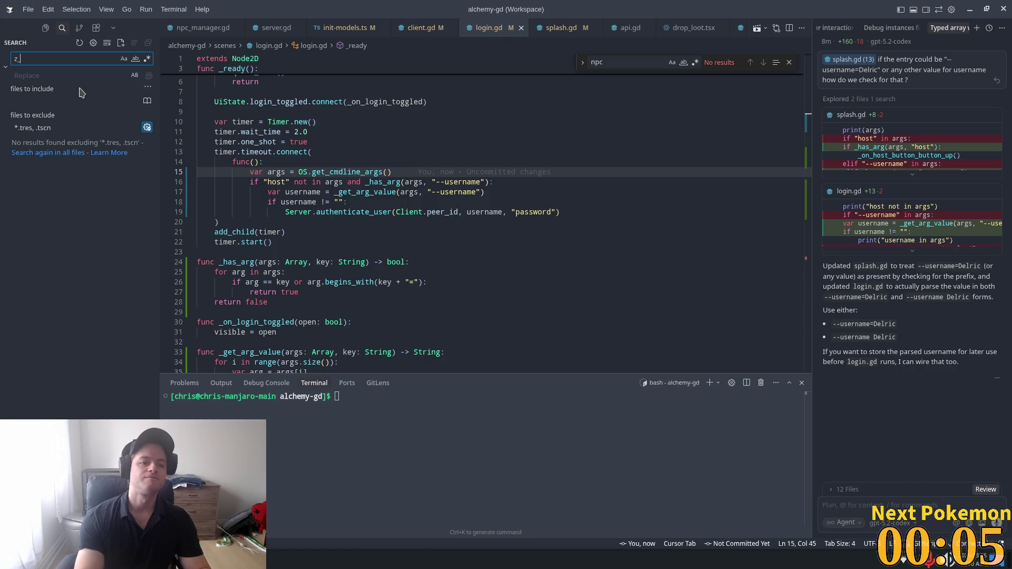
text(_index)
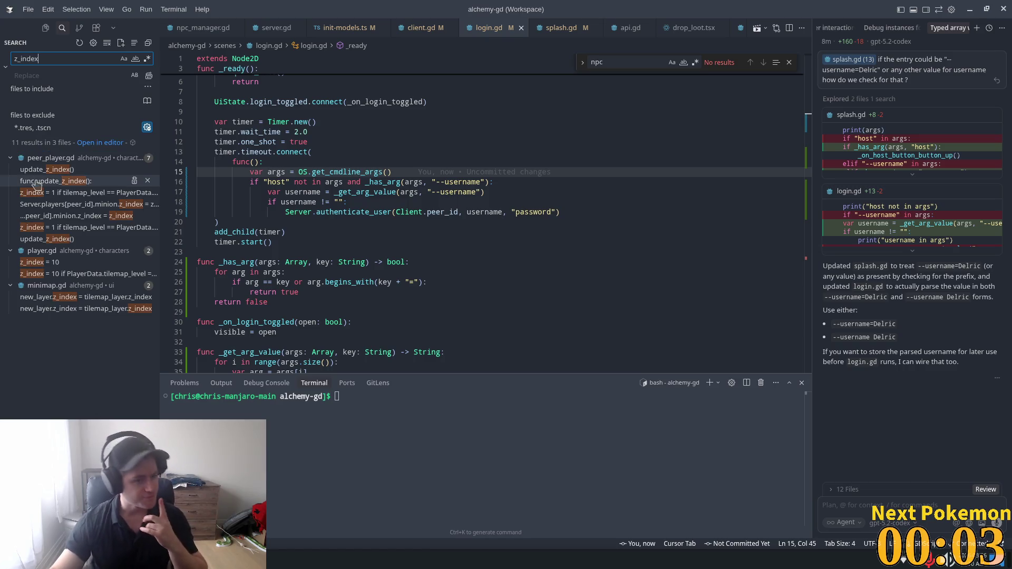
key(Down)
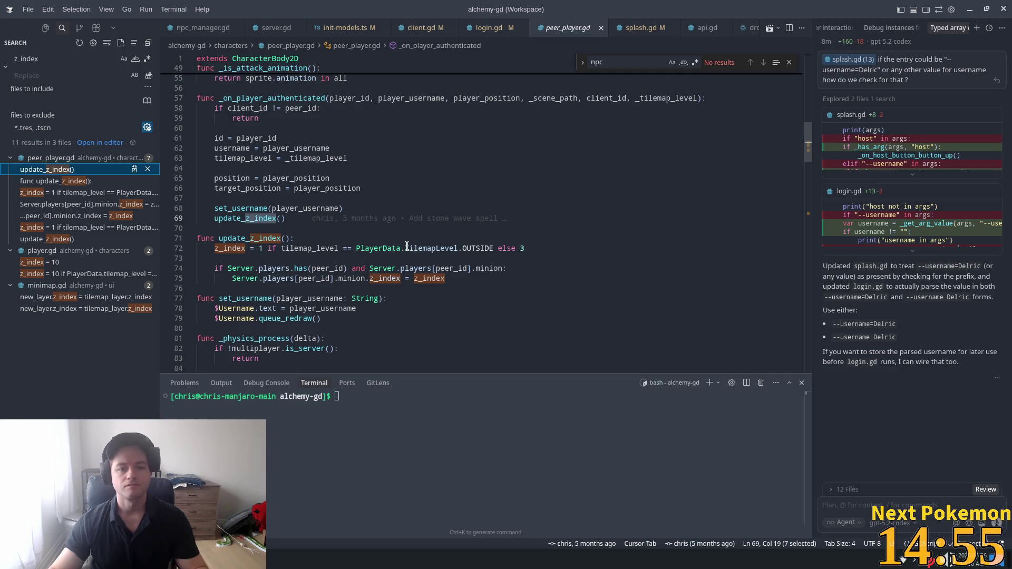
click(263, 247)
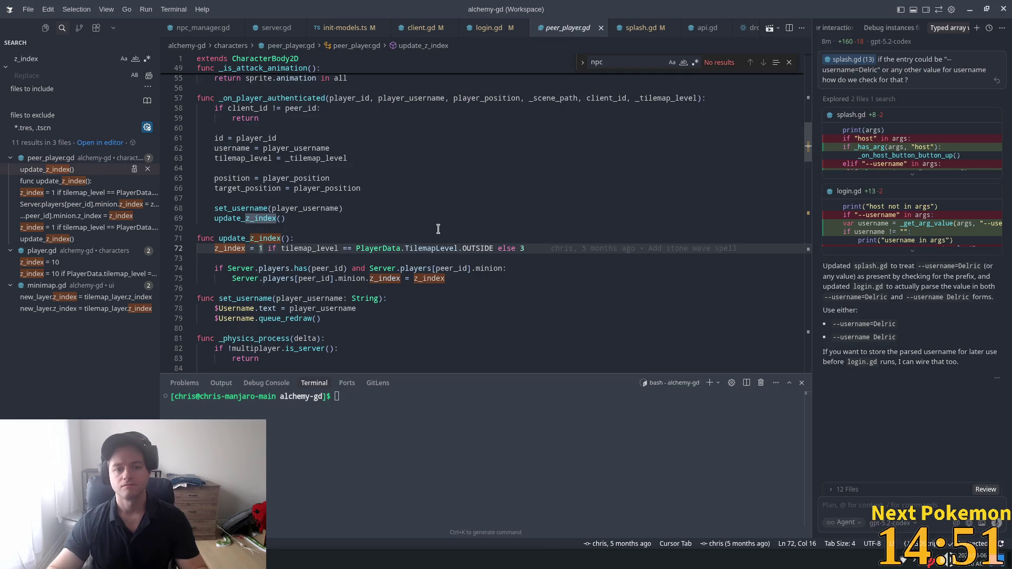
text(0)
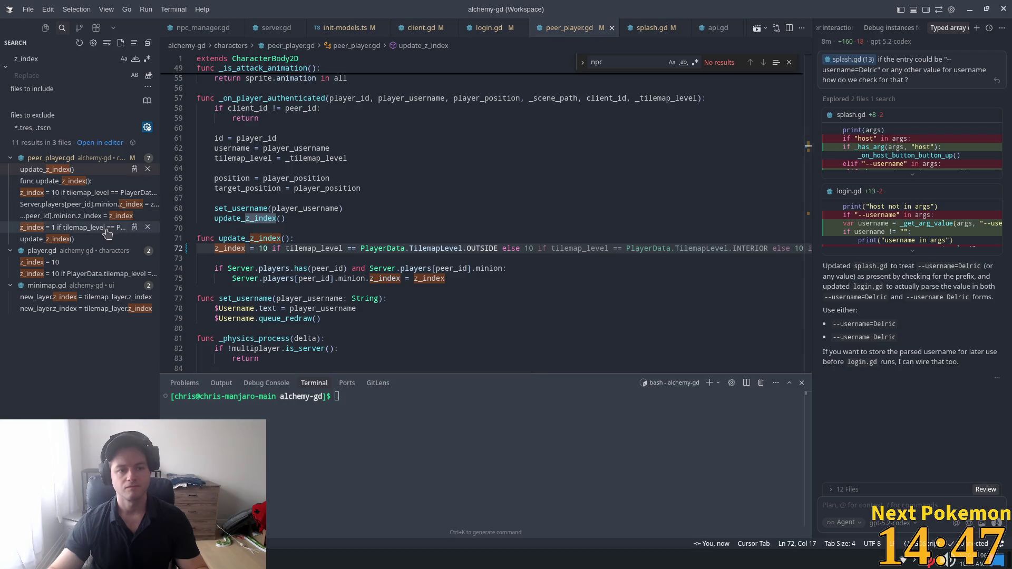
- Open player.gd line 279 and select the whole building-exit z_index rule
click(74, 274)
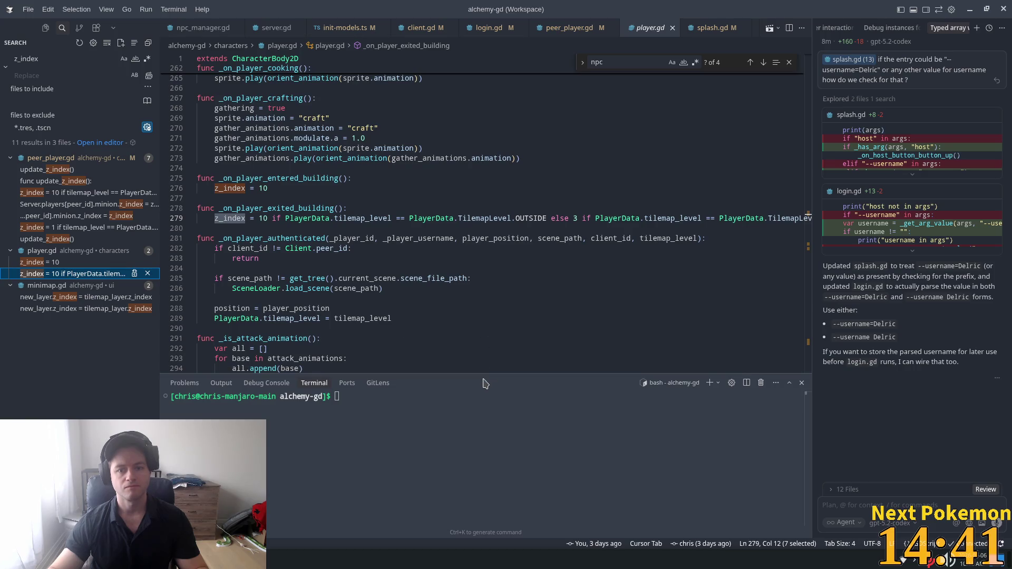
scroll(543, 372, right, 5)
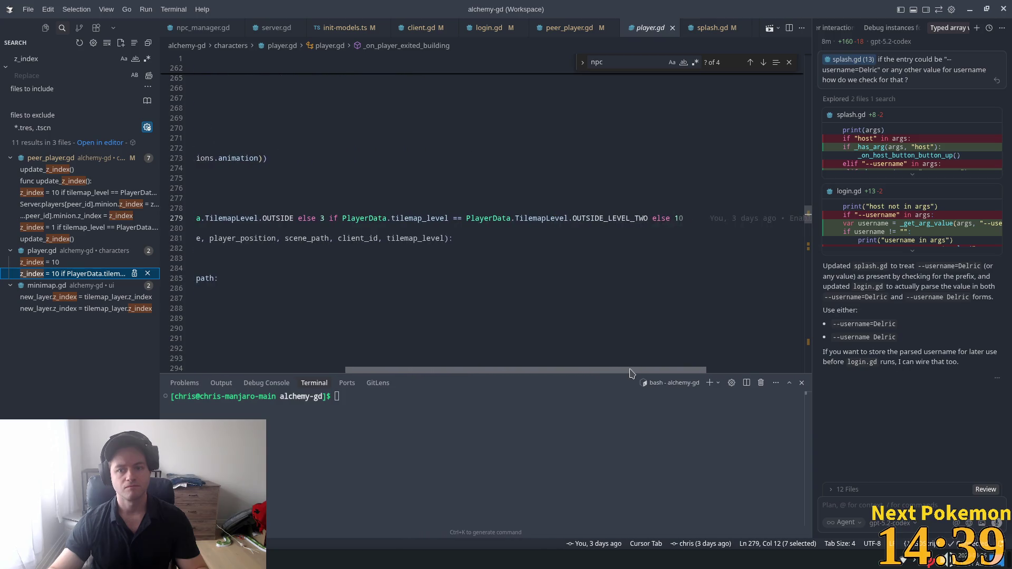
drag(626, 371, 536, 371)
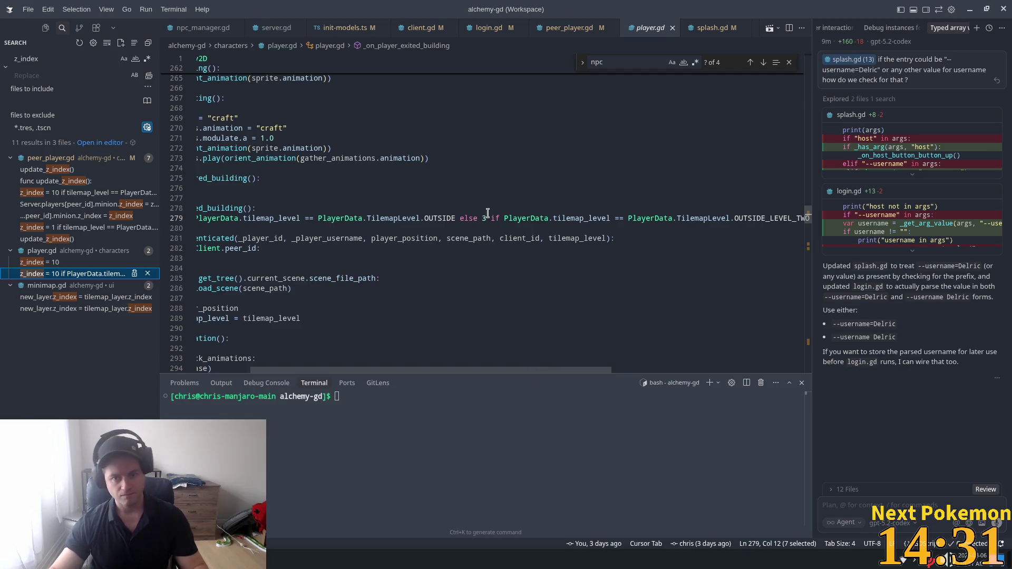
drag(609, 371, 650, 369)
scroll(735, 218, left, 3)
scroll(736, 218, right, 4)
mouse_move(736, 219)
mouse_move(736, 218)
mouse_down()
mouse_move(203, 219)
mouse_move(213, 219)
mouse_up()
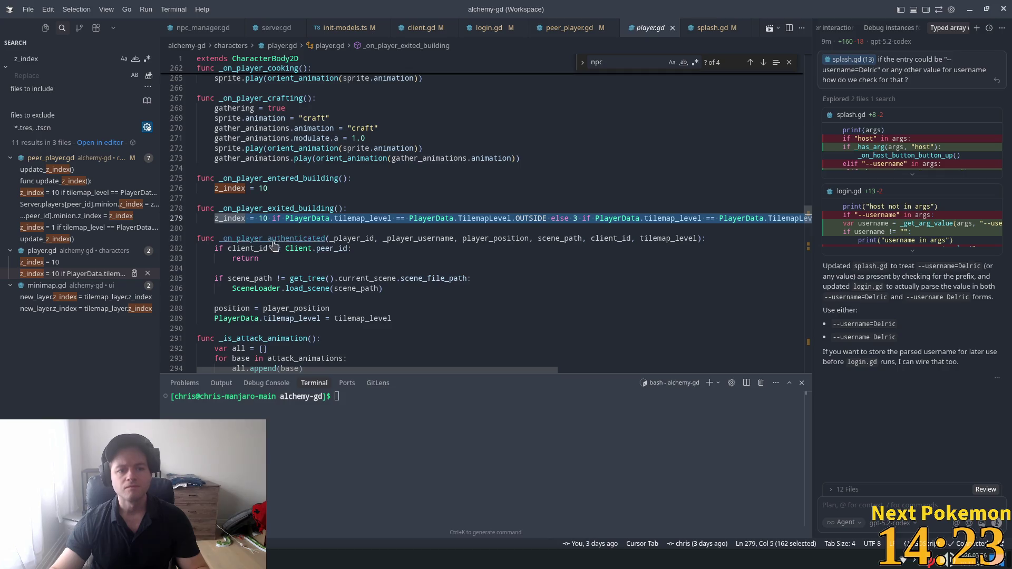
- Replace peer_player.gd line 72's z_index assignment with the copied tilemap-level rule from player.gd
click(575, 28)
click(523, 247)
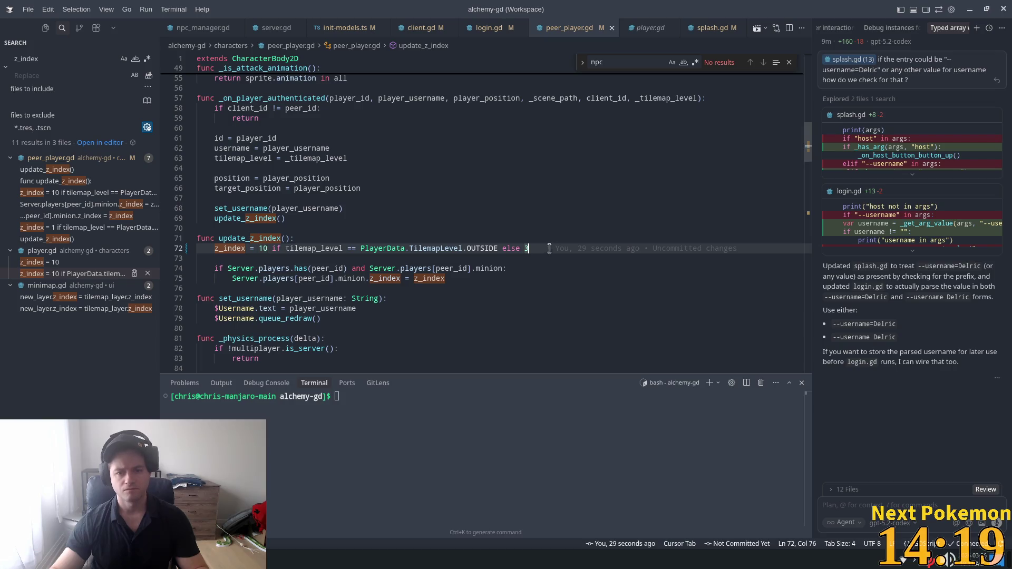
key(Return)
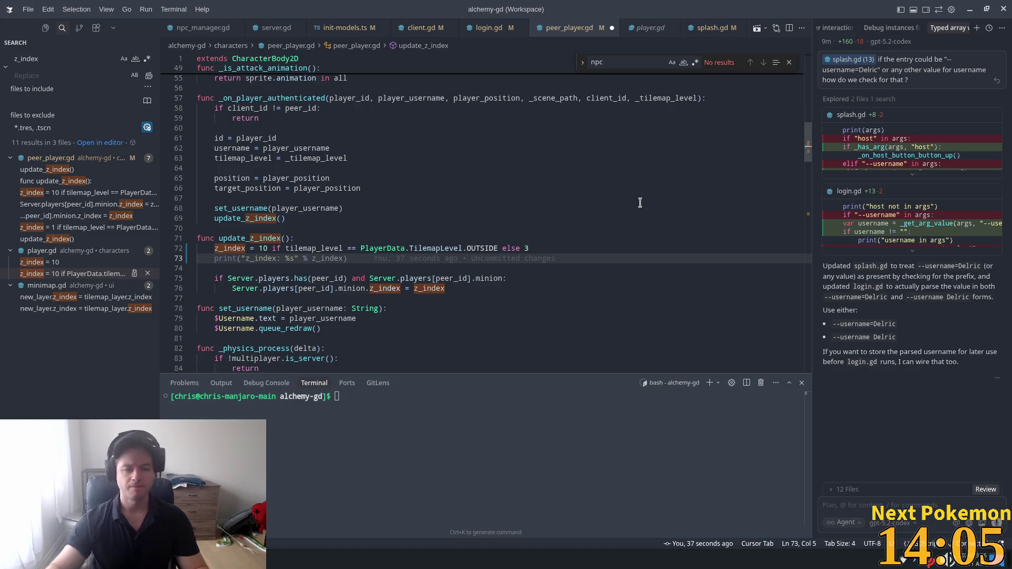
drag(530, 249, 218, 246)
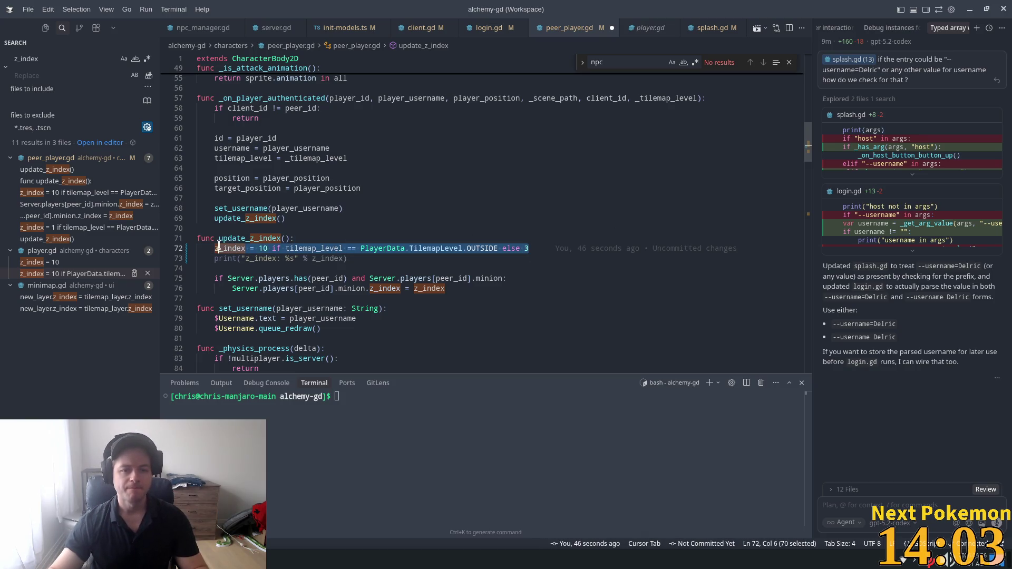
key(ctrl+v)
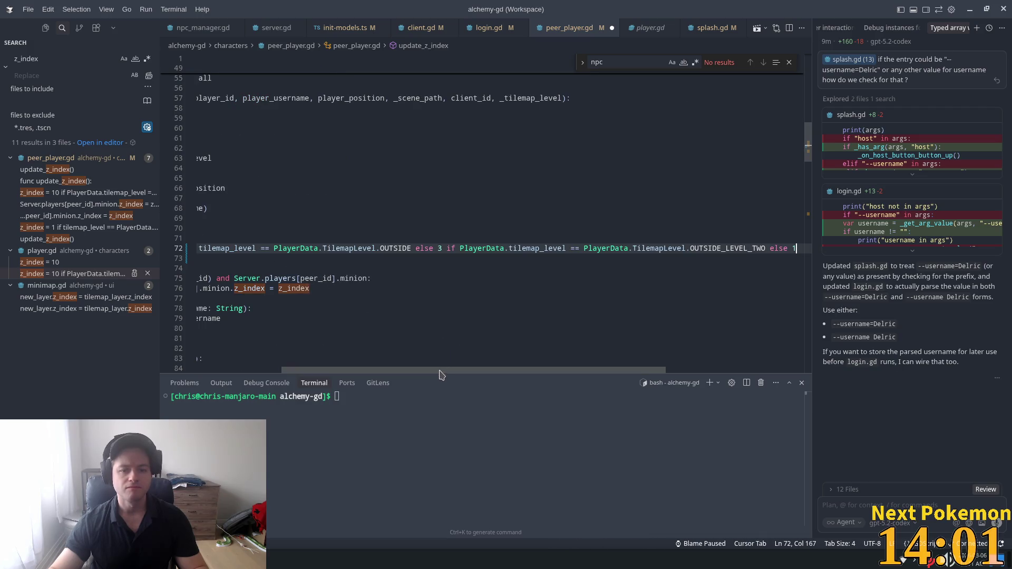
- Review the pasted rule on line 72 and save the script
click(280, 369)
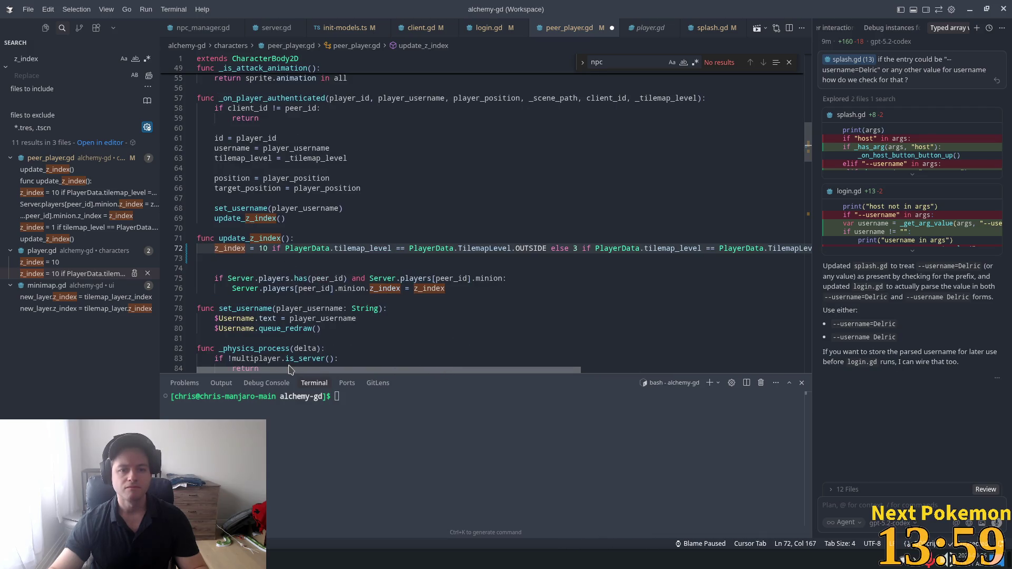
scroll(319, 368, right, 5)
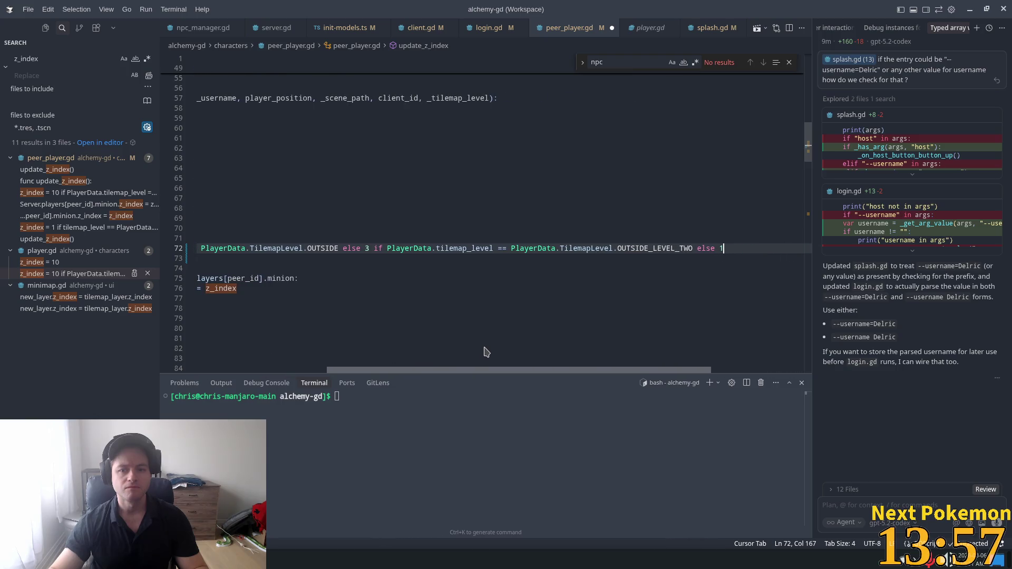
scroll(486, 352, left, 5)
click(316, 218)
key(alt+Tab)
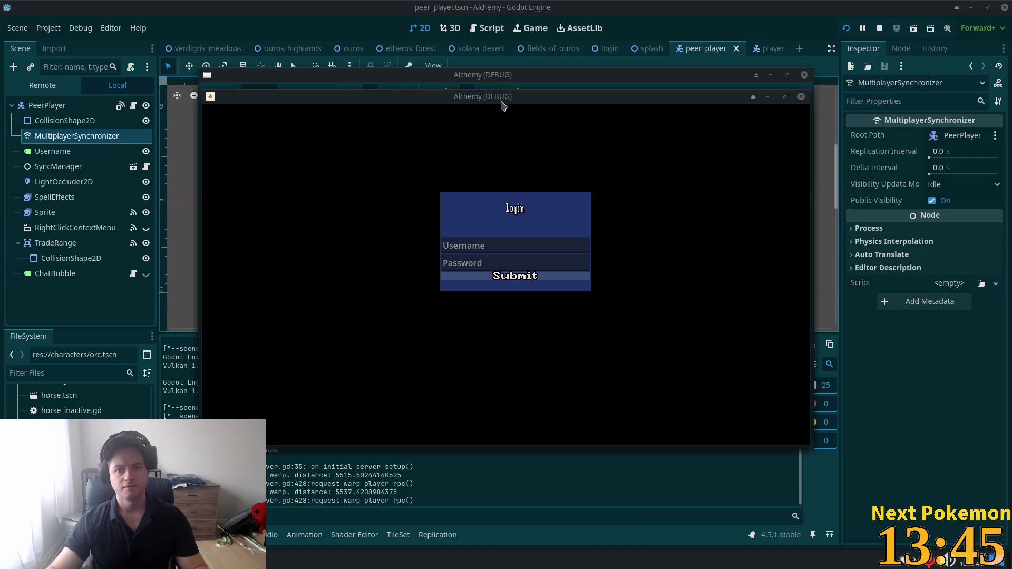
- Arrange the two debug game windows so both players are visible
drag(378, 120, 346, 129)
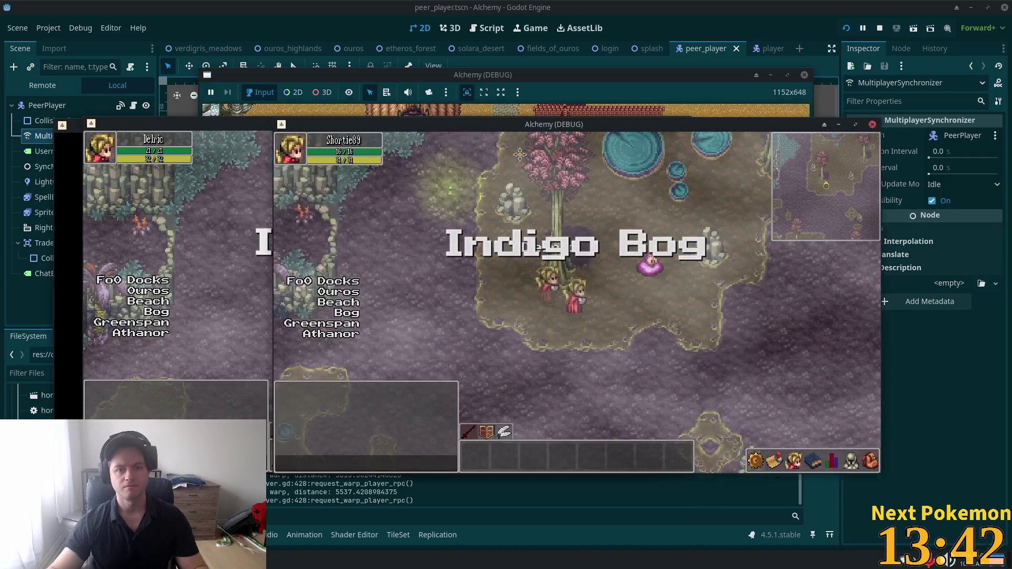
drag(447, 124, 583, 146)
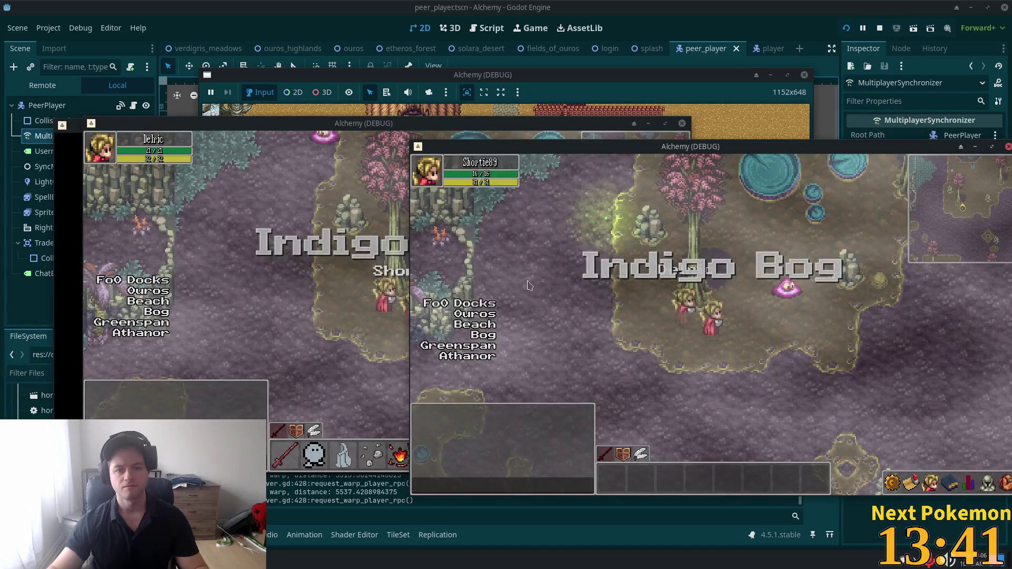
click(399, 283)
click(830, 301)
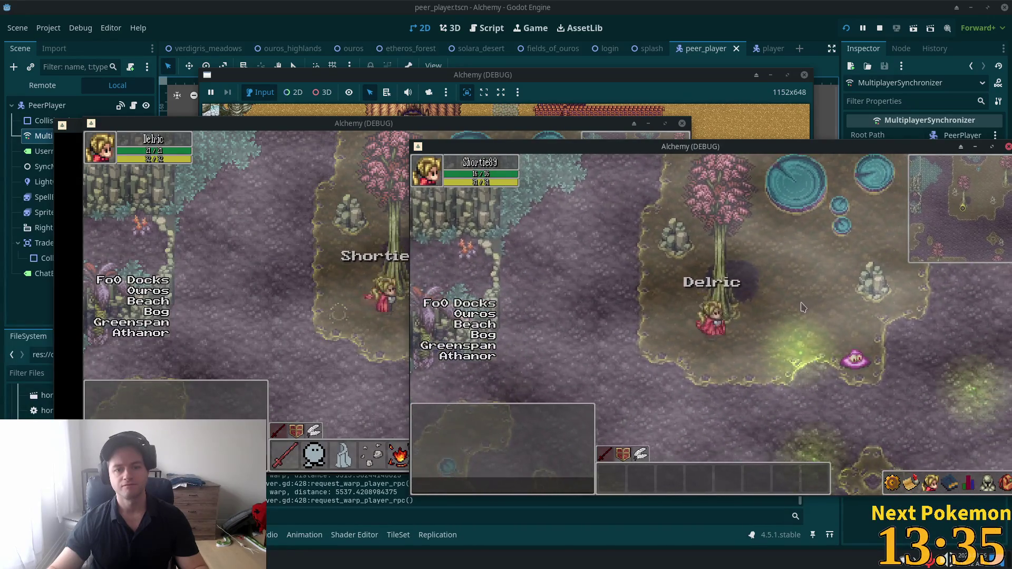
- Warp one player to Greenspan then Ouros, warp the other to Ouros, and walk into the house
click(468, 344)
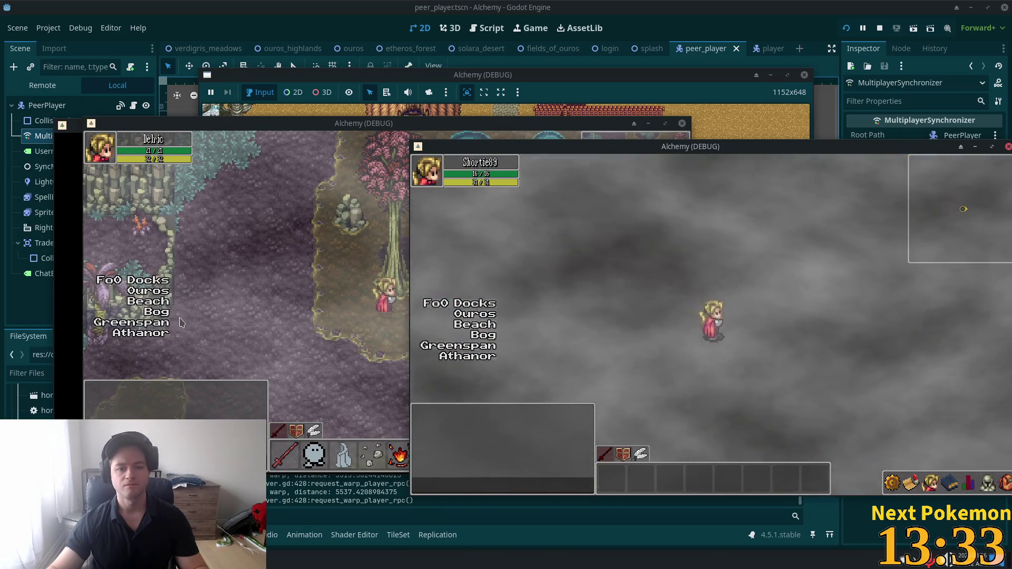
click(474, 315)
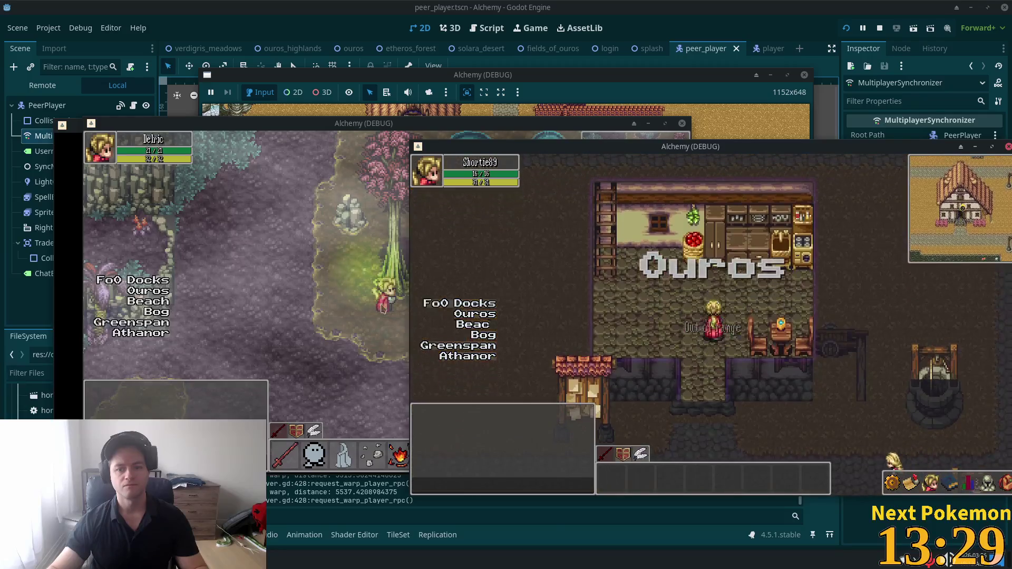
click(139, 300)
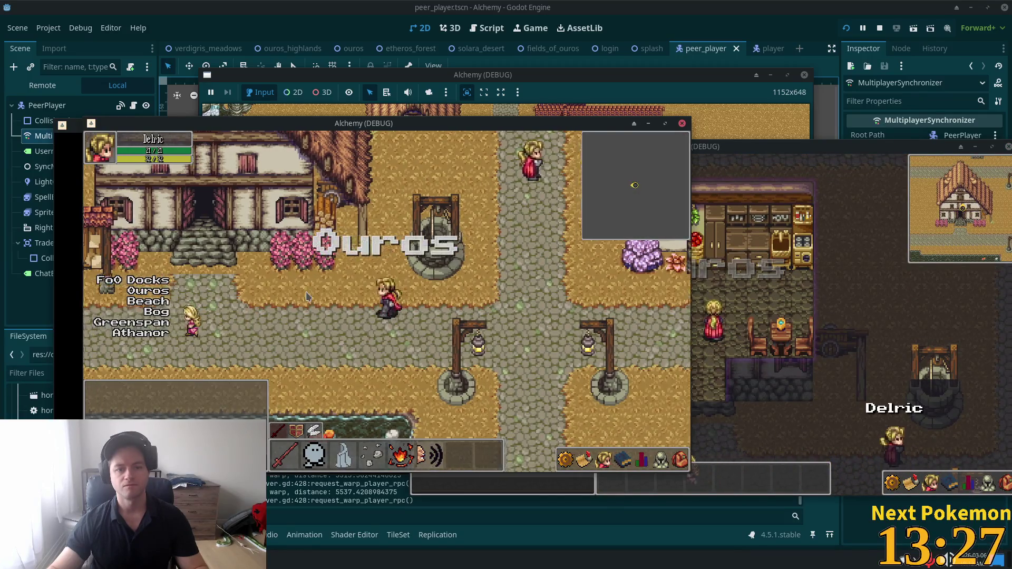
key(Up)
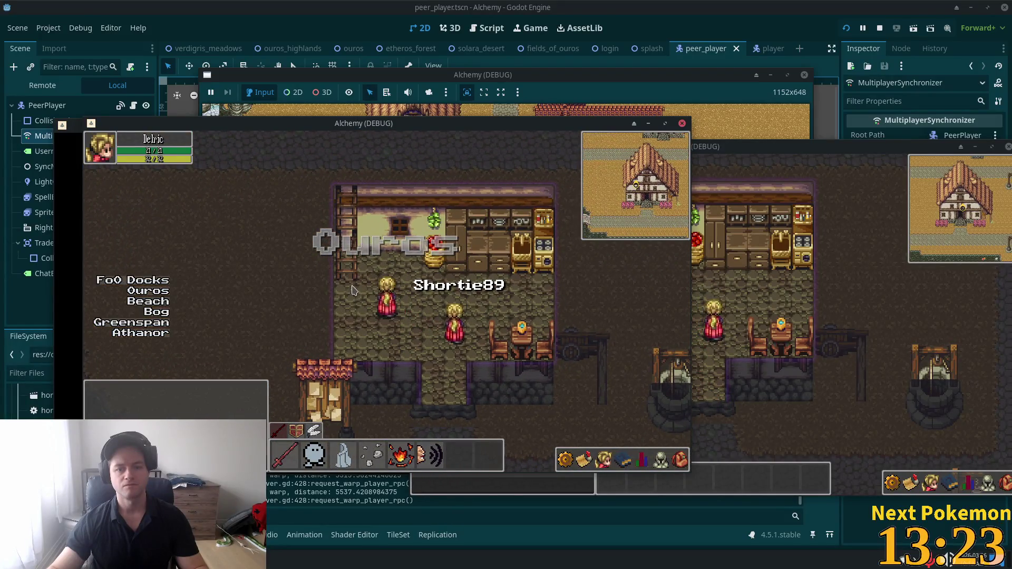
click(886, 292)
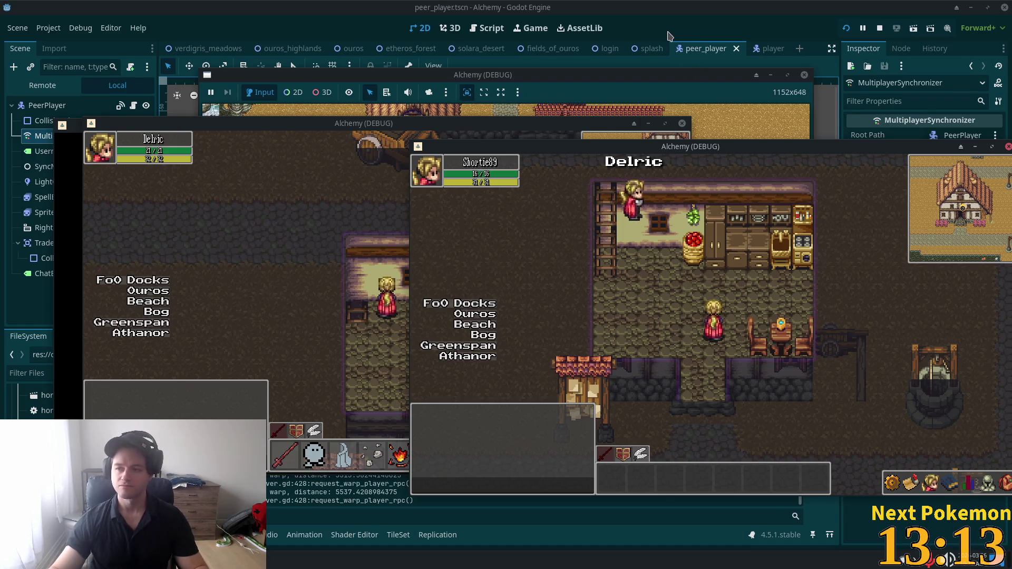
click(664, 41)
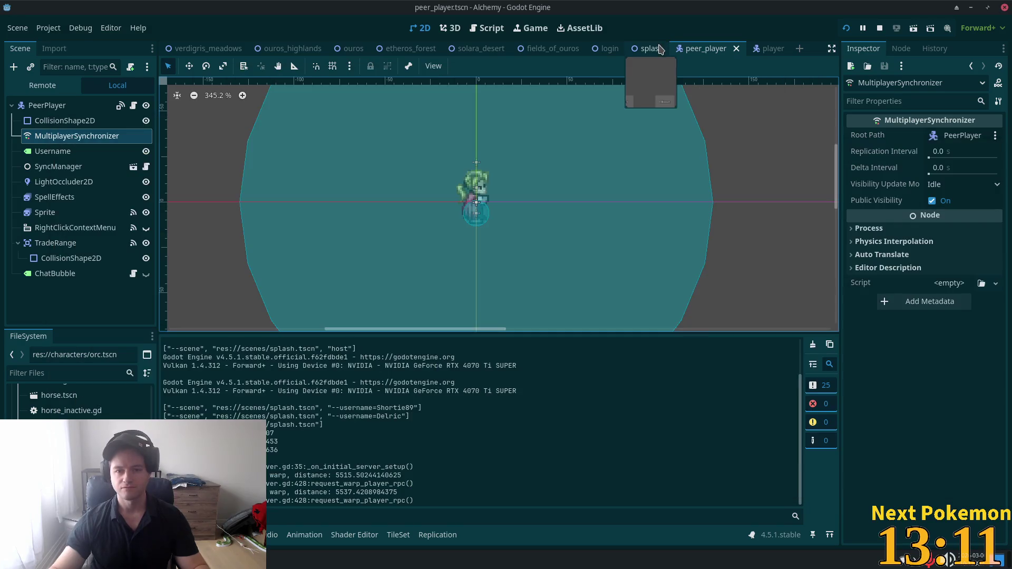
- On peer_player.gd line 72, change the first fallback 3 to 1 and the trailing 1 to 3
key(alt+Tab)
click(652, 240)
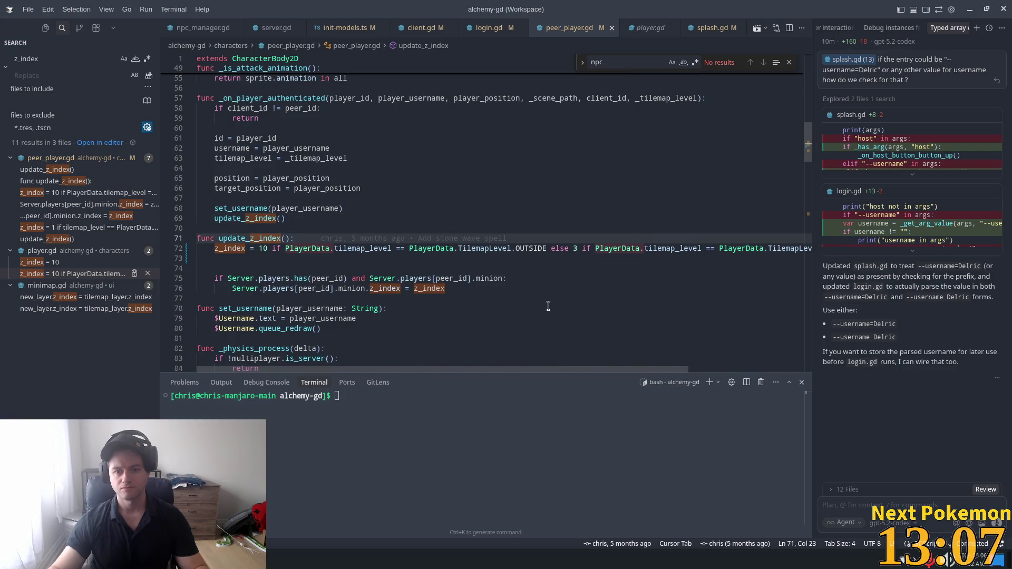
scroll(527, 366, down, 1)
drag(550, 370, 666, 372)
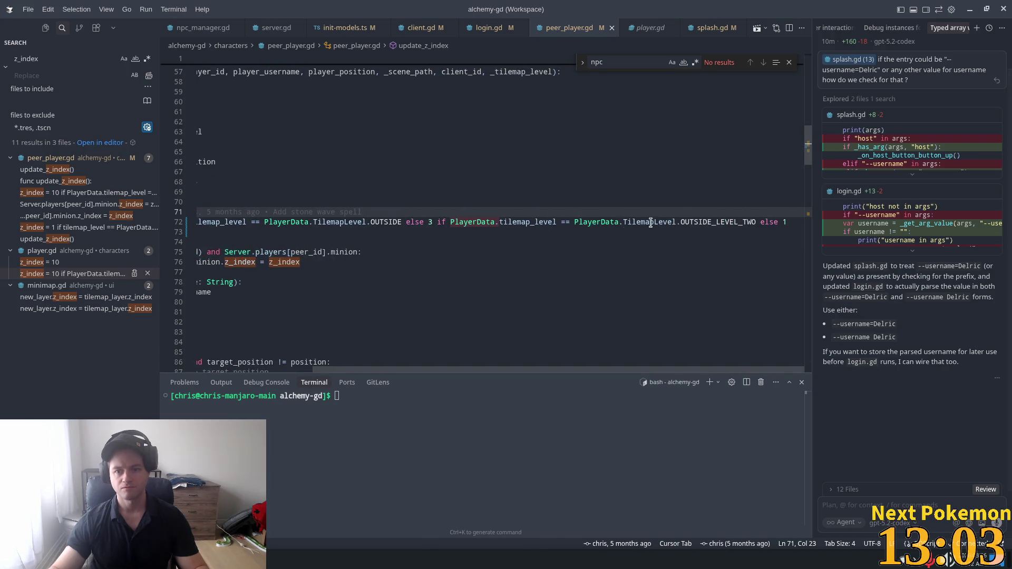
double_click(460, 222)
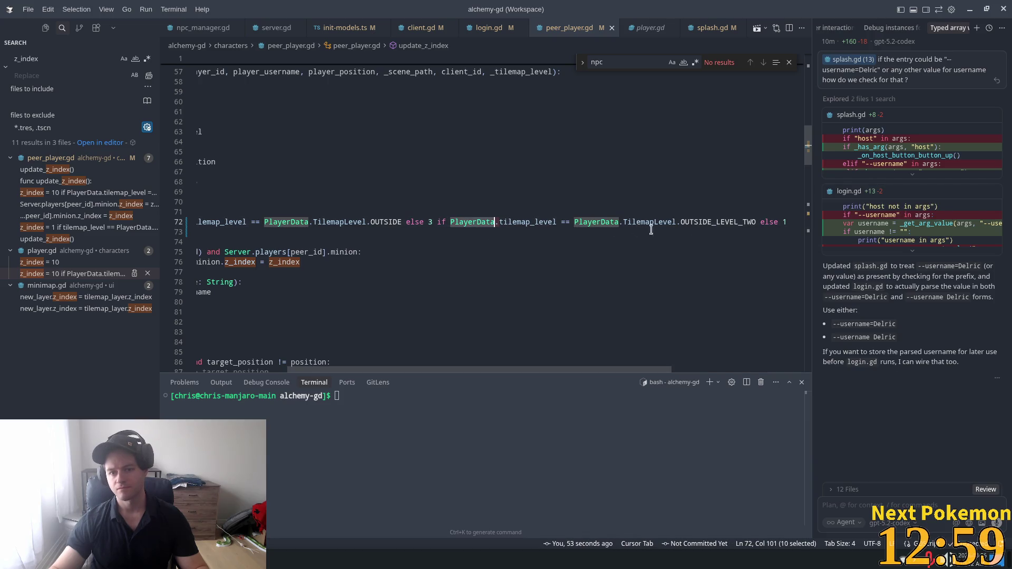
double_click(434, 222)
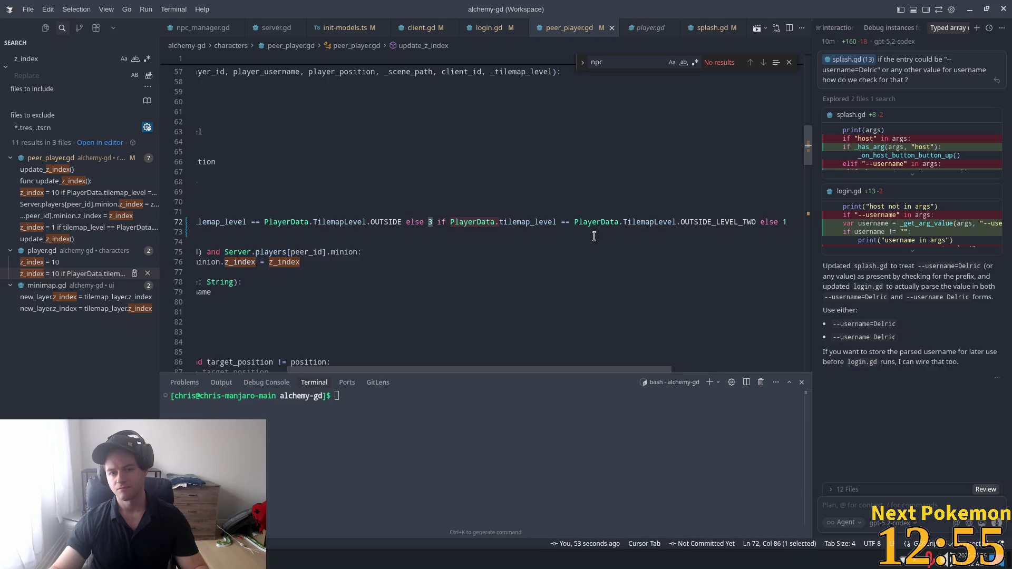
text(1)
double_click(786, 222)
text(3)
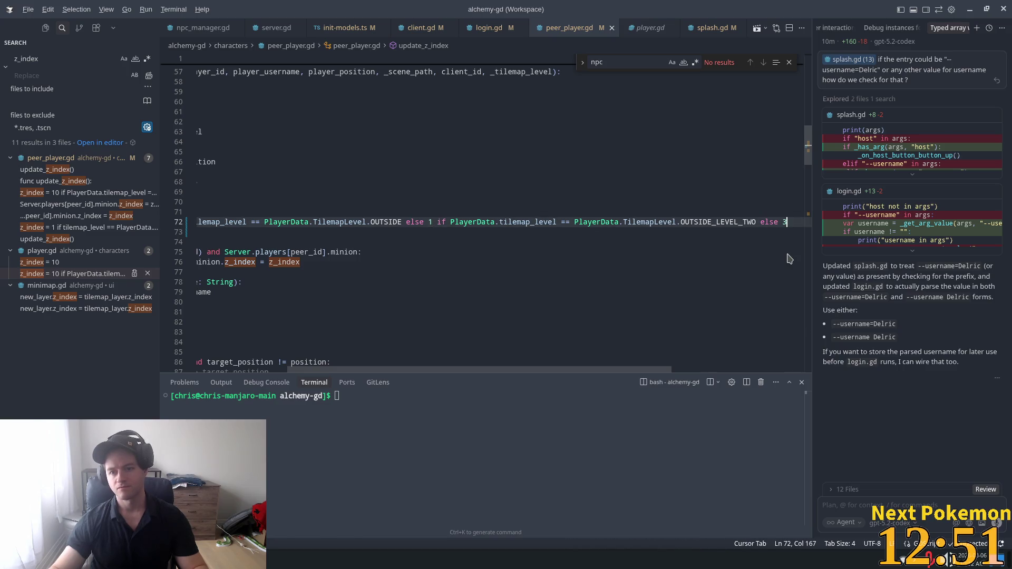
key(alt+Tab)
key(super)
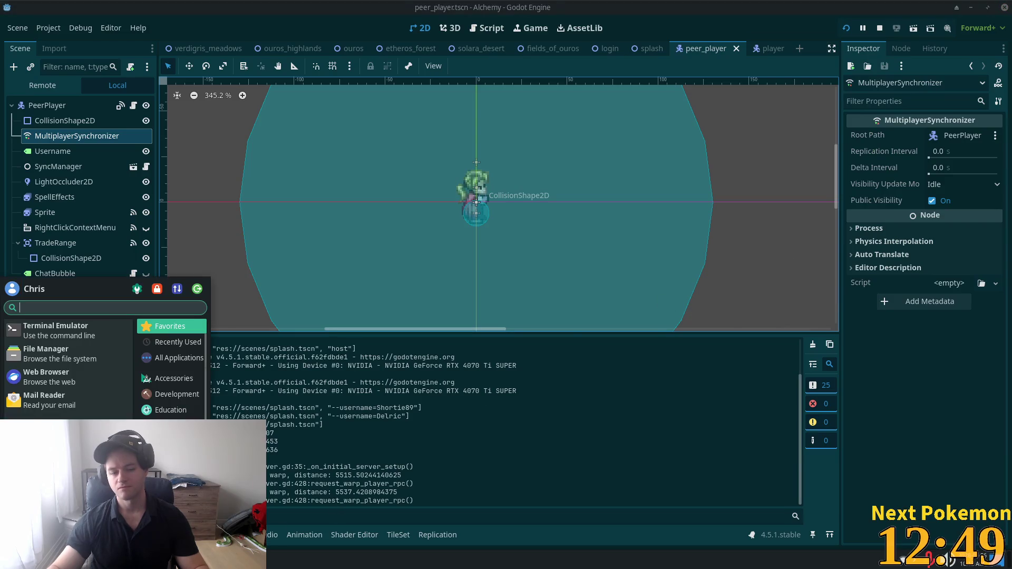
- Switch to the Godot editor and relaunch the game
click(310, 559)
click(285, 514)
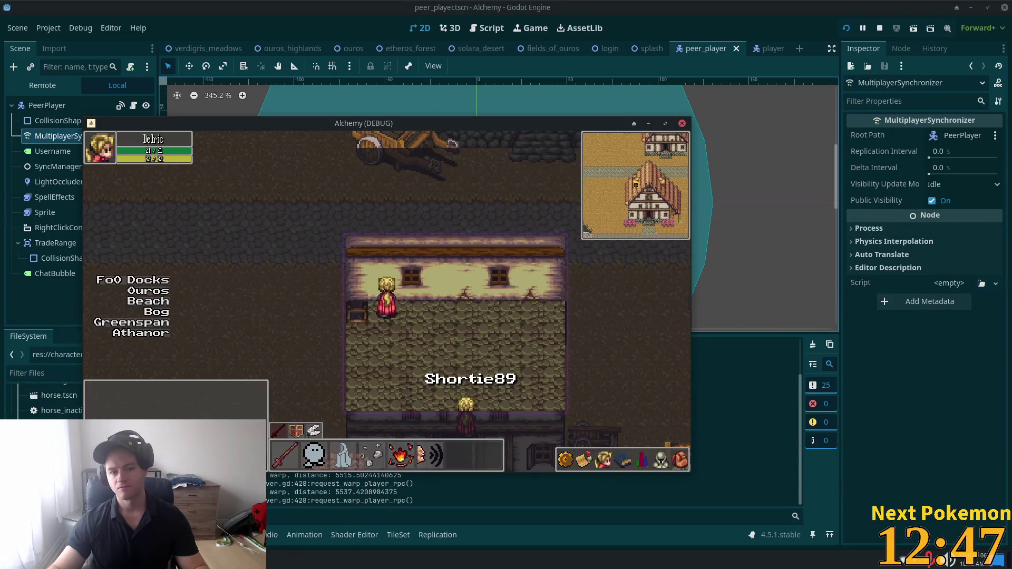
click(310, 559)
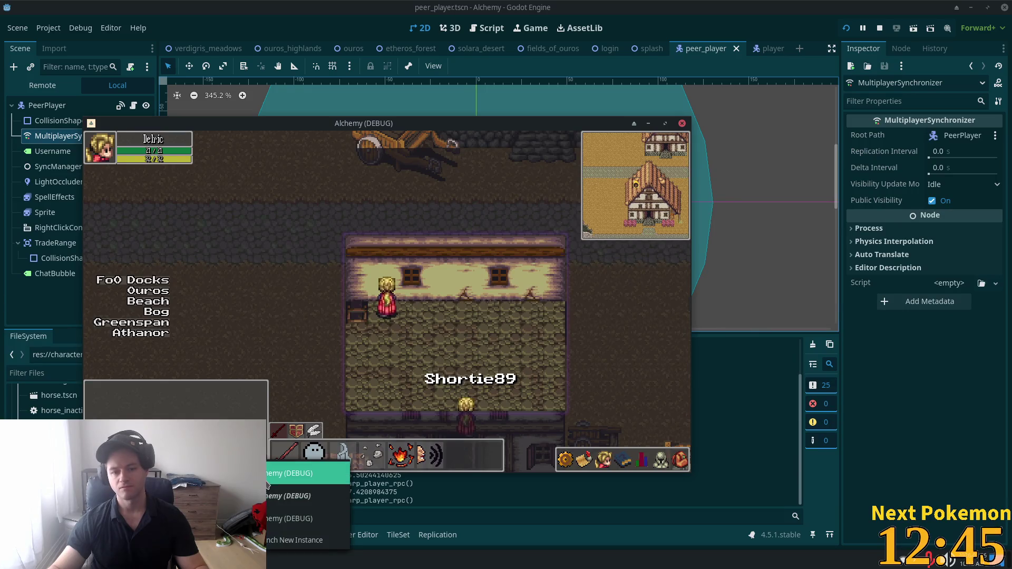
click(642, 460)
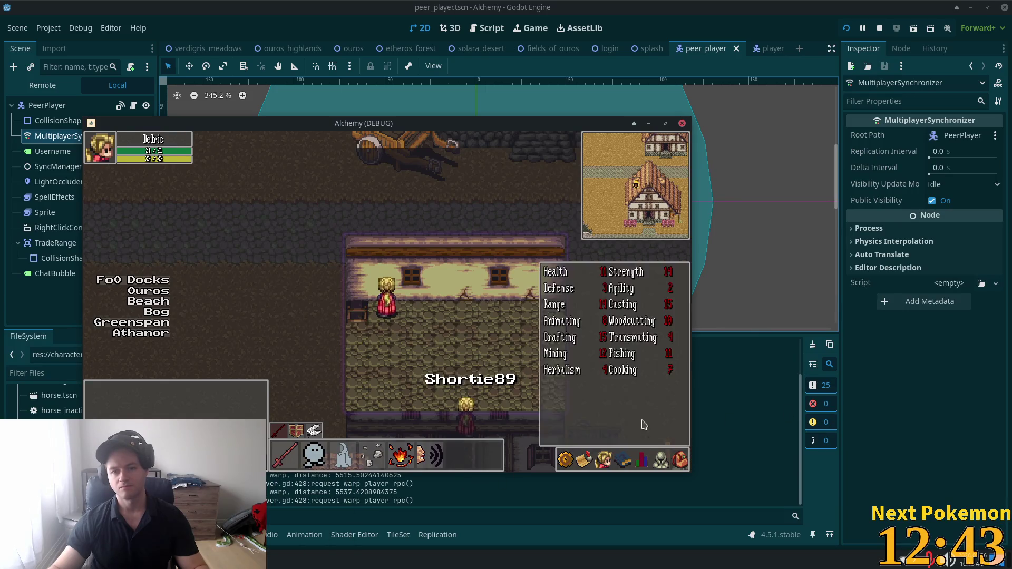
click(847, 28)
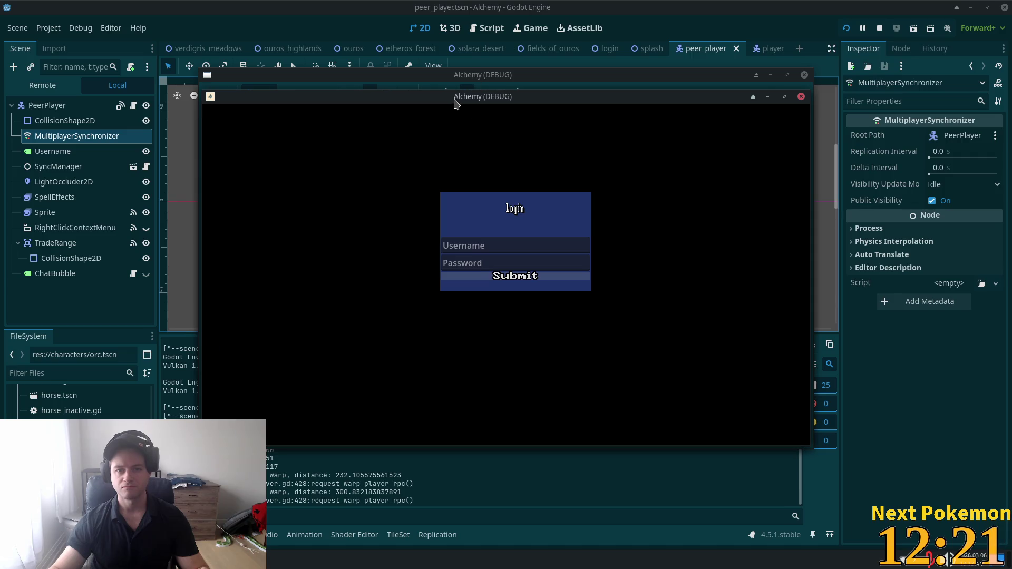
- Arrange the login and game windows to inspect both players, then stop the game
drag(456, 104, 651, 207)
click(506, 149)
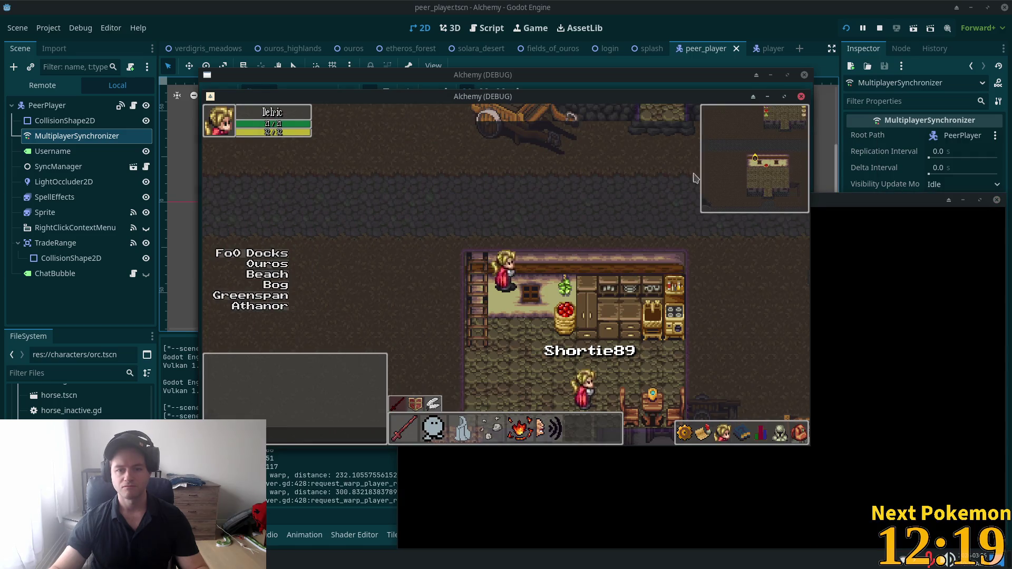
drag(554, 104, 531, 101)
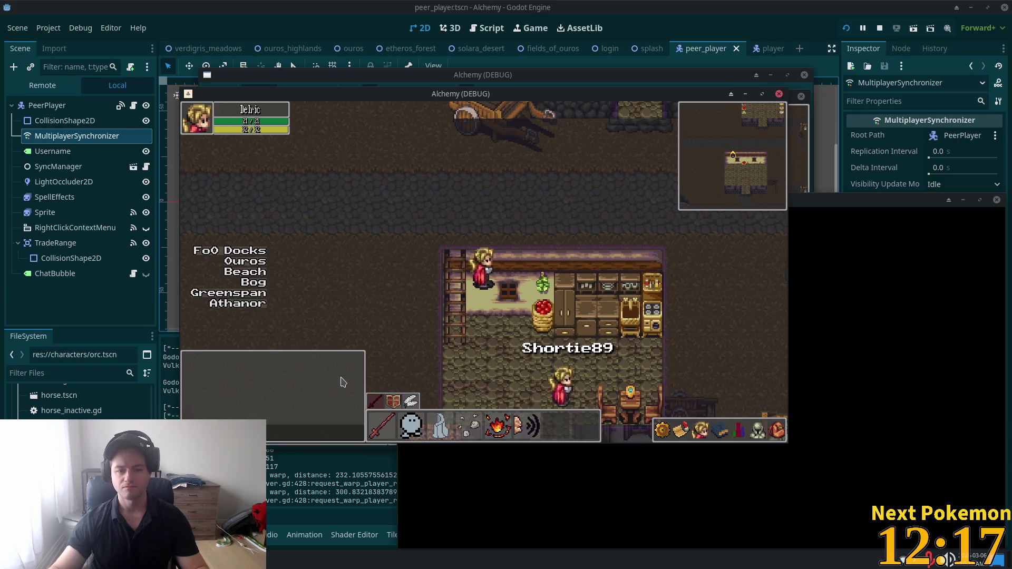
key(alt+Tab)
key(alt+Tab)
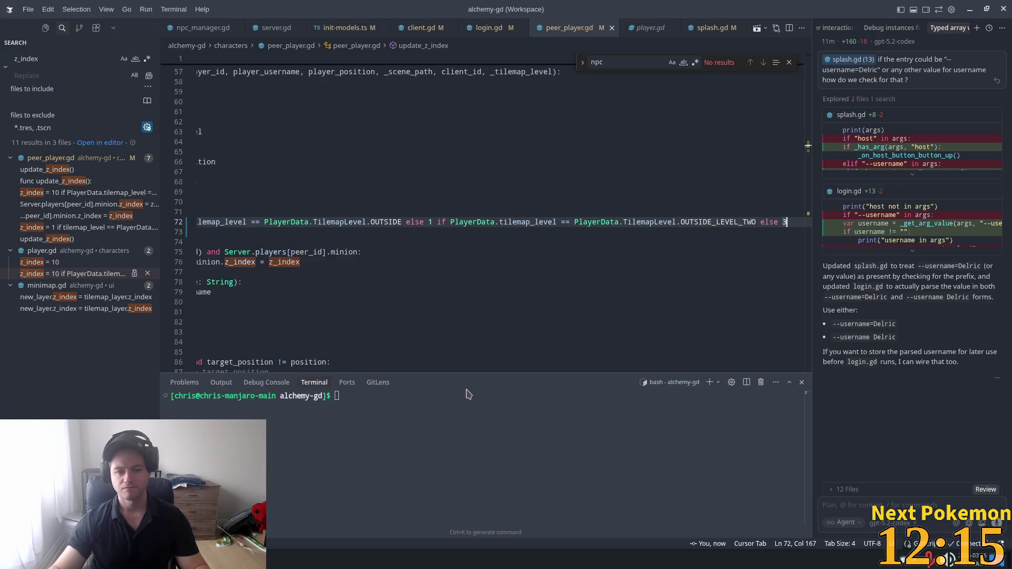
- Undo the extra tilemap-level conditions on line 72 back to the simple z_index rule
click(637, 222)
triple_click(785, 222)
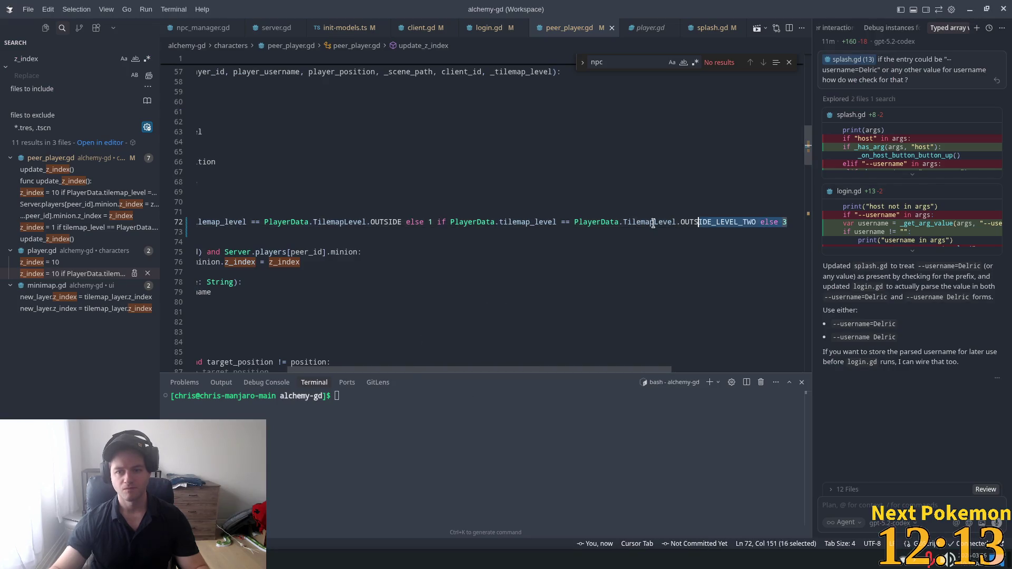
drag(443, 232, 536, 220)
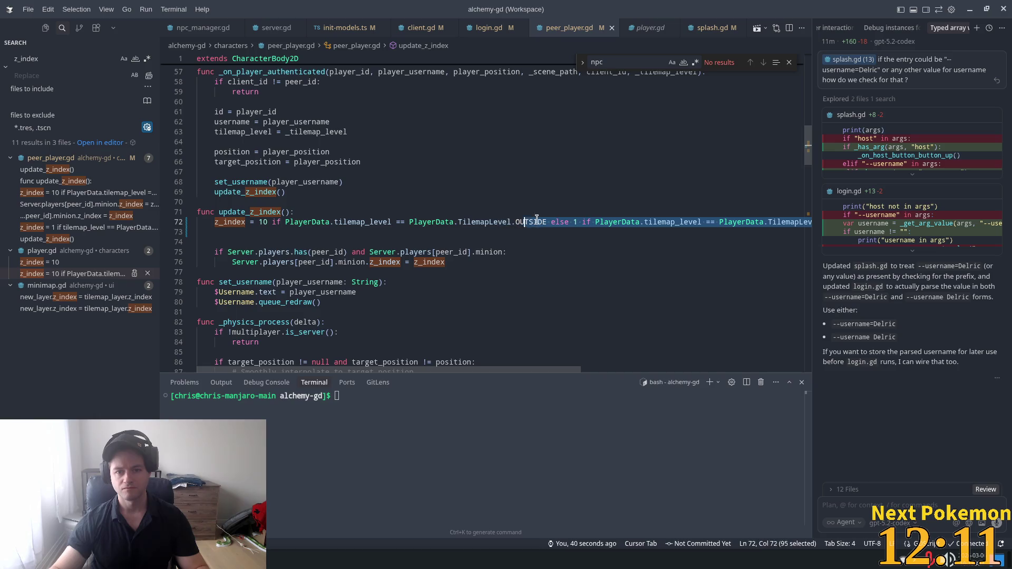
key(ctrl+z)
key(ctrl+z)
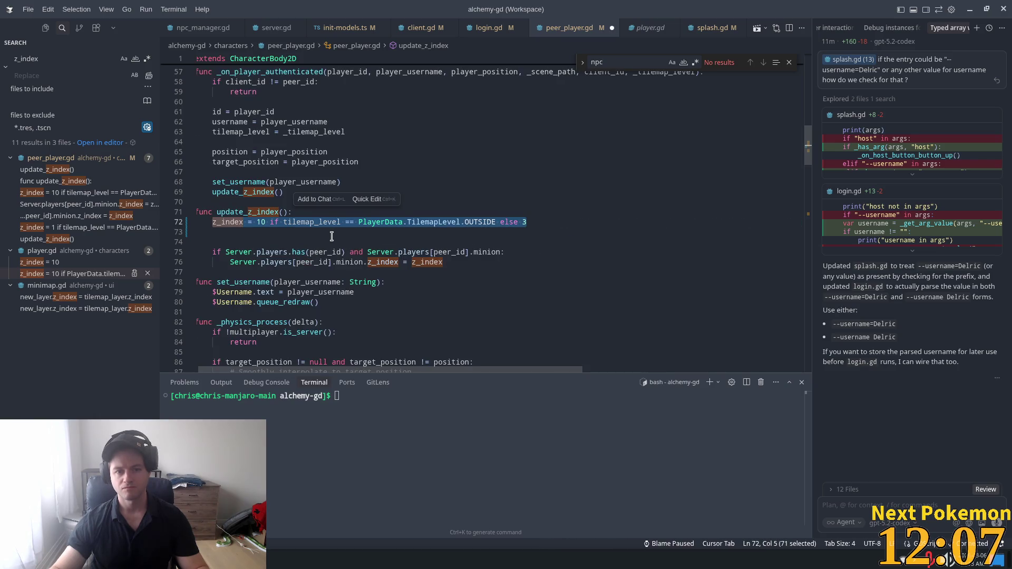
key(ctrl+z)
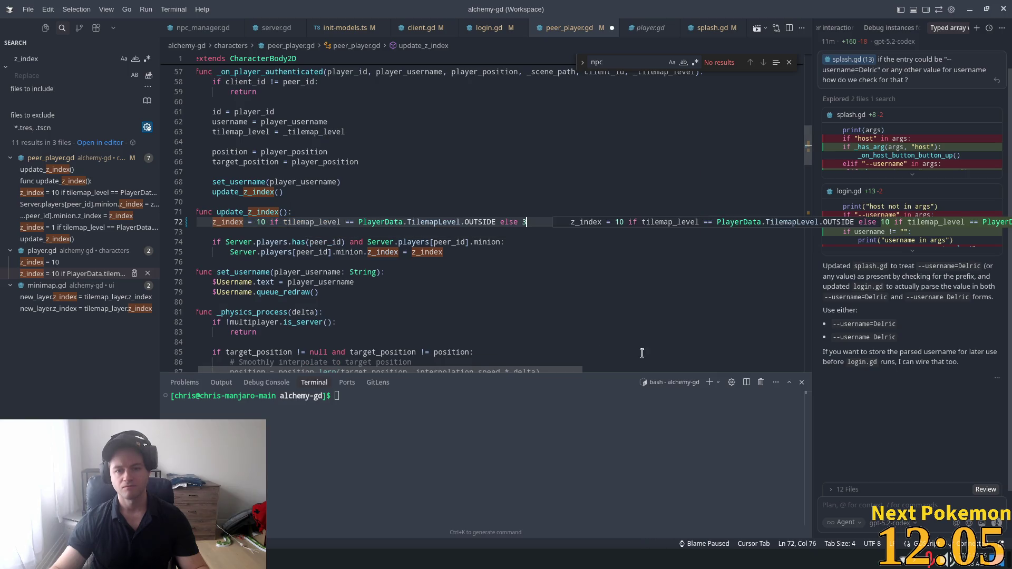
- Make line 72 set z_index to 10 when OUTSIDE, otherwise 3
text(0)
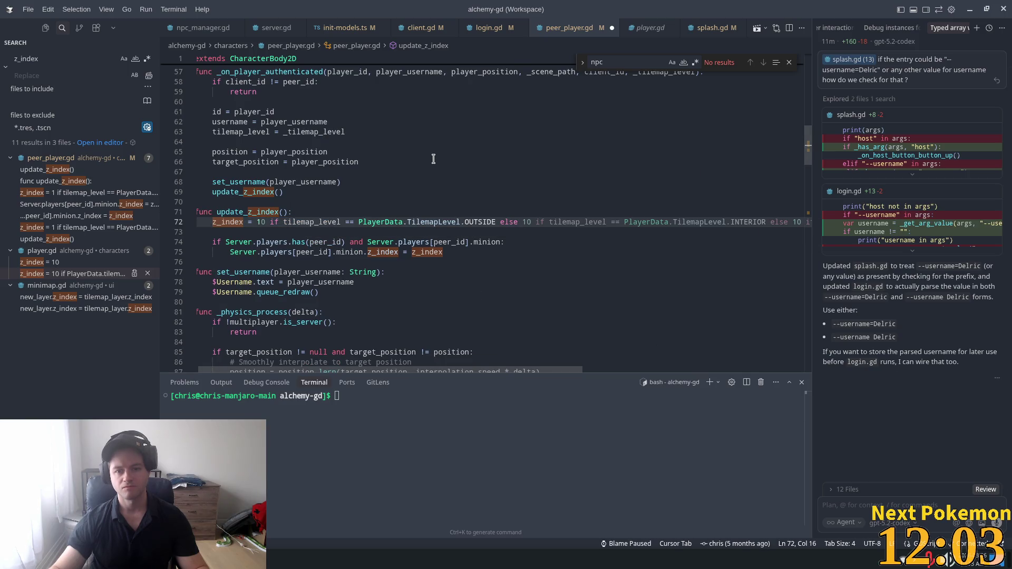
click(433, 159)
click(262, 222)
text(0)
click(410, 112)
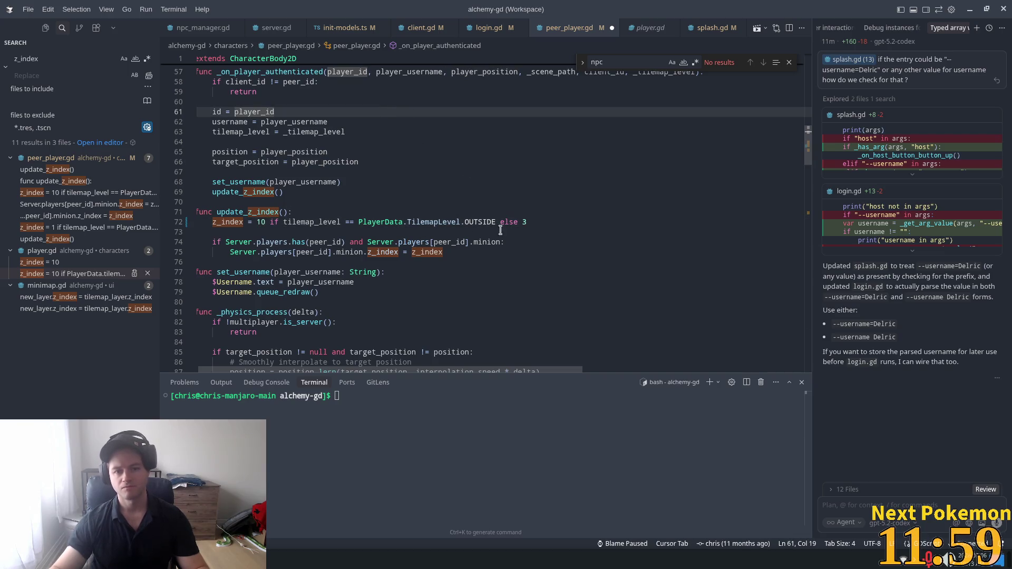
click(528, 223)
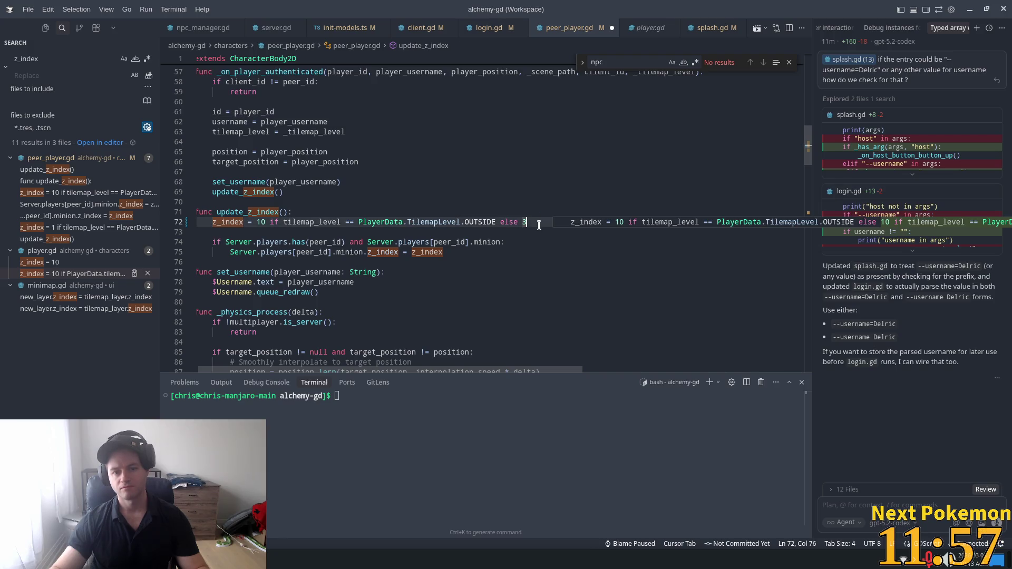
click(366, 220)
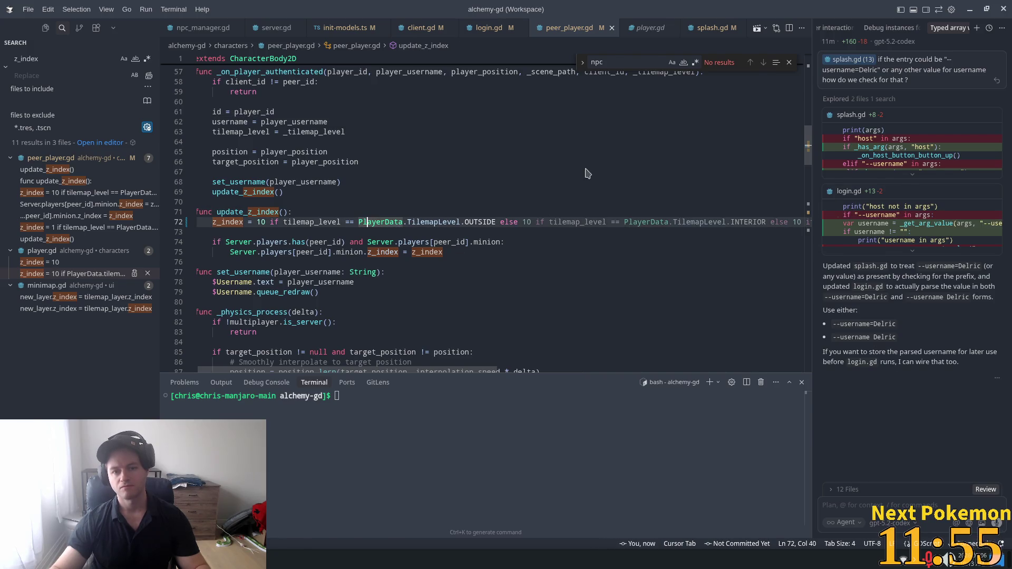
- Launch the game in Godot to test, then search peer_player.gd for update_z_index
key(alt+Tab)
click(848, 29)
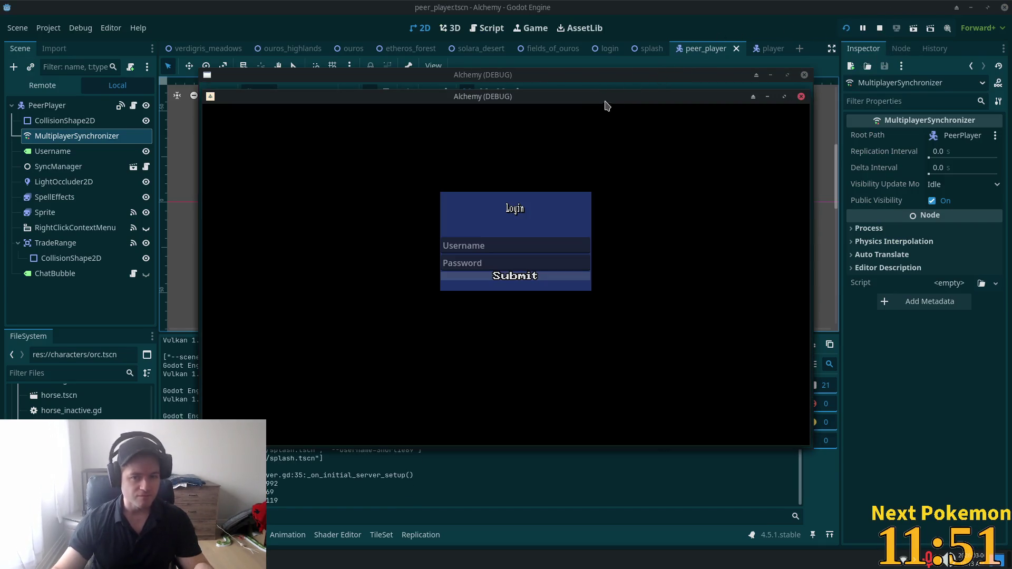
key(alt+Tab)
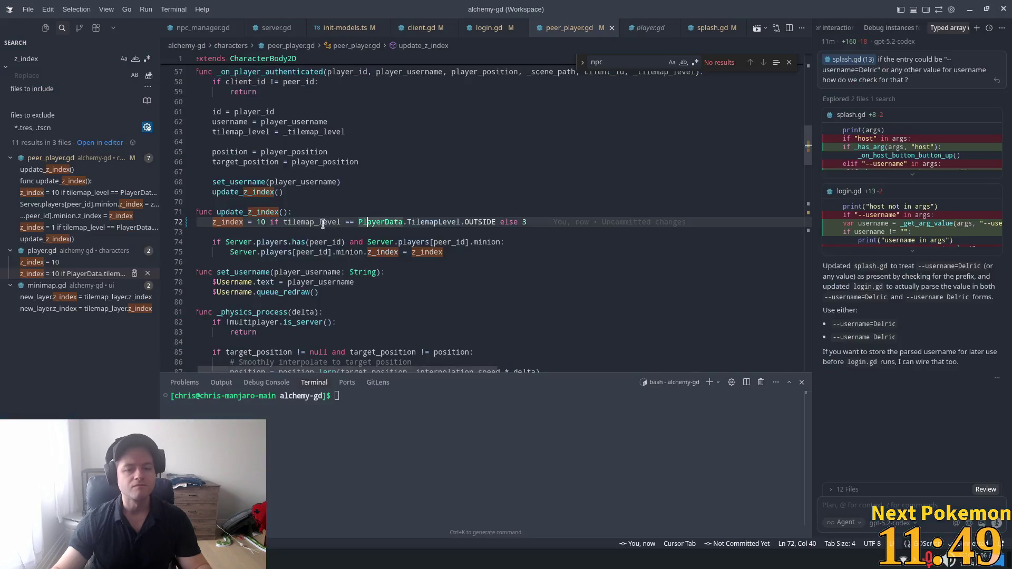
double_click(233, 213)
key(ctrl+f)
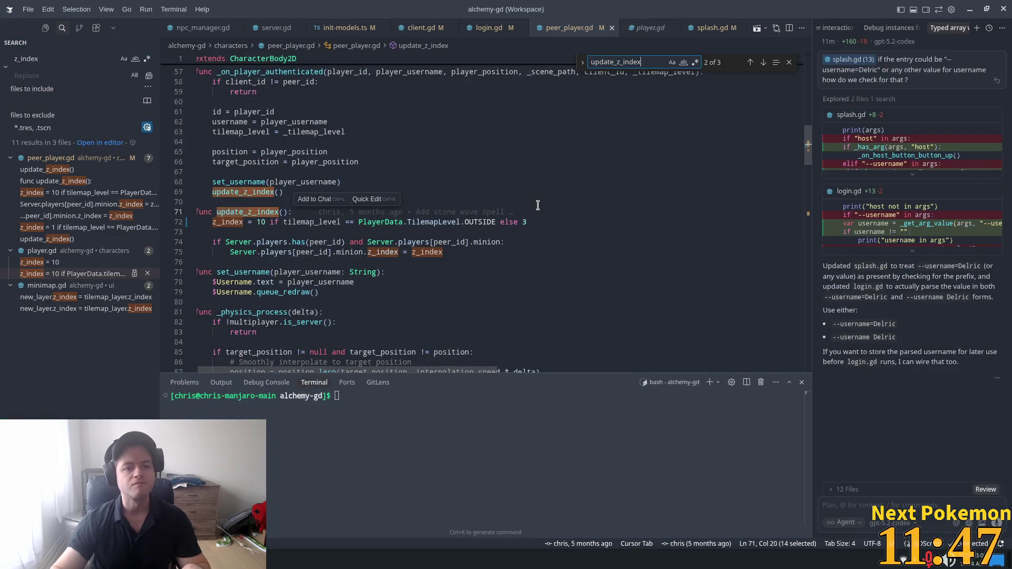
- Change 'z_index = 1' on line 125 in _on_peer_player_moved to 'z_index = 10'
key(Return)
key(Return)
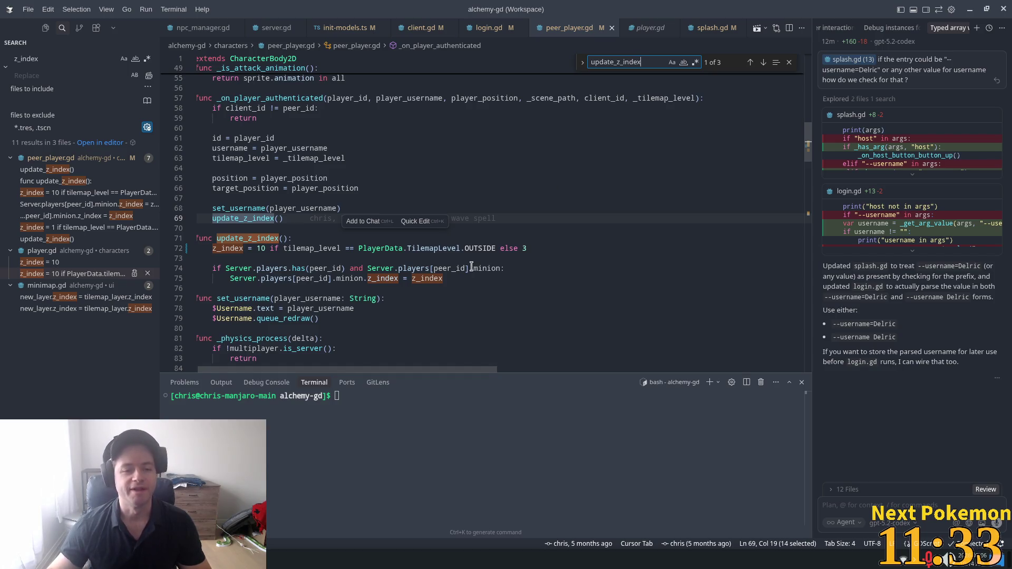
scroll(476, 257, up, 9)
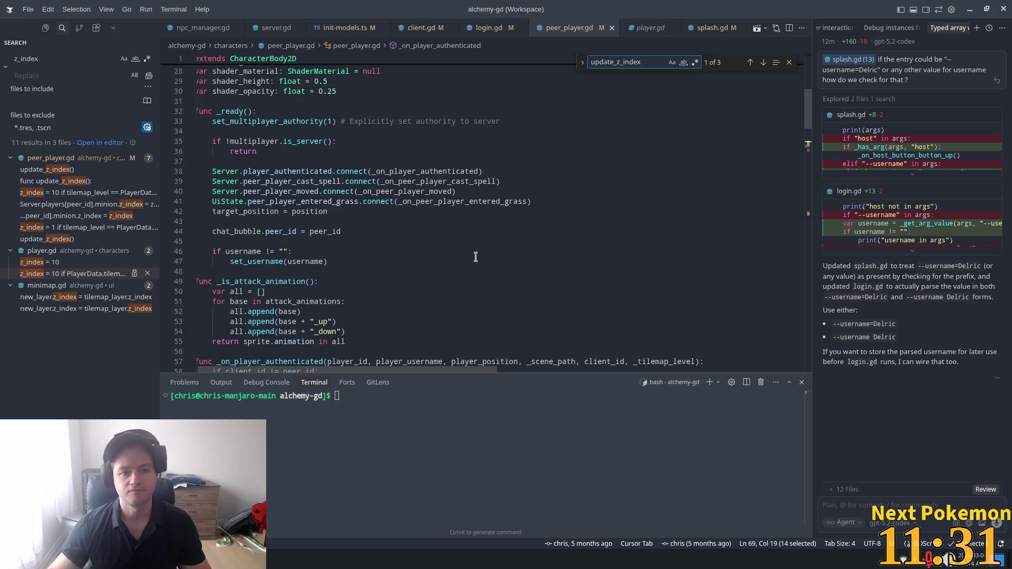
scroll(509, 249, down, 5)
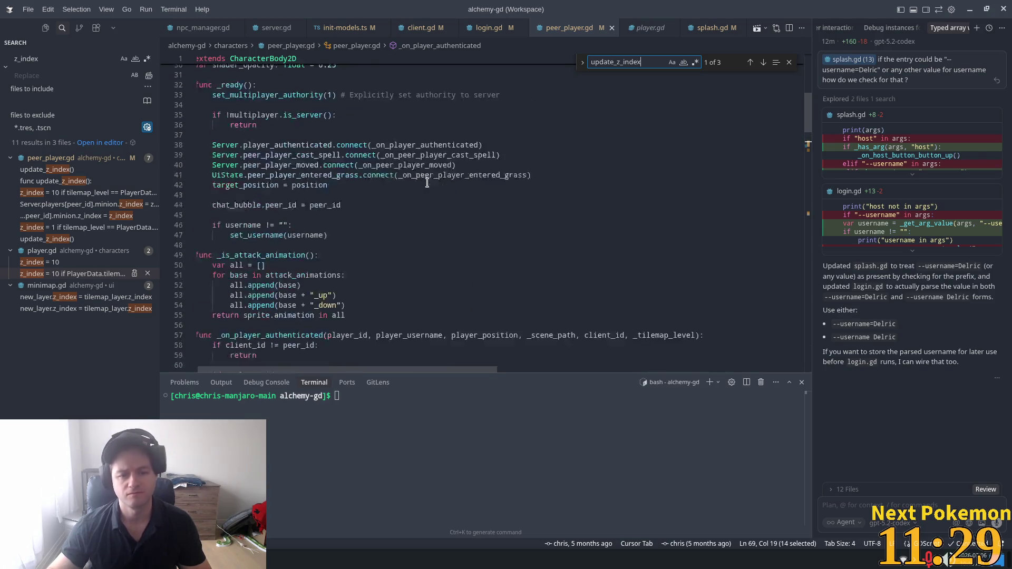
scroll(422, 185, down, 2)
key(Return)
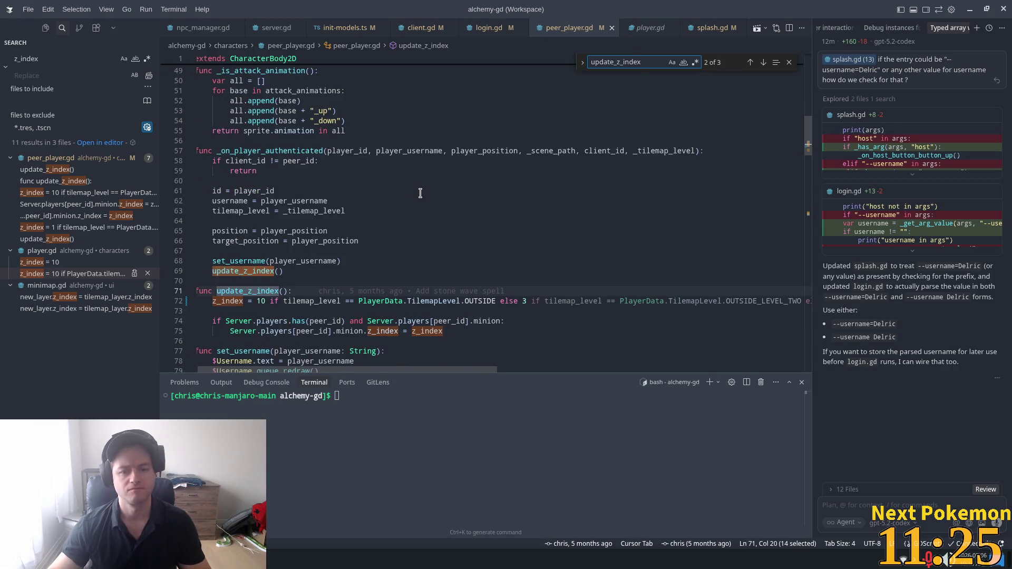
key(Return)
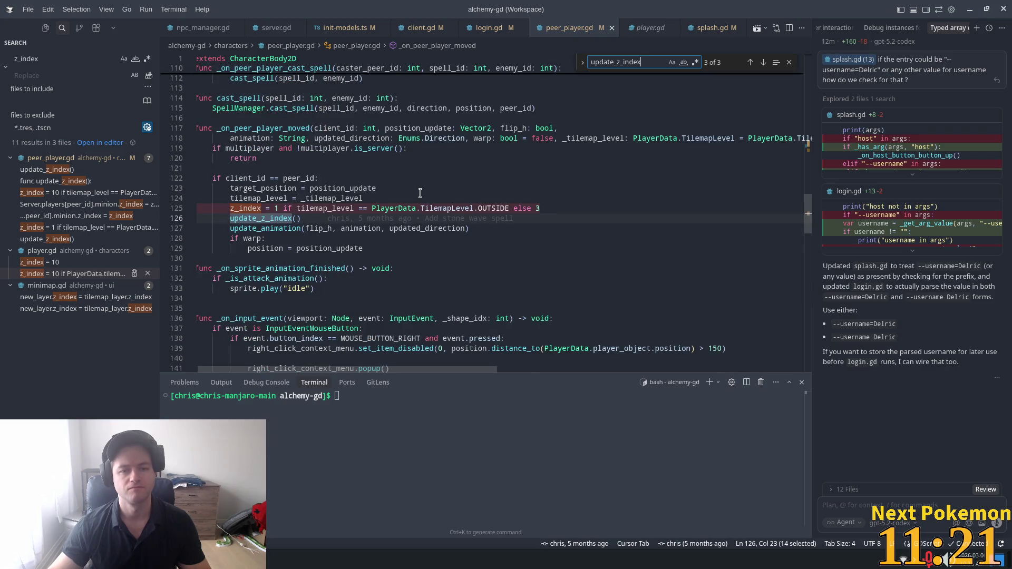
click(278, 208)
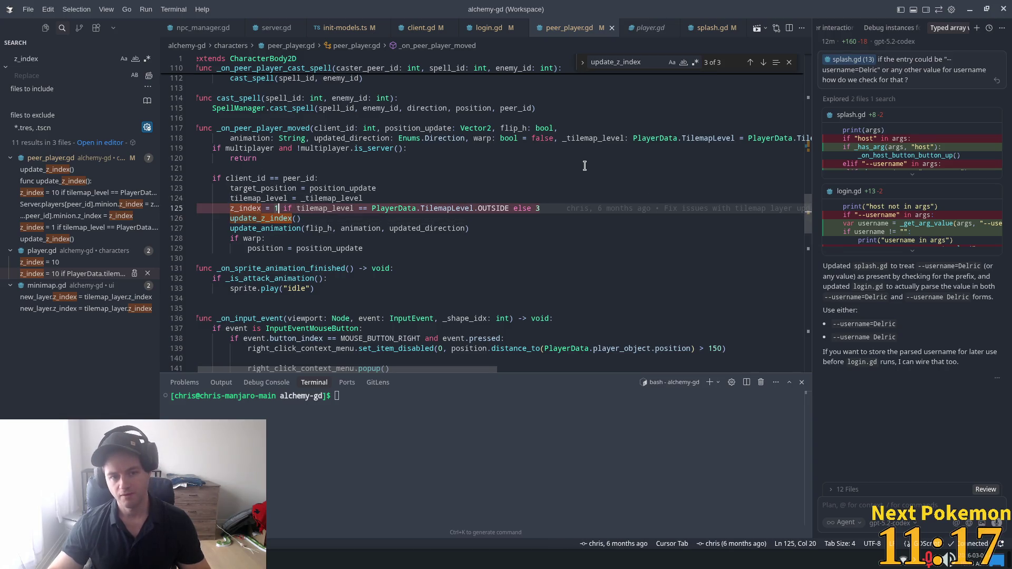
text(0)
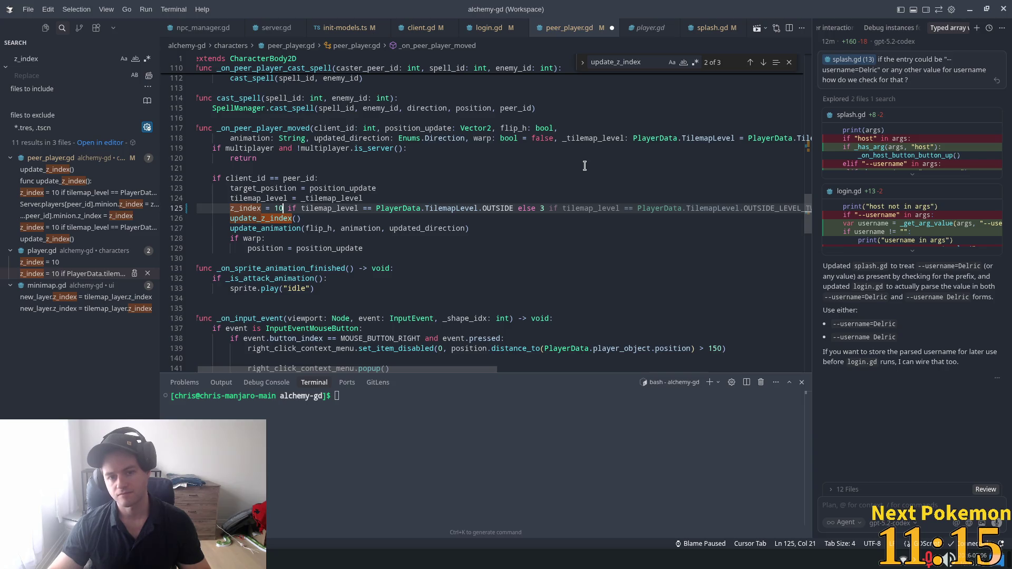
click(586, 157)
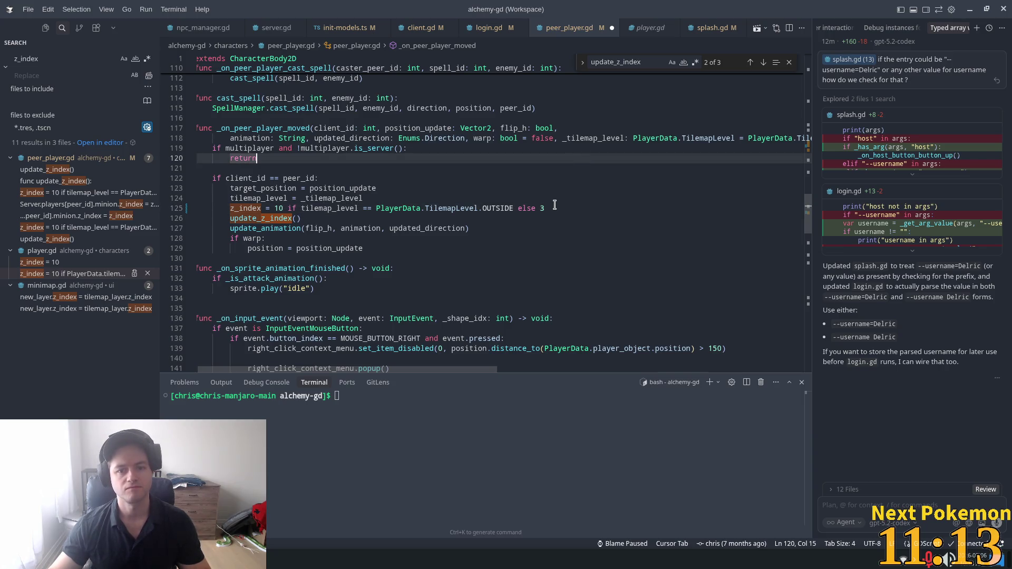
key(alt+Tab)
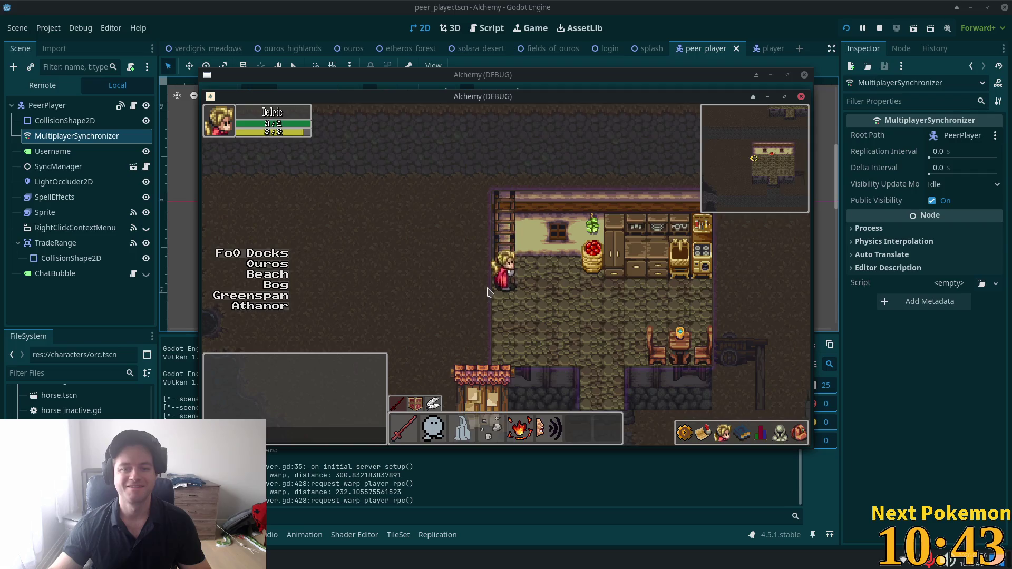
- Walk the character up through the door into the house beside Shortie89
key(s)
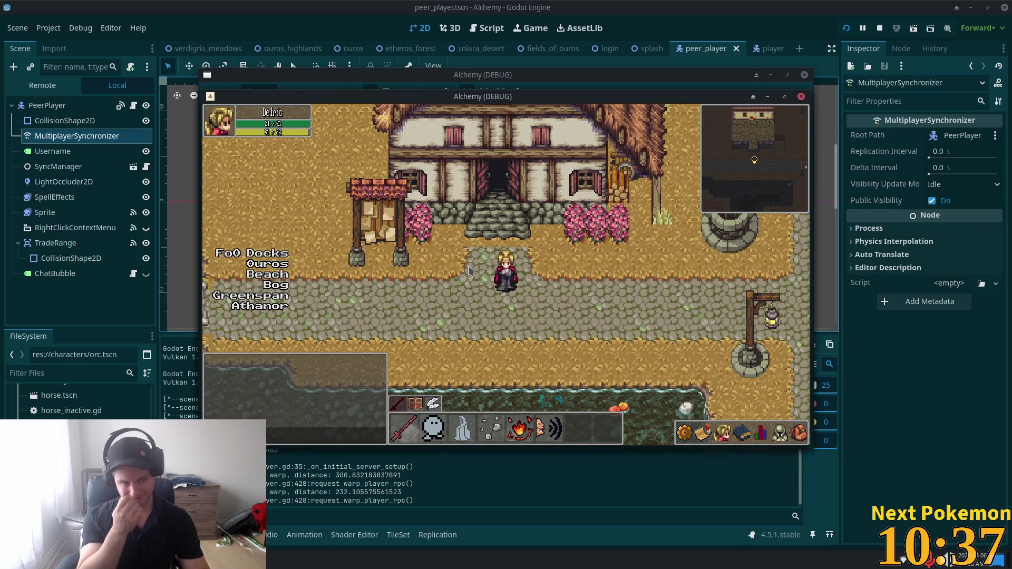
key(w)
key(w)
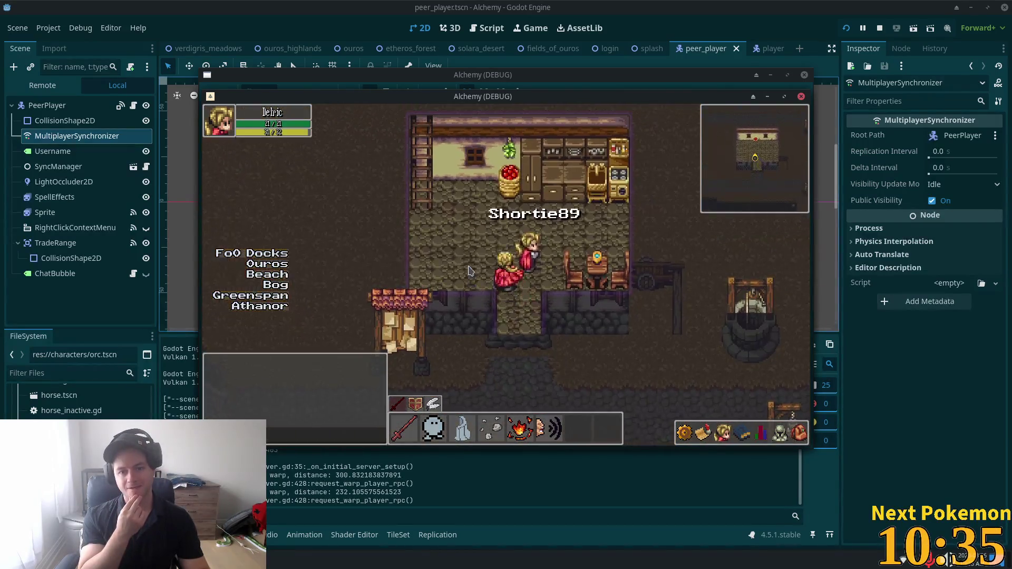
key(w)
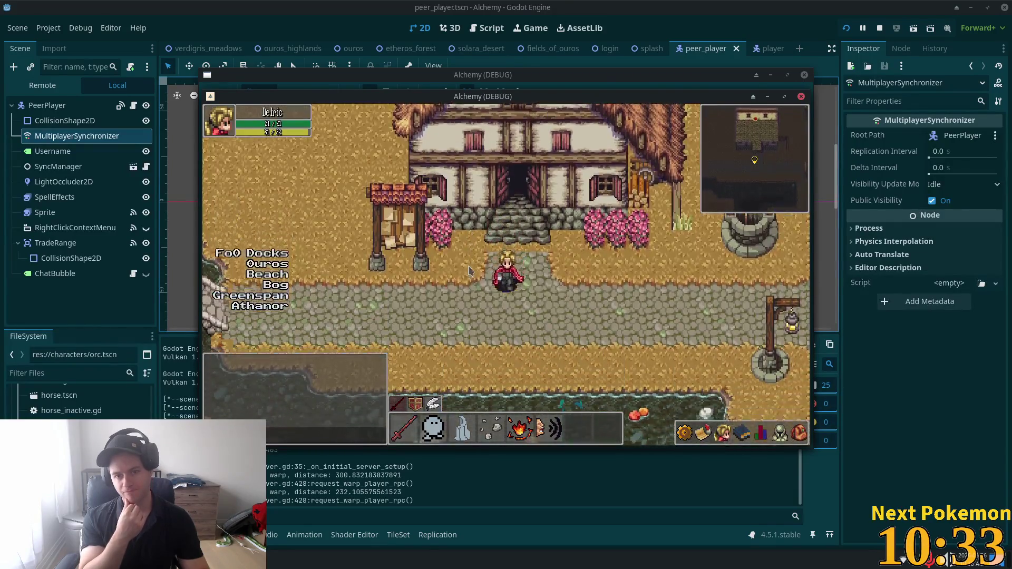
key(w)
key(a)
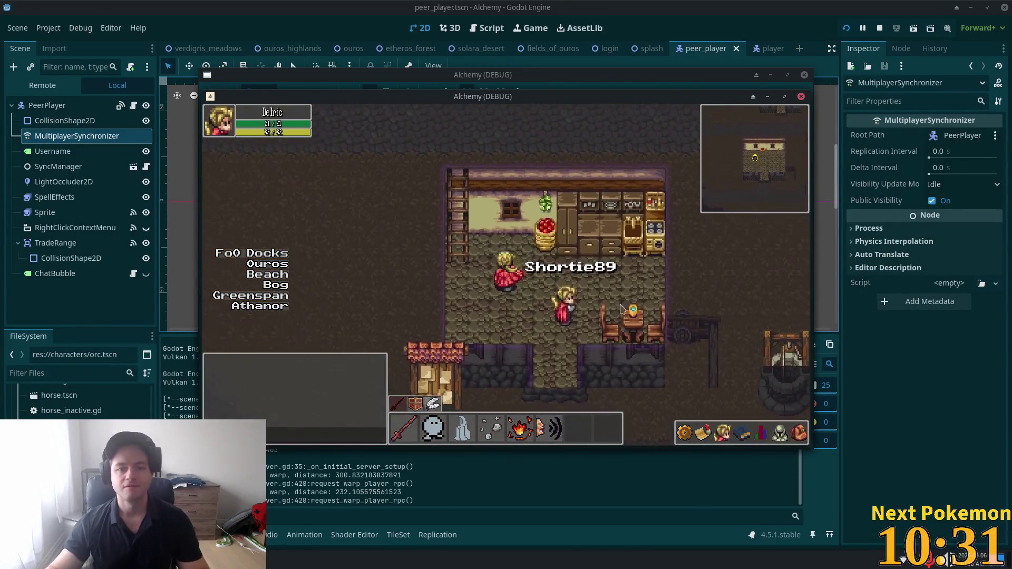
key(w)
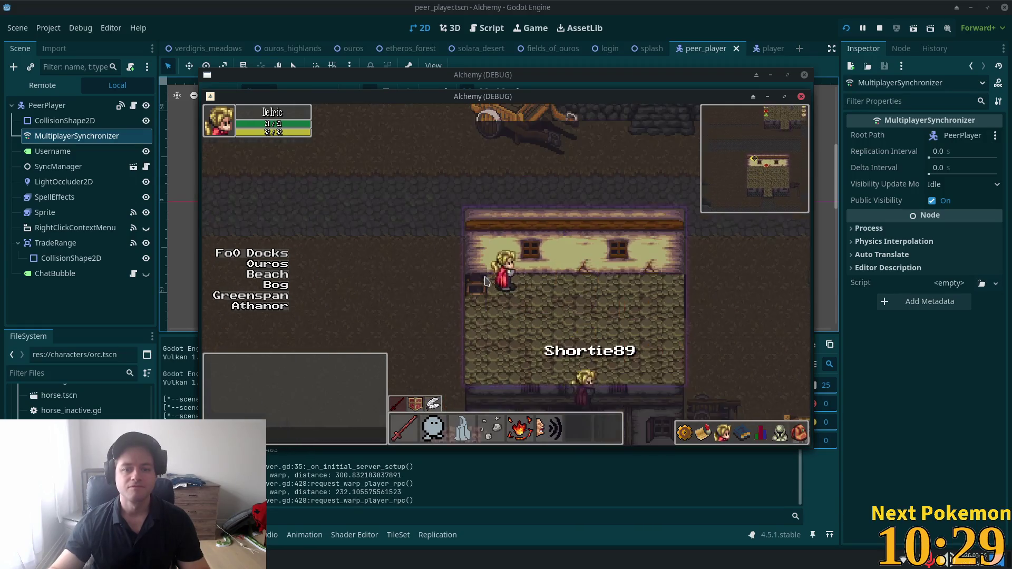
key(s)
key(d)
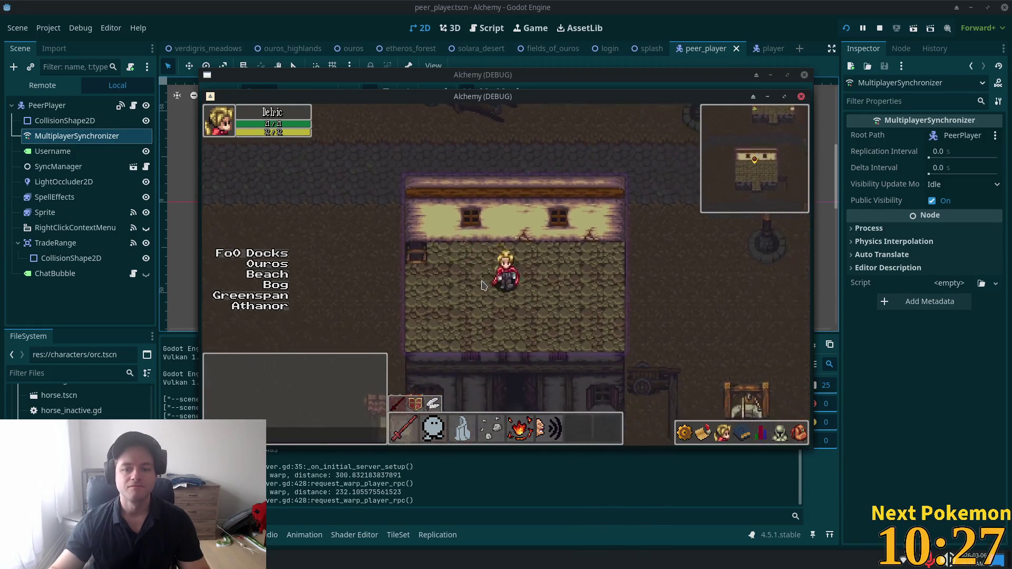
- Walk through the kitchen past Shortie89, step outside and back in to compare layering
key(w)
key(a)
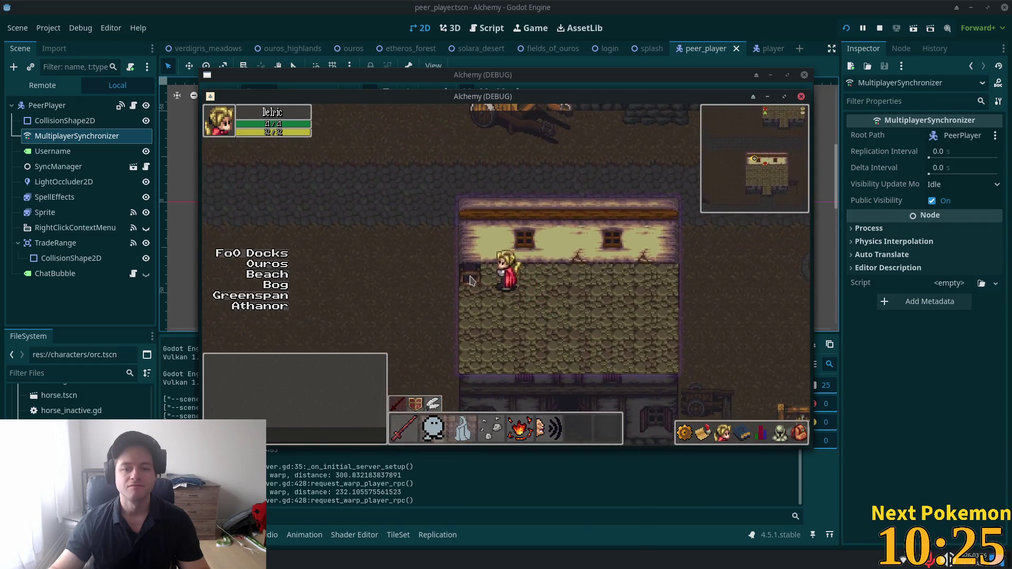
key(w)
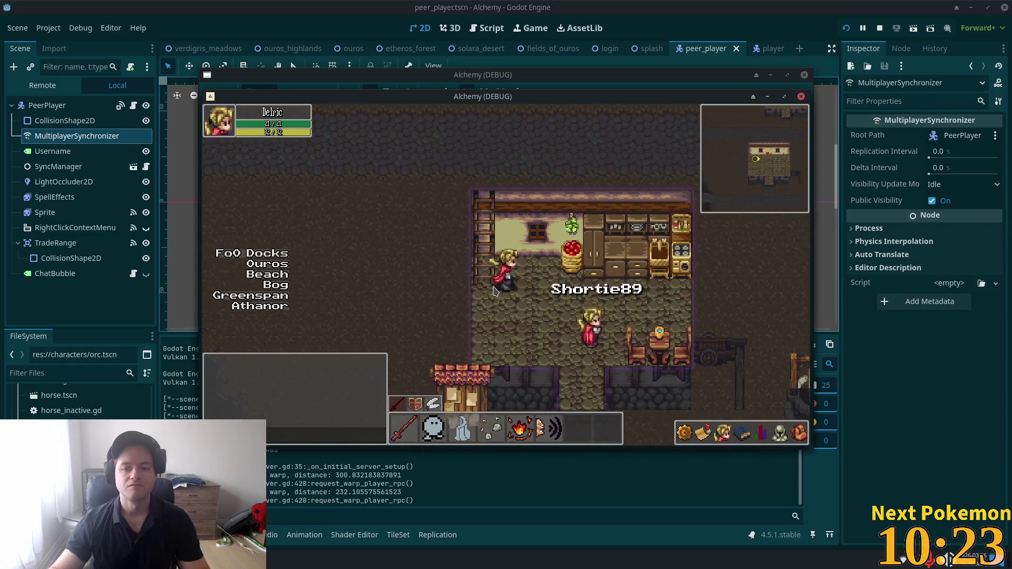
key(s)
key(d)
key(s)
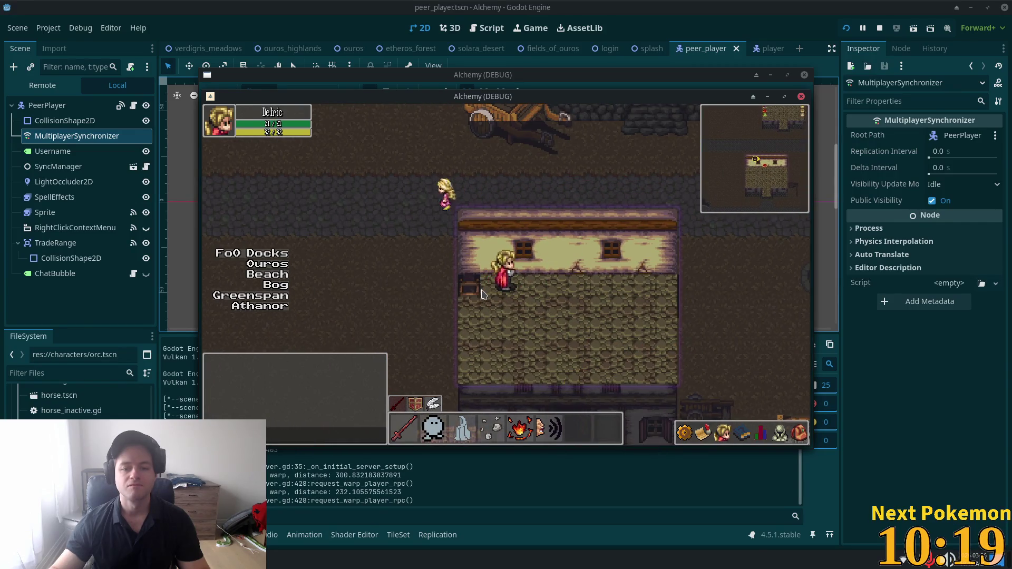
key(a)
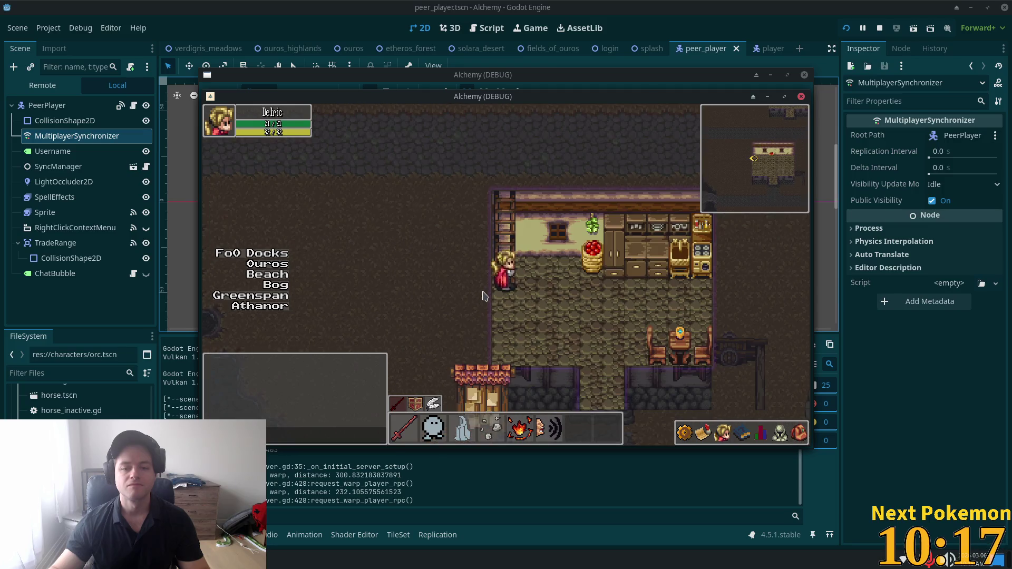
key(d)
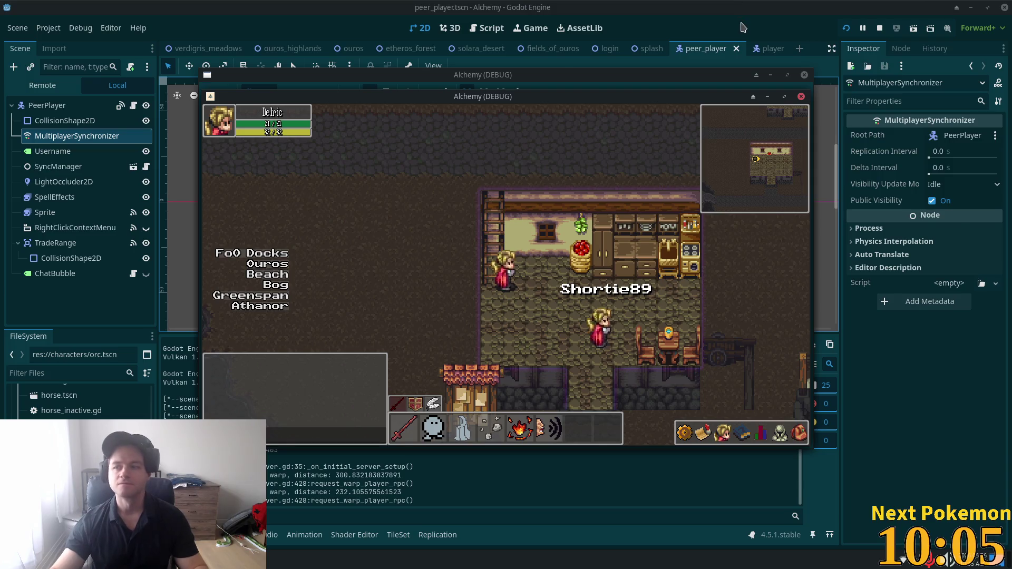
key(alt+Tab)
key(ctrl+p)
- Open ladder.gd through the quick file search for 'ladder'
text(ladder)
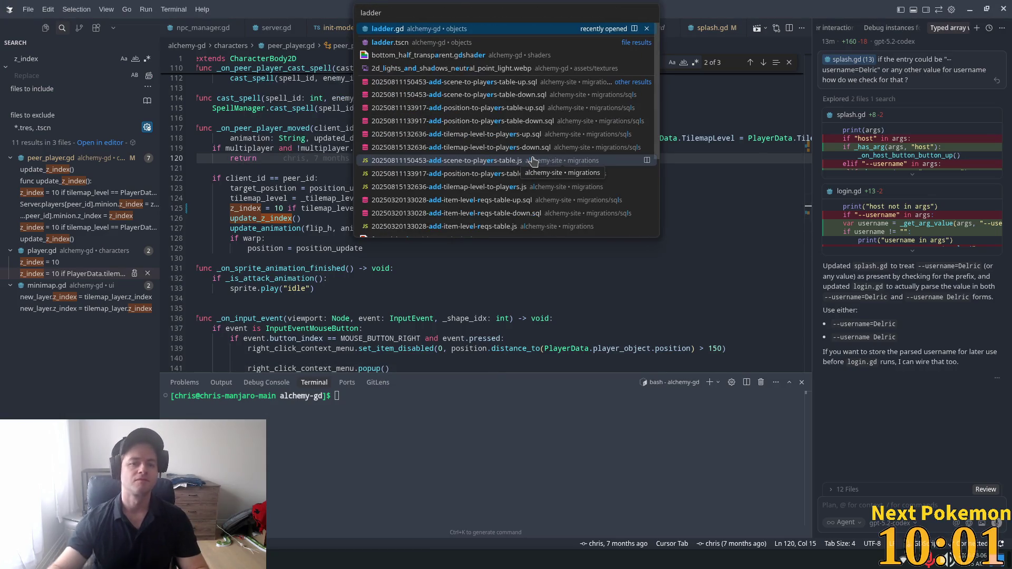
click(383, 29)
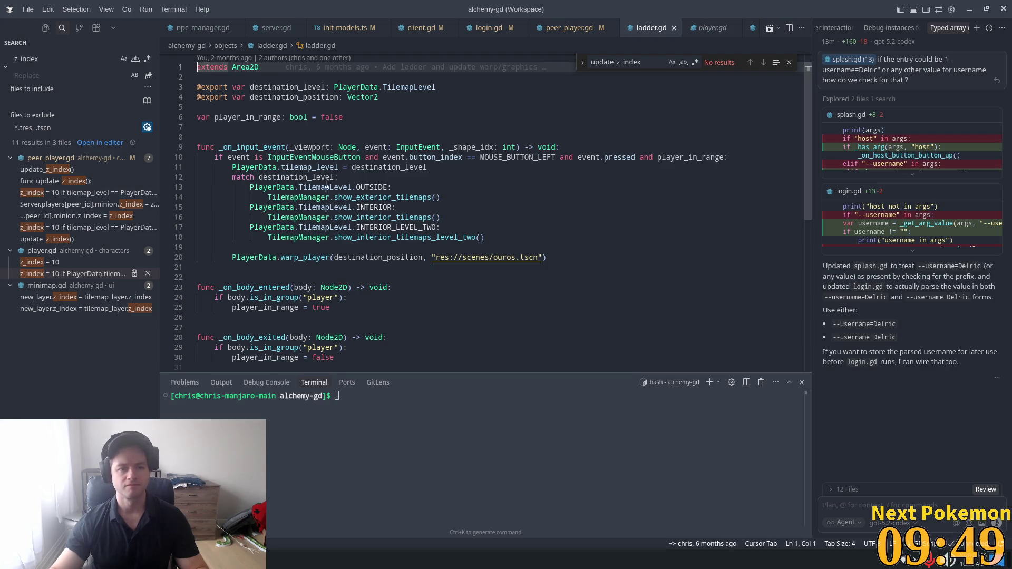
- Follow the warp_player call in _on_input_event to its definition in player_data.gd
click(276, 147)
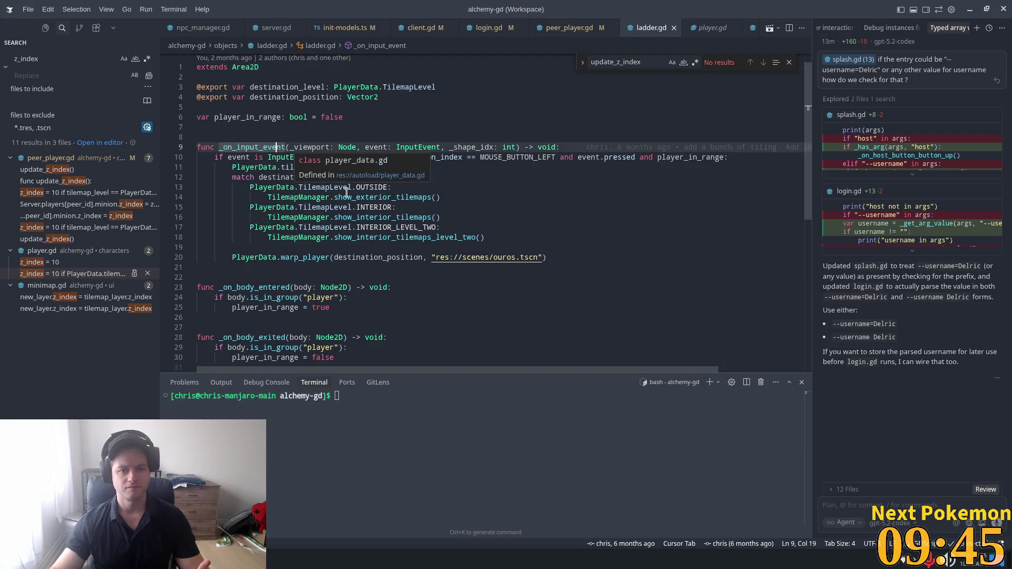
double_click(369, 197)
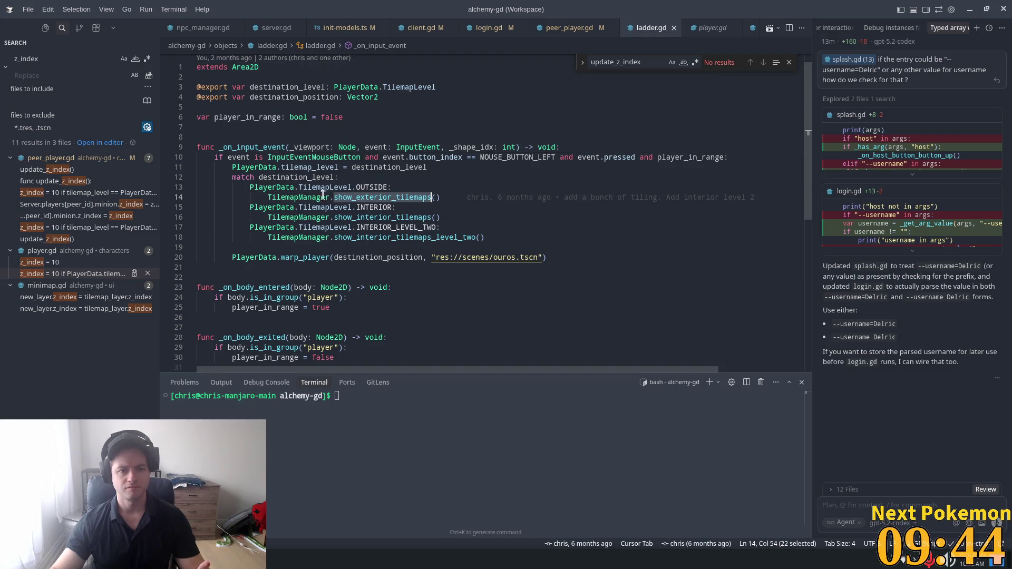
double_click(299, 257)
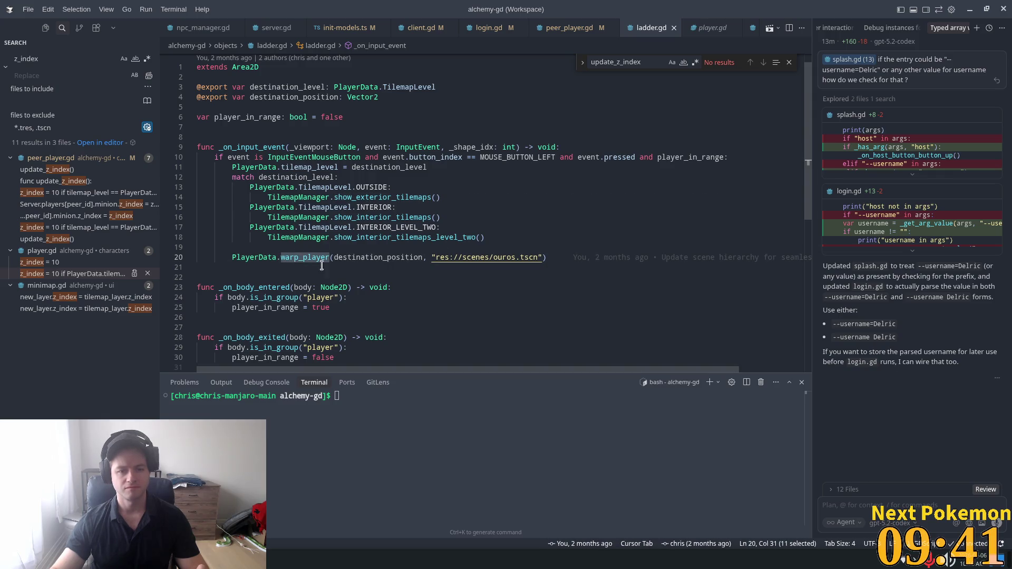
mouse_move(315, 259)
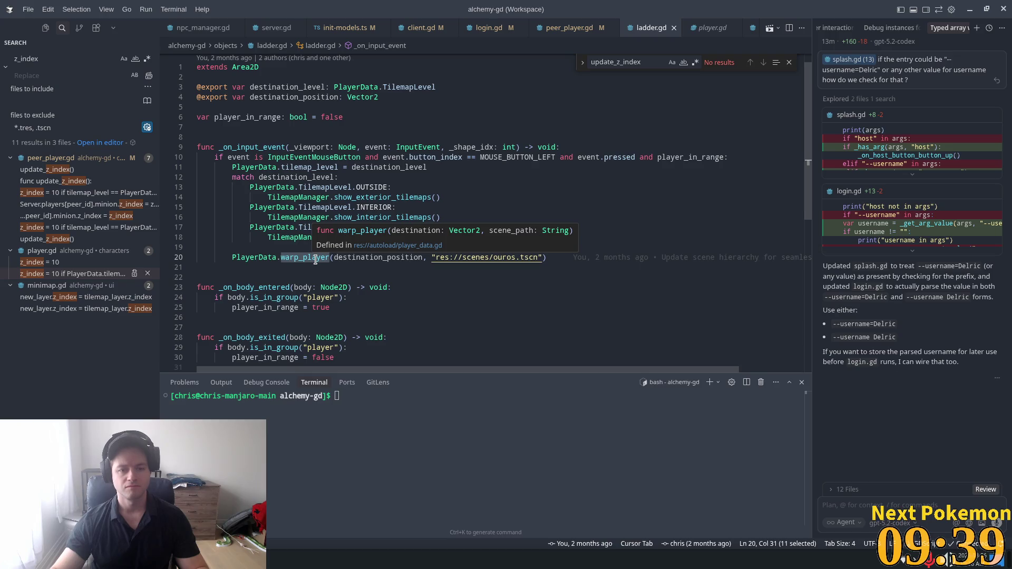
ctrl+click(315, 258)
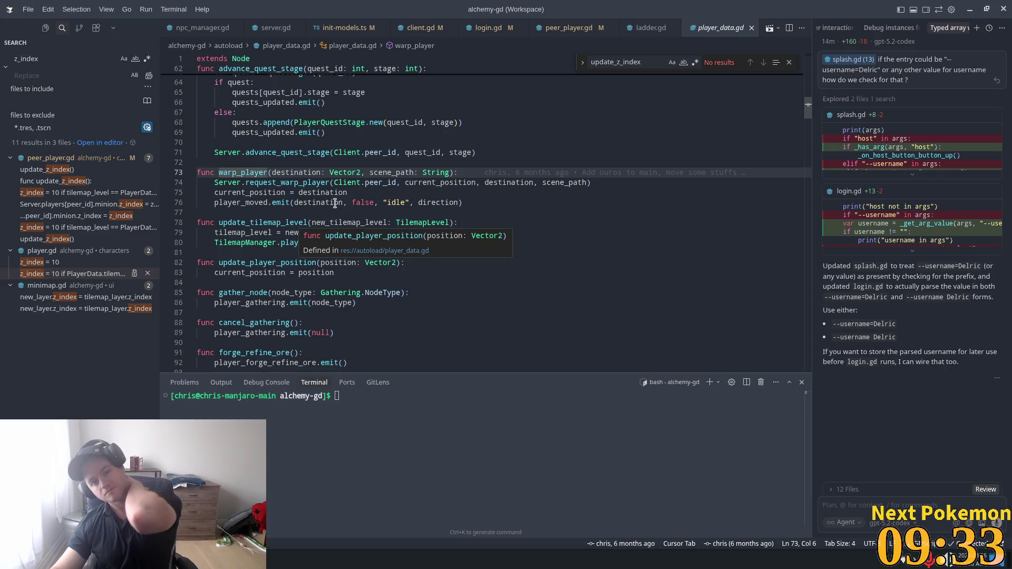
- Trace request_warp_player into server.gd's warp_player and its peer_player_moved emission, then return to peer_player.gd
double_click(295, 182)
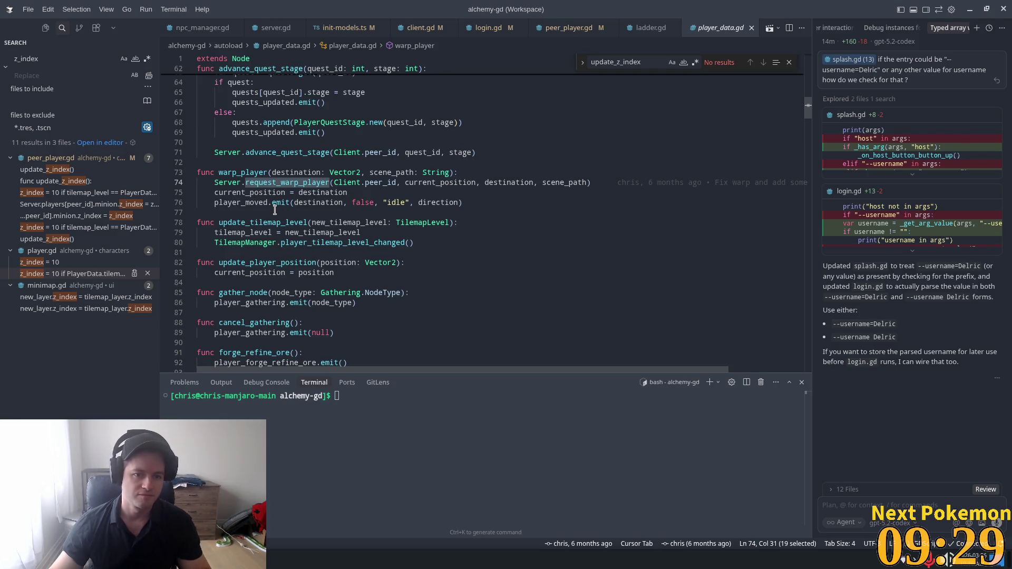
ctrl+click(267, 183)
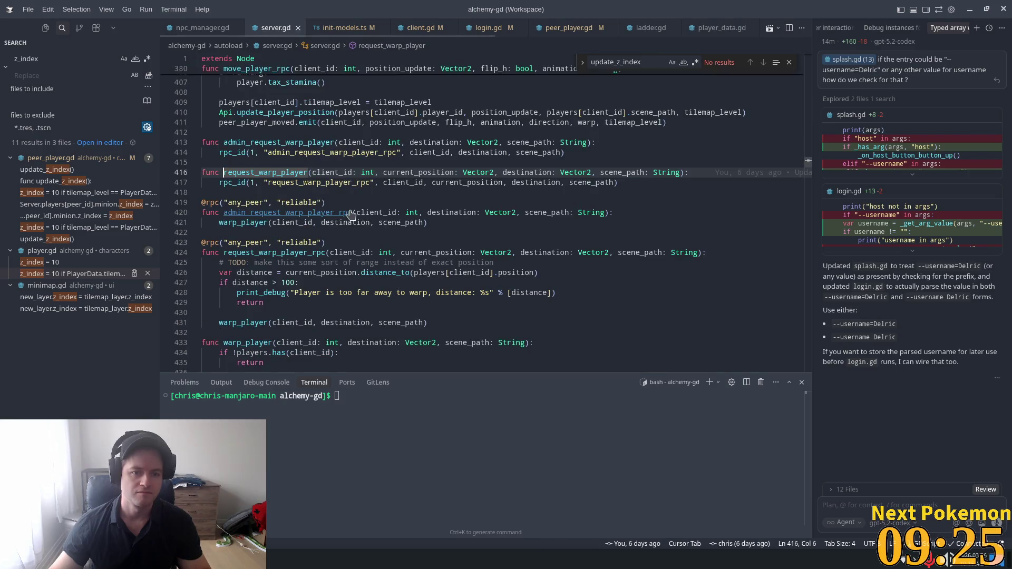
double_click(317, 182)
scroll(310, 239, down, 2)
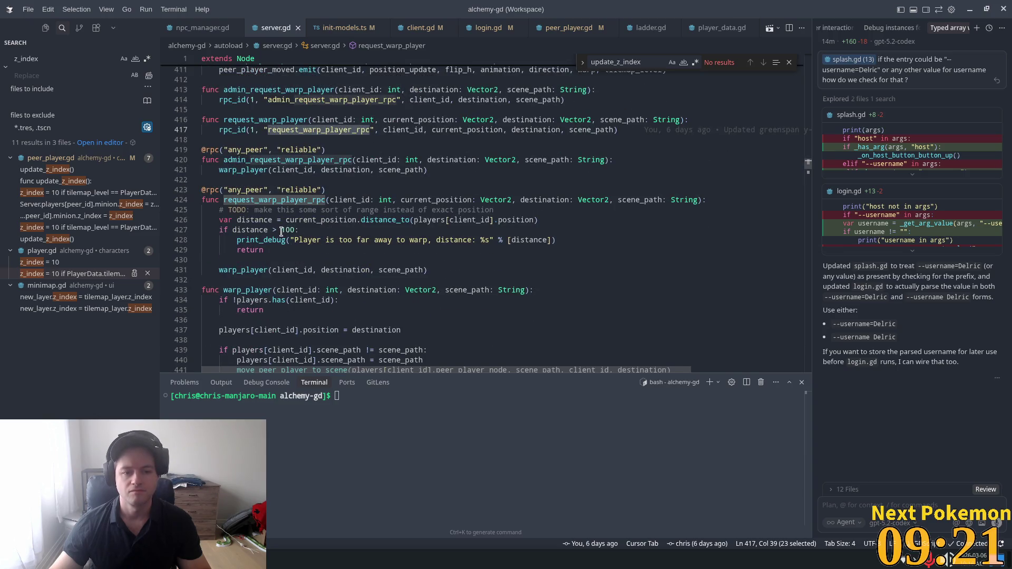
double_click(242, 269)
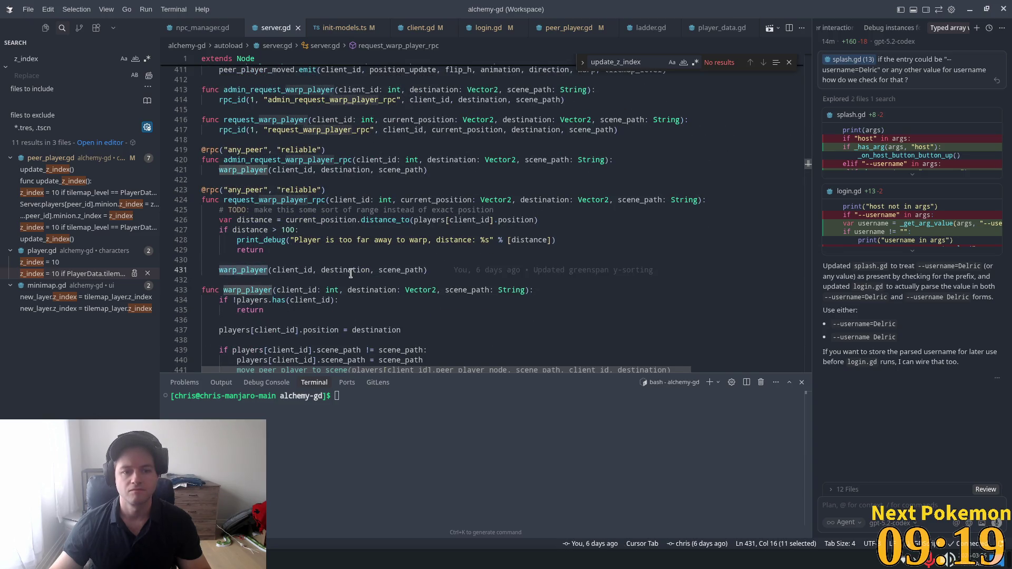
scroll(350, 273, down, 1)
scroll(350, 274, down, 3)
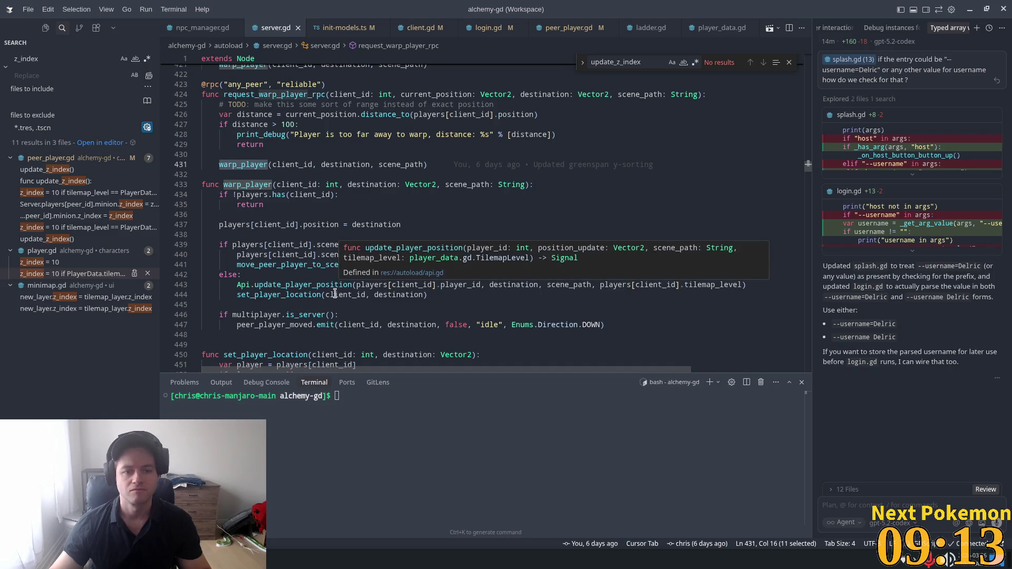
scroll(340, 275, down, 2)
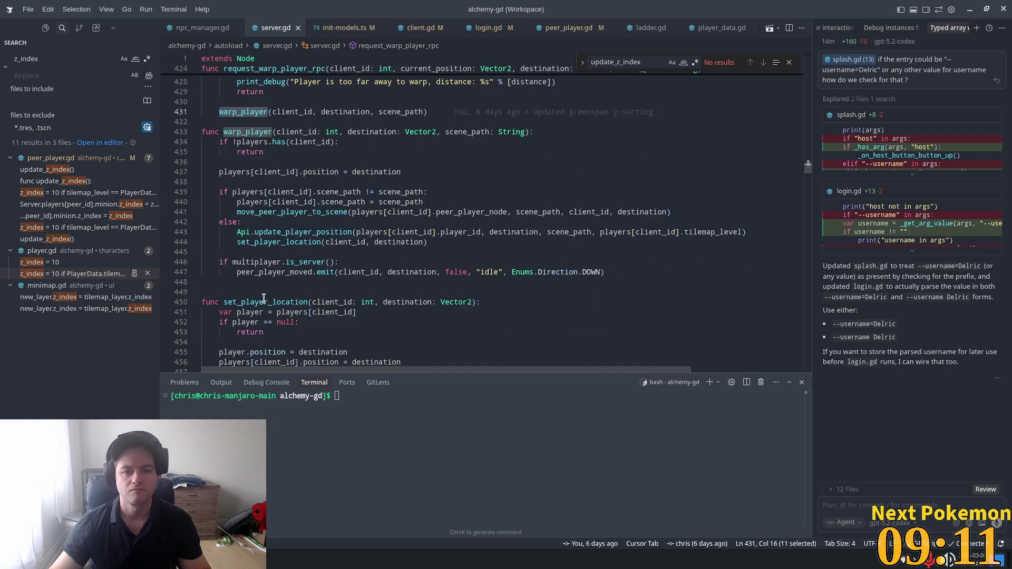
double_click(265, 271)
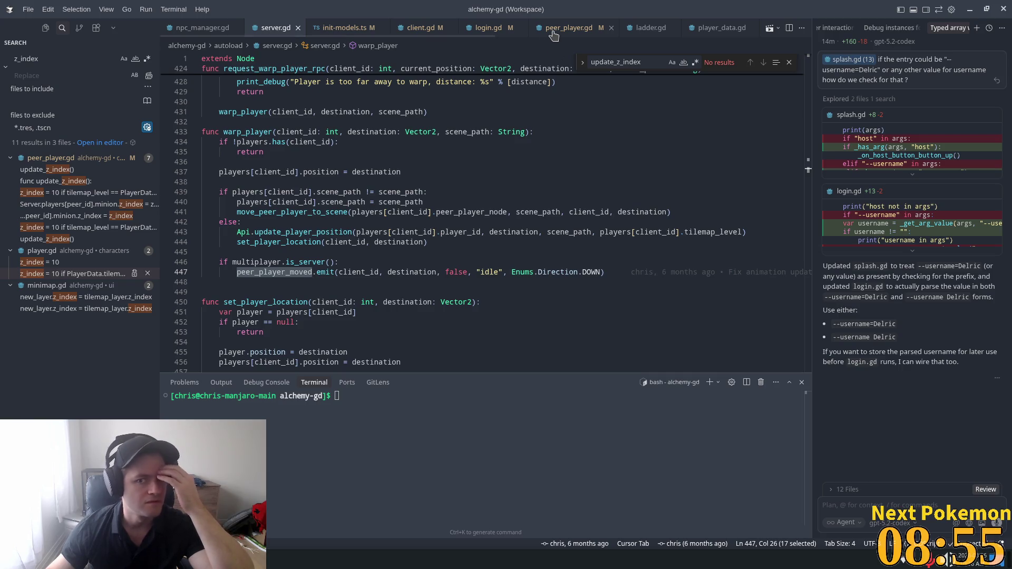
click(557, 29)
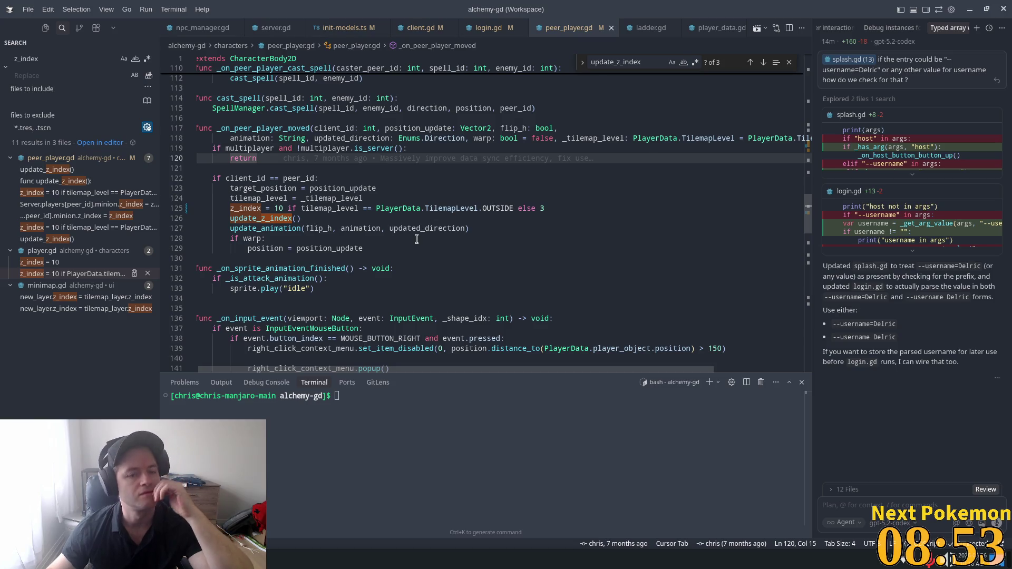
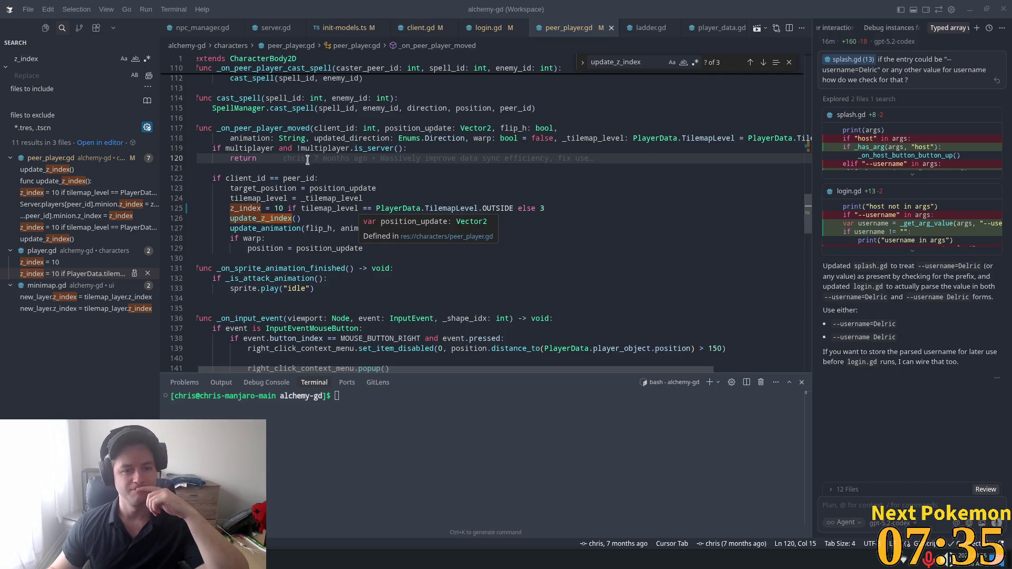
- Review the _on_peer_player_moved function in peer_player.gd
scroll(442, 241, up, 2)
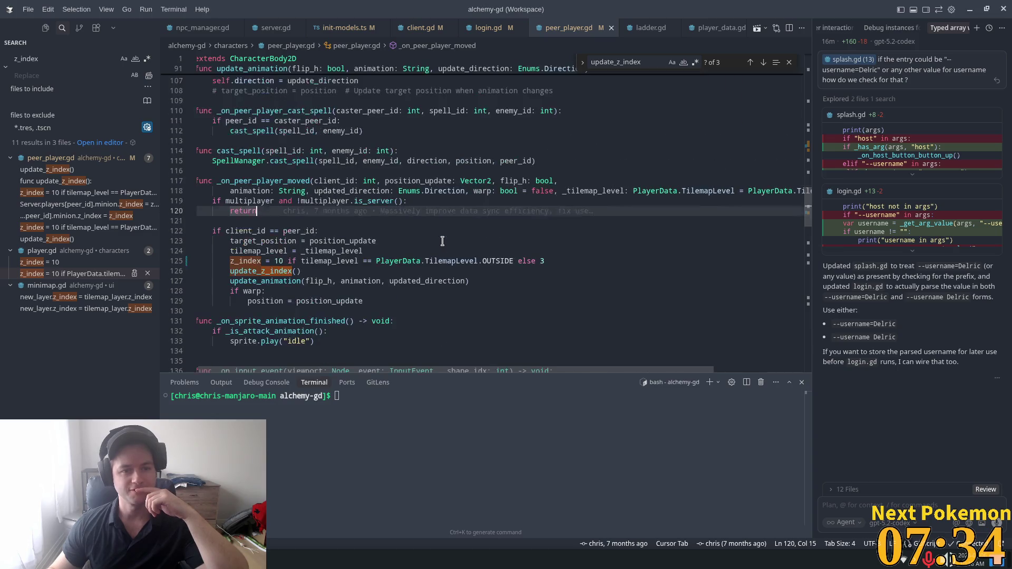
double_click(265, 181)
scroll(437, 262, up, 2)
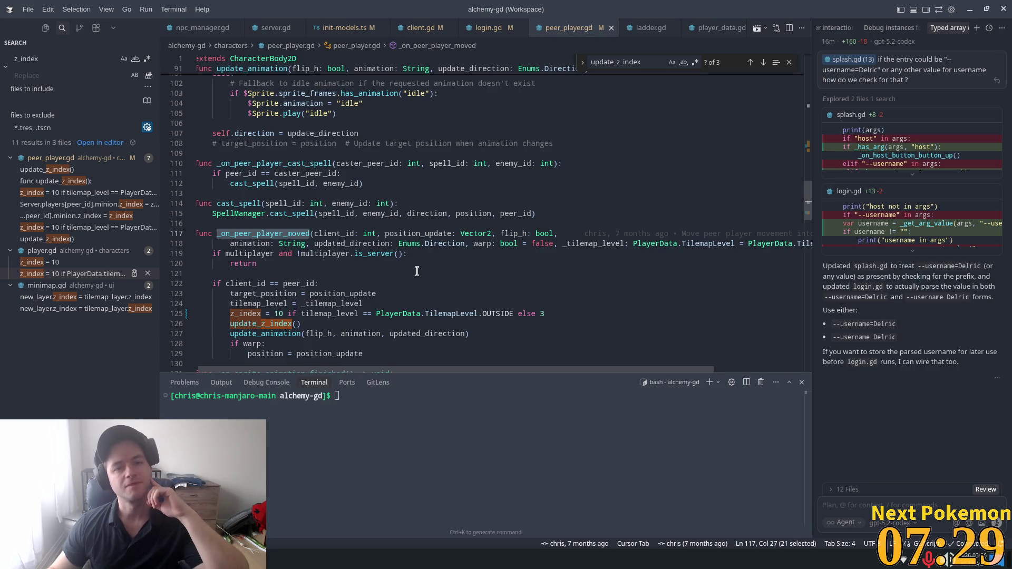
scroll(417, 271, down, 4)
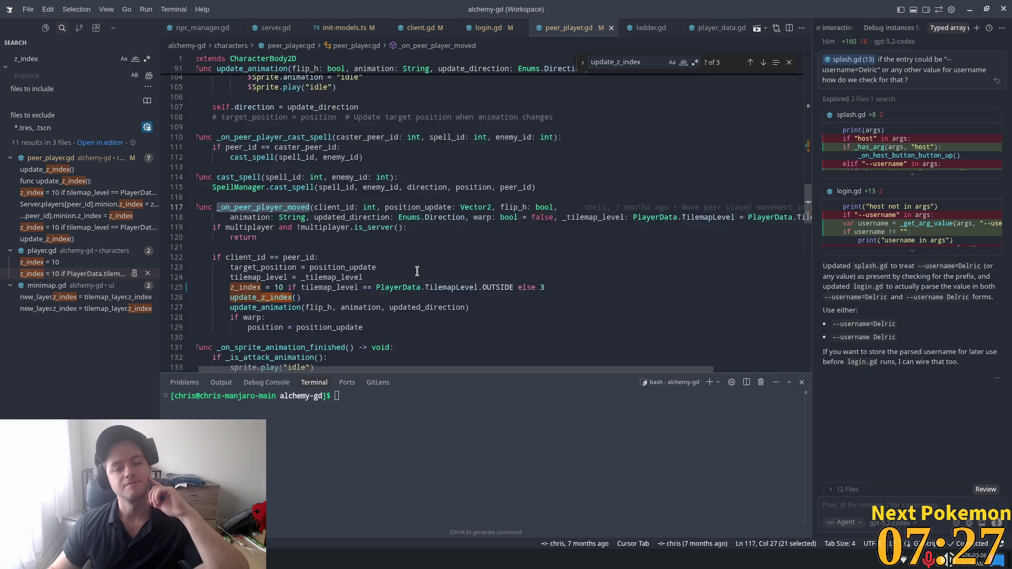
scroll(421, 269, down, 3)
scroll(421, 270, down, 1)
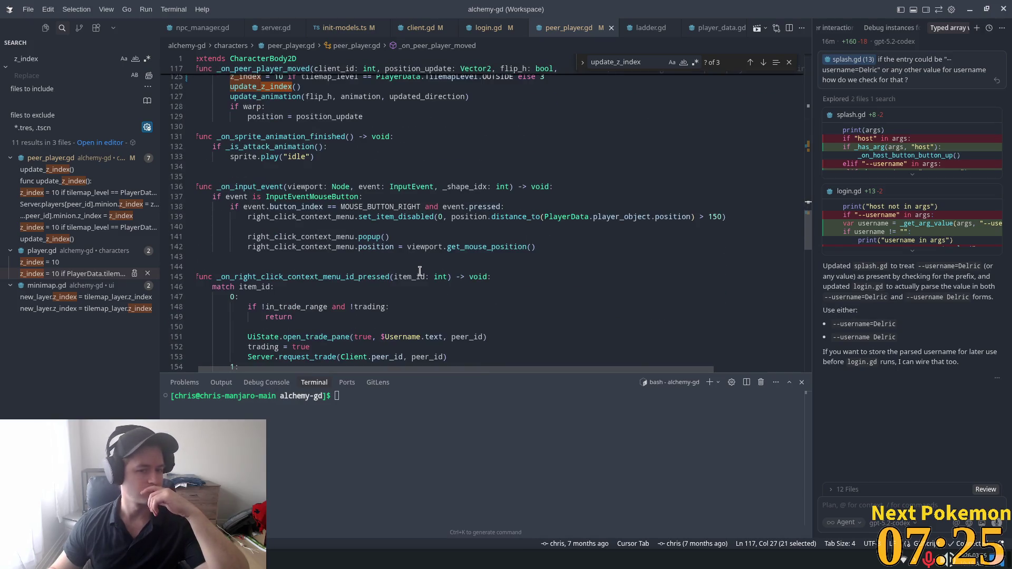
scroll(422, 259, down, 3)
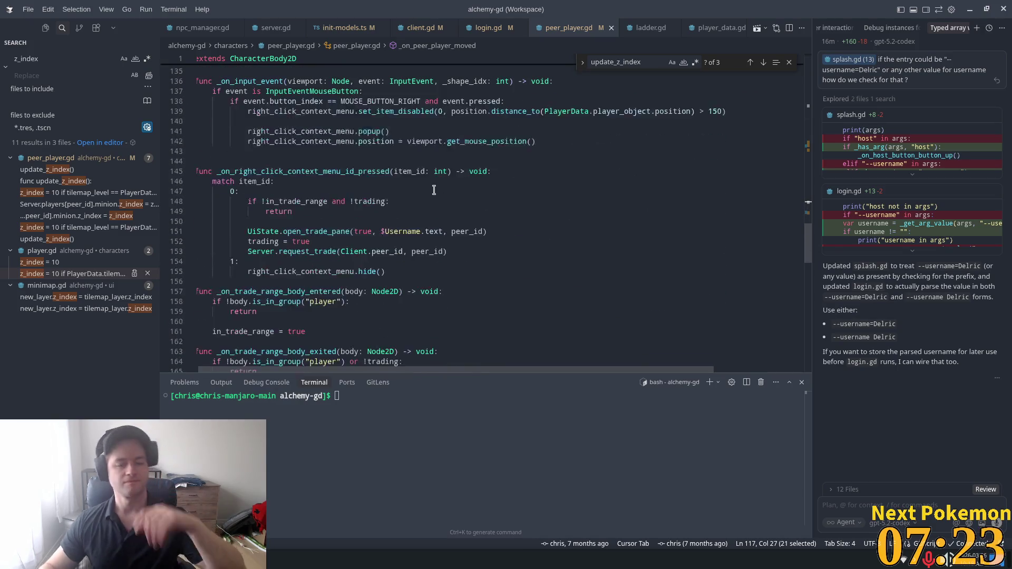
scroll(428, 192, down, 4)
scroll(428, 191, up, 2)
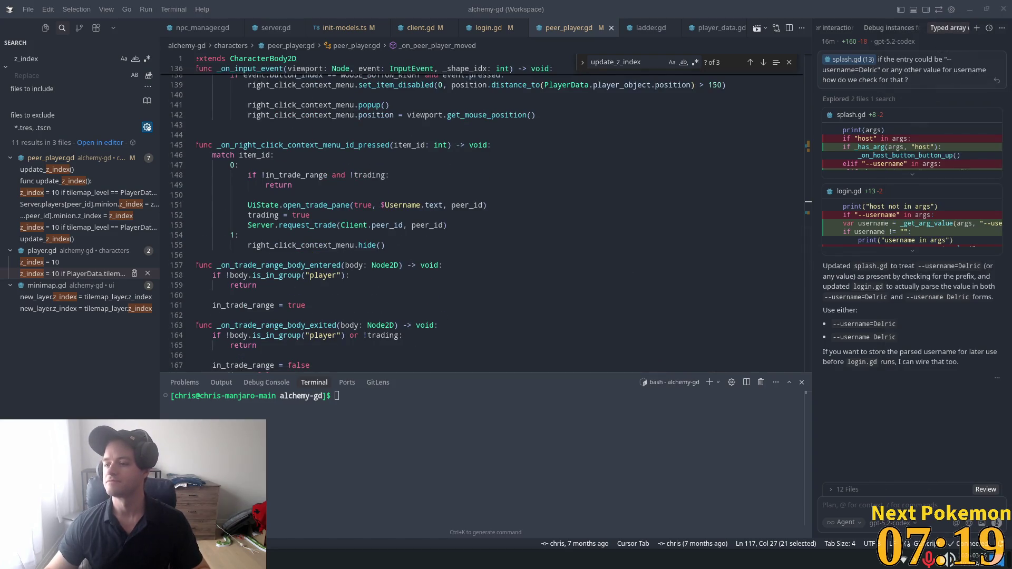
scroll(299, 201, up, 6)
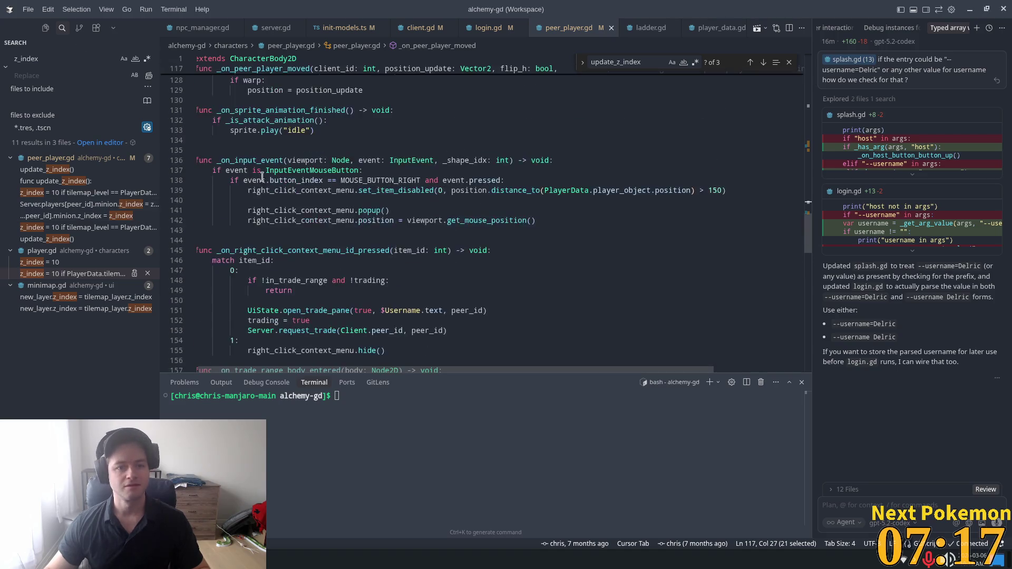
scroll(299, 201, up, 4)
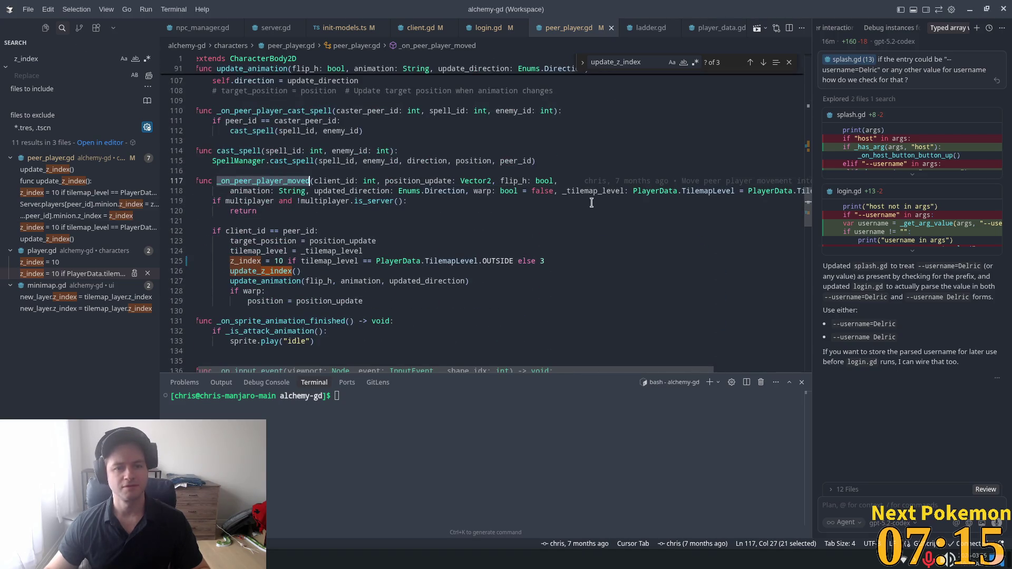
- Run the project in Godot, place the two game windows side by side and walk both players toward the house
key(alt+Tab)
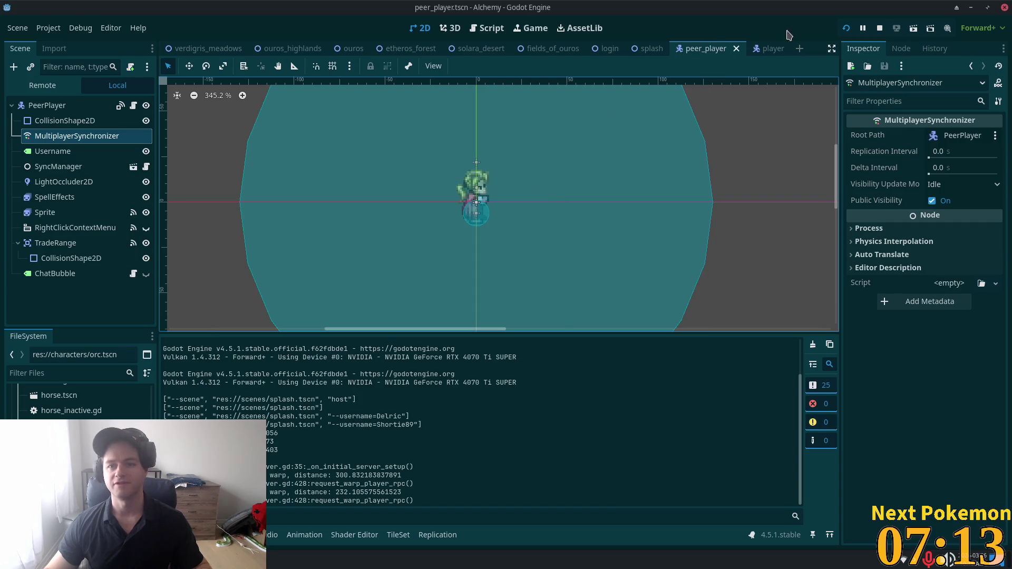
click(846, 26)
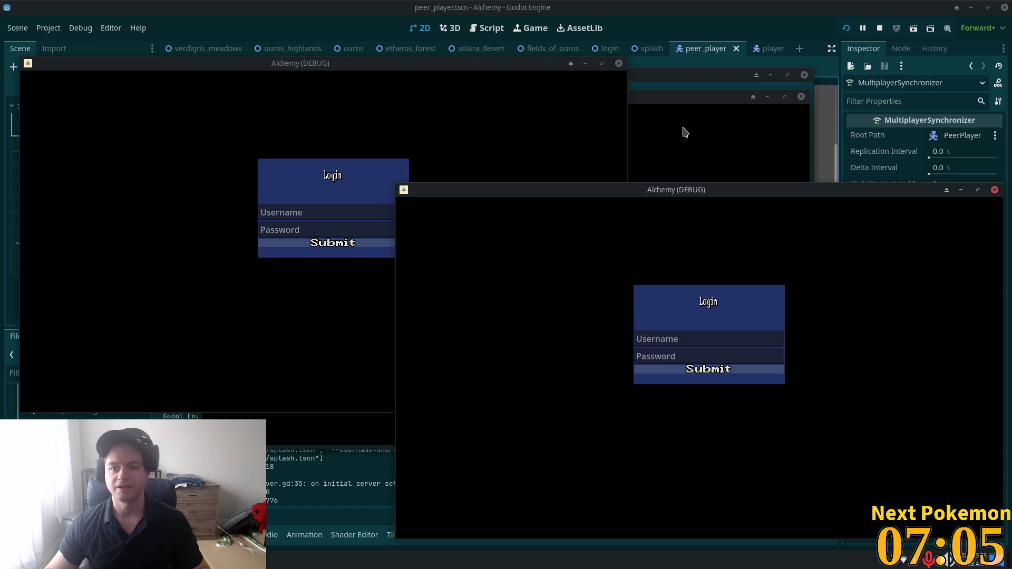
key(Down)
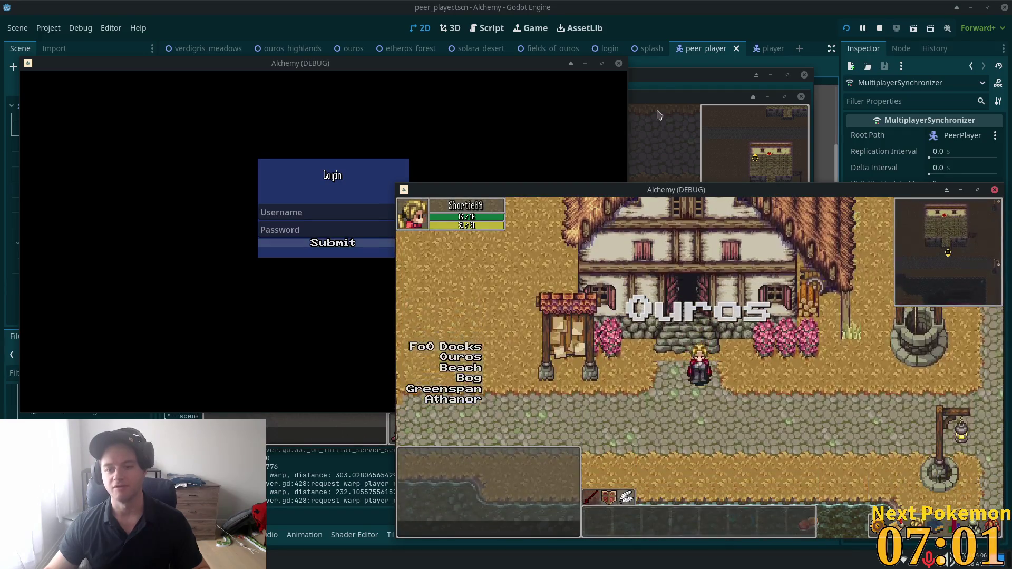
mouse_move(662, 96)
mouse_down()
mouse_move(637, 90)
mouse_move(543, 109)
mouse_up()
click(816, 320)
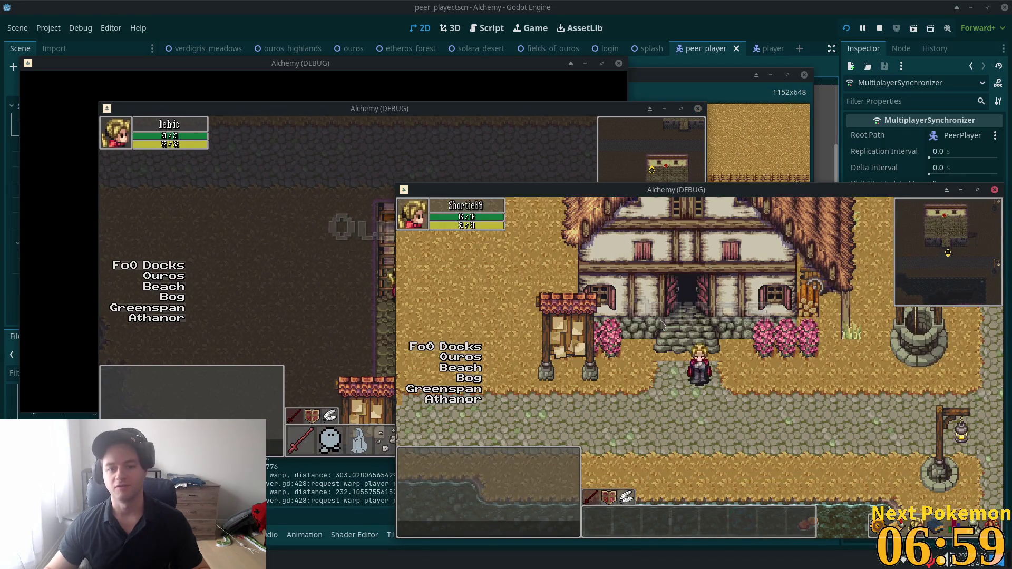
key(Up)
key(Up)
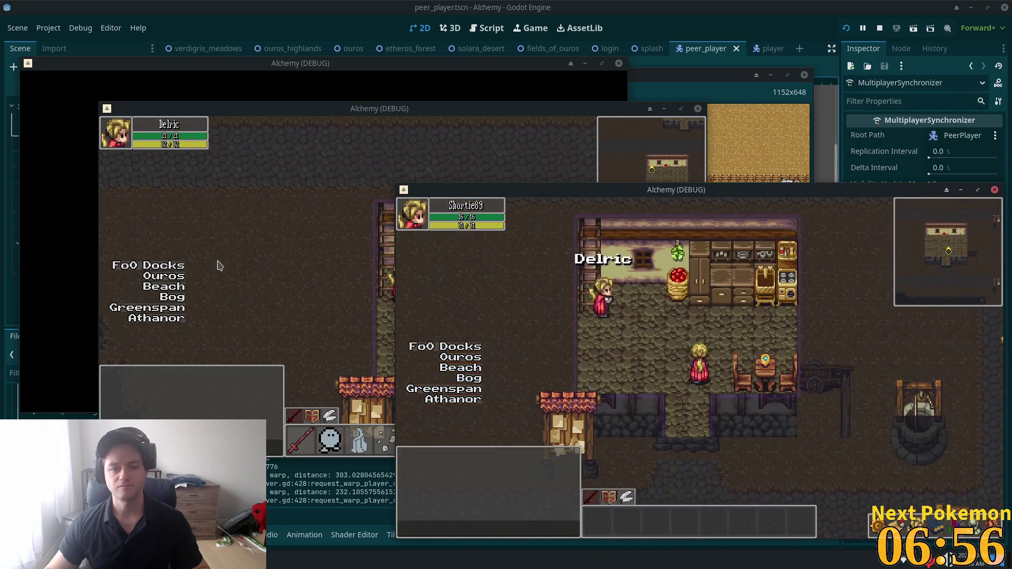
- Walk the left-window character around the house interior and up the ladder
click(220, 265)
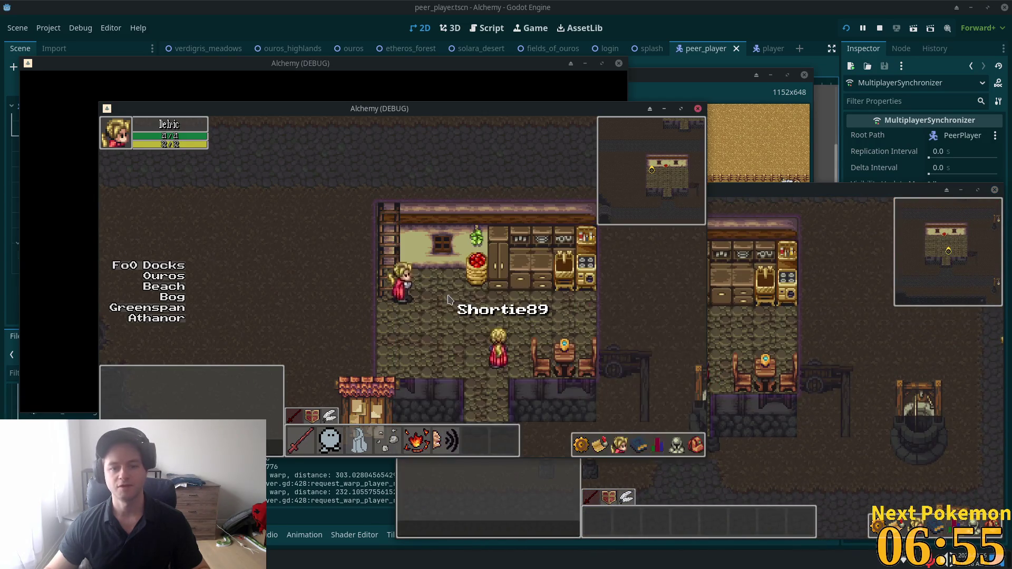
click(766, 199)
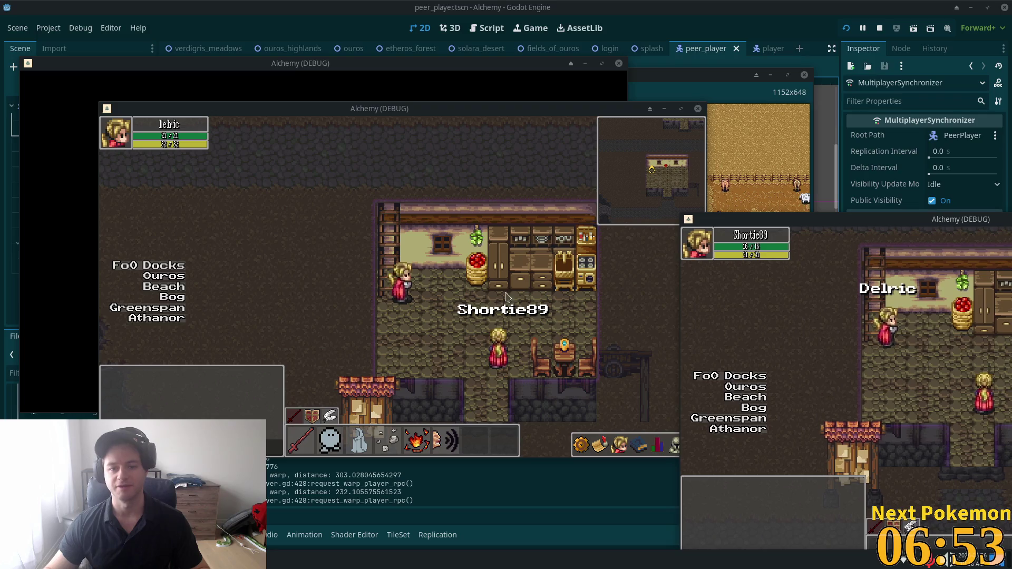
click(376, 304)
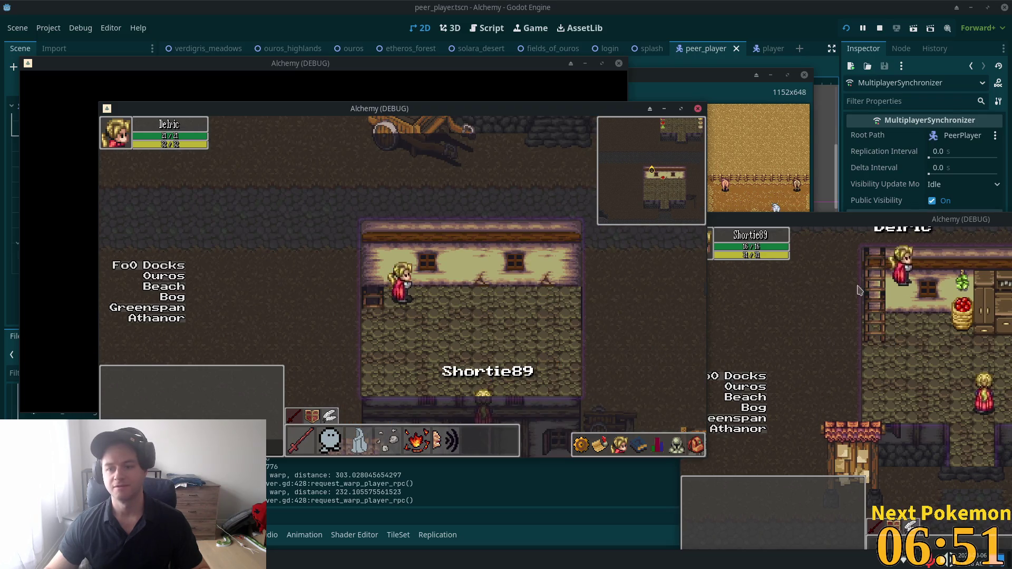
click(550, 292)
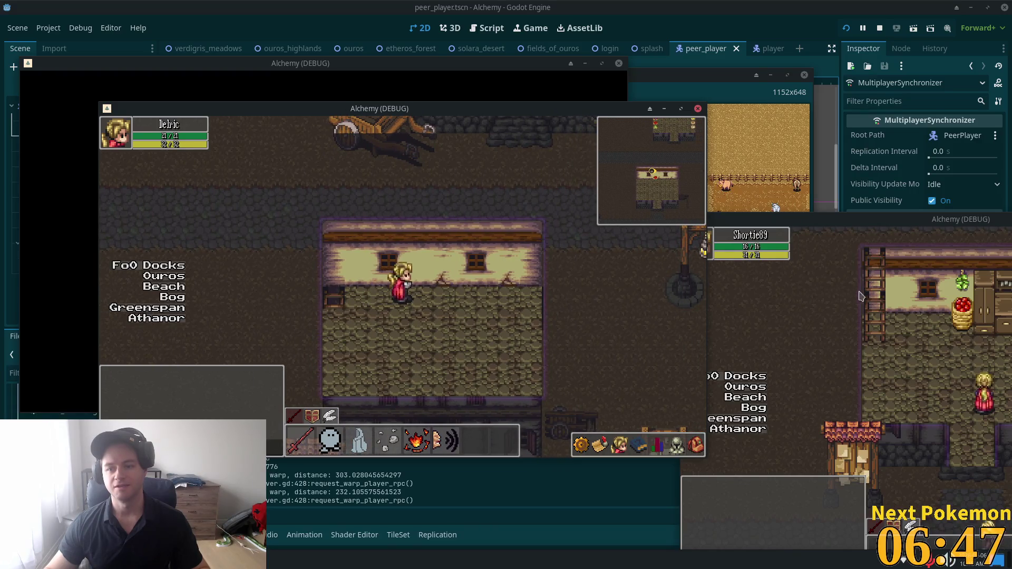
key(Left)
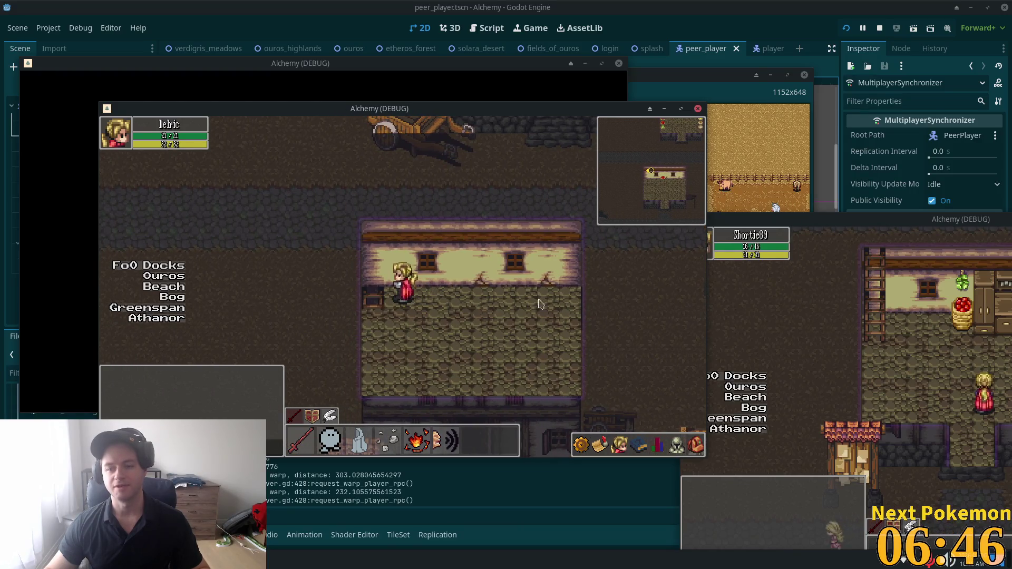
key(Right)
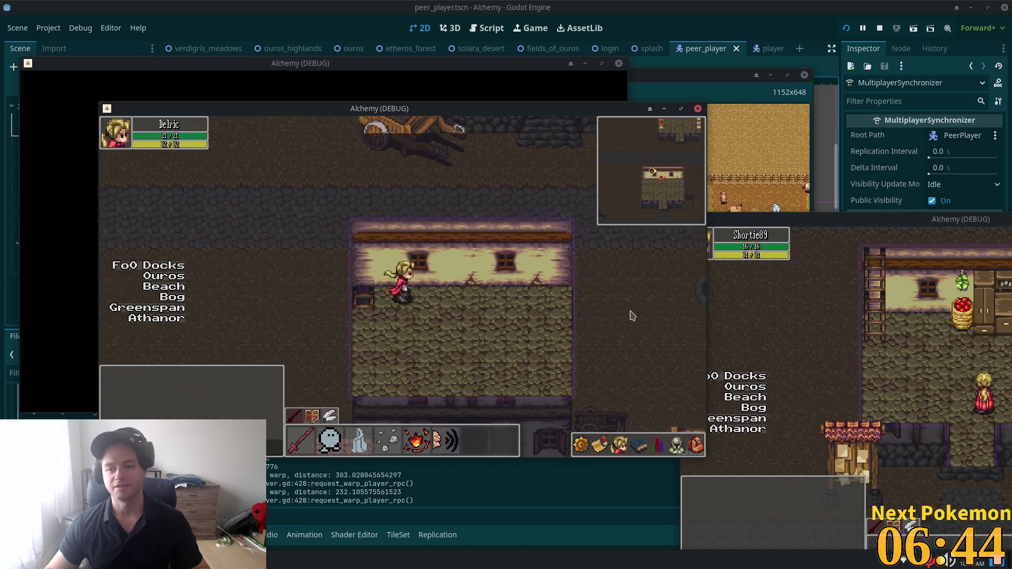
key(Left)
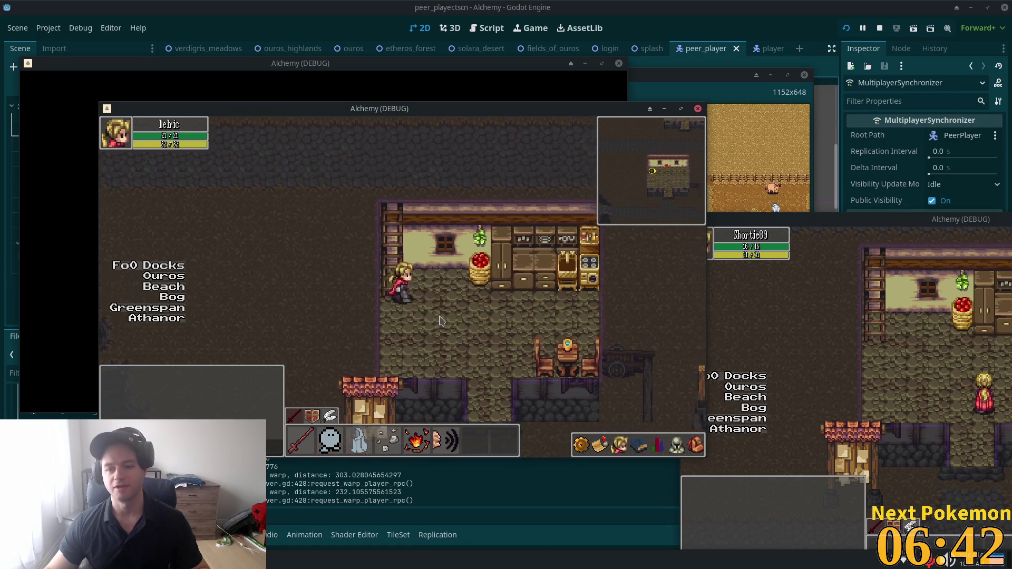
key(Right)
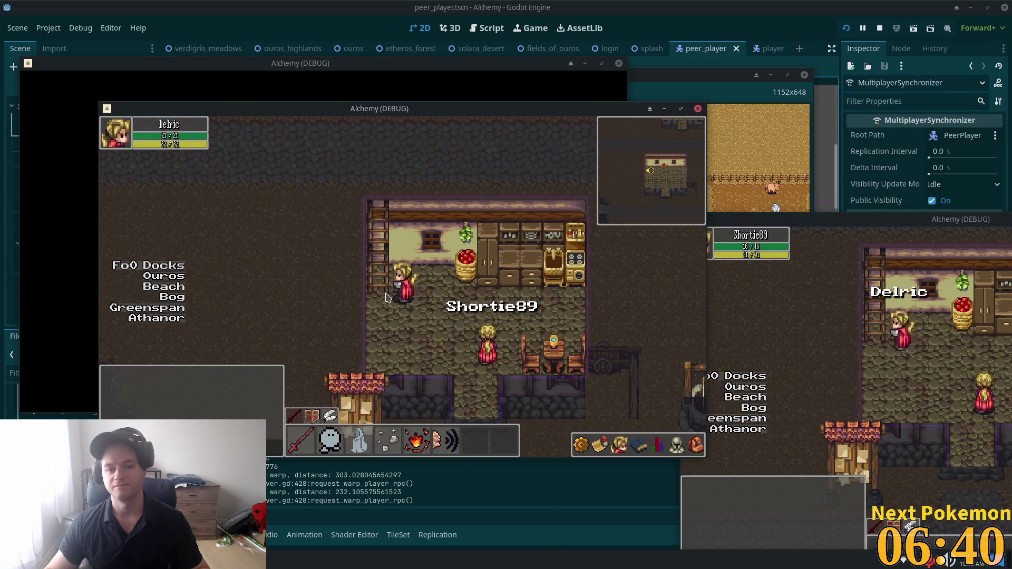
key(Up)
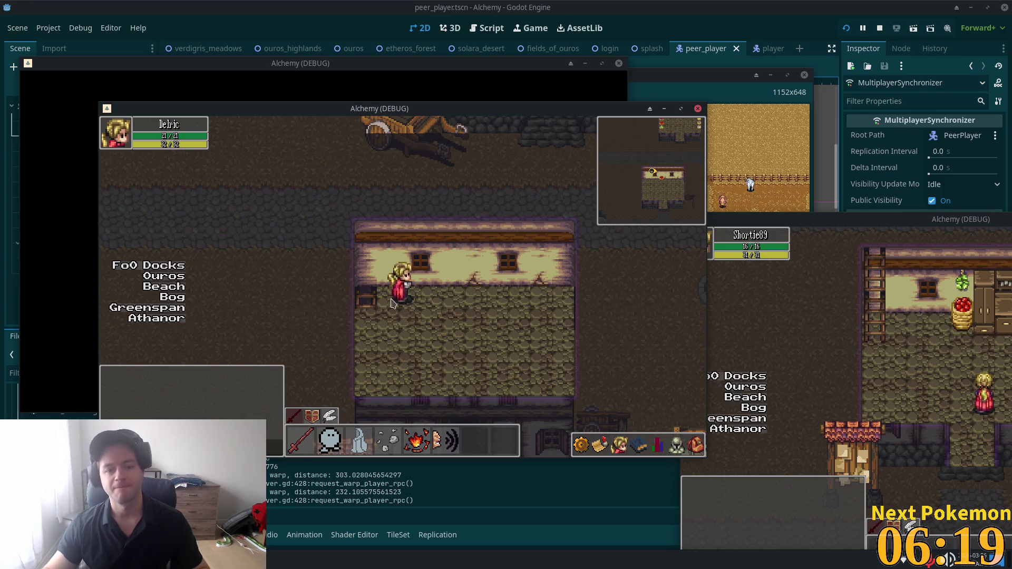
- Move the character down the ladder into the house and back up, then stop the game with F8
click(350, 311)
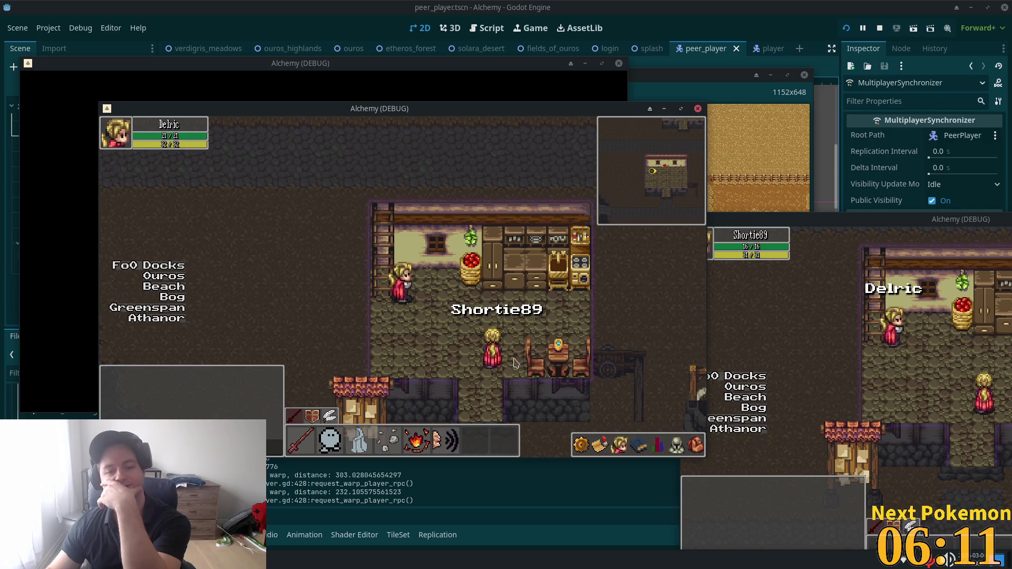
click(388, 304)
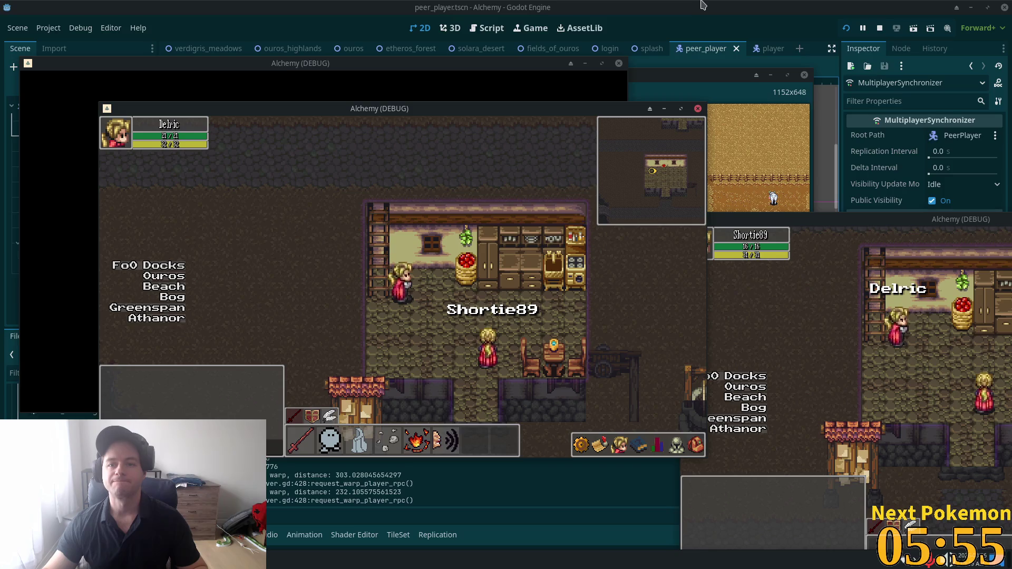
key(F8)
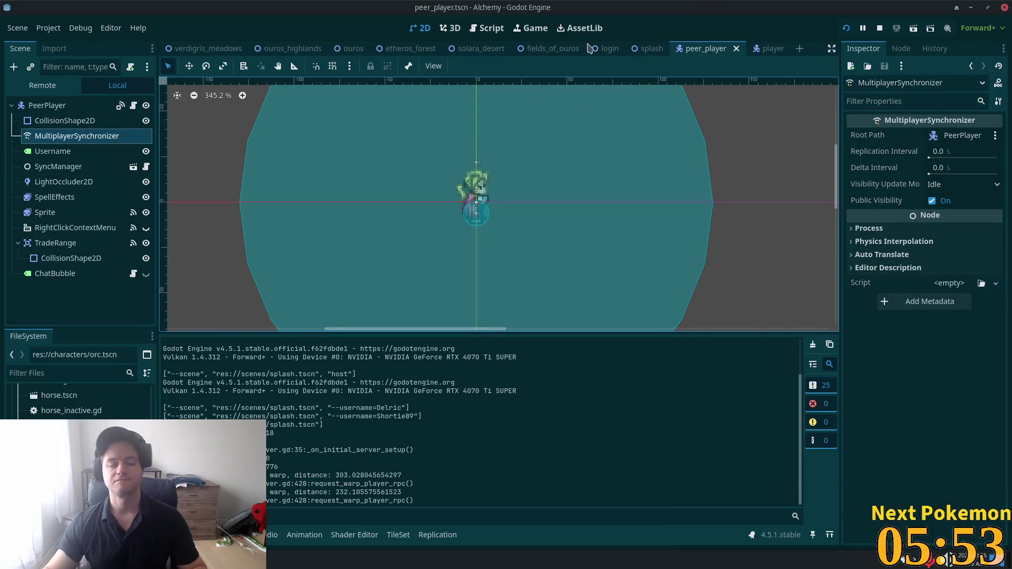
- Return to Cursor and focus the z_index code in peer_player.gd
key(alt+Tab)
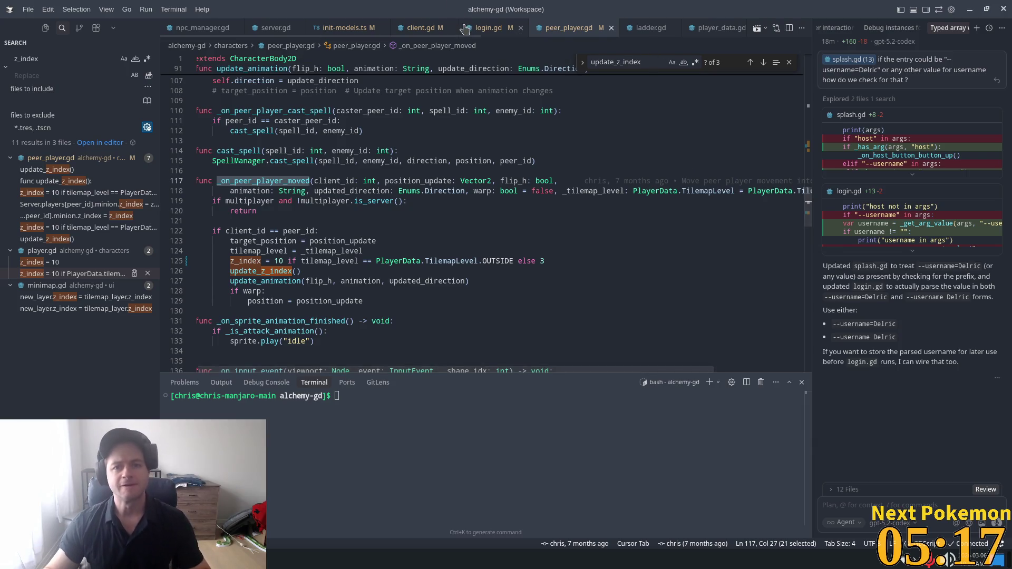
click(477, 93)
- Quick-open player.gd by searching 'player', landing on the _on_player_exited_building z_index line
key(ctrl+p)
text(pla)
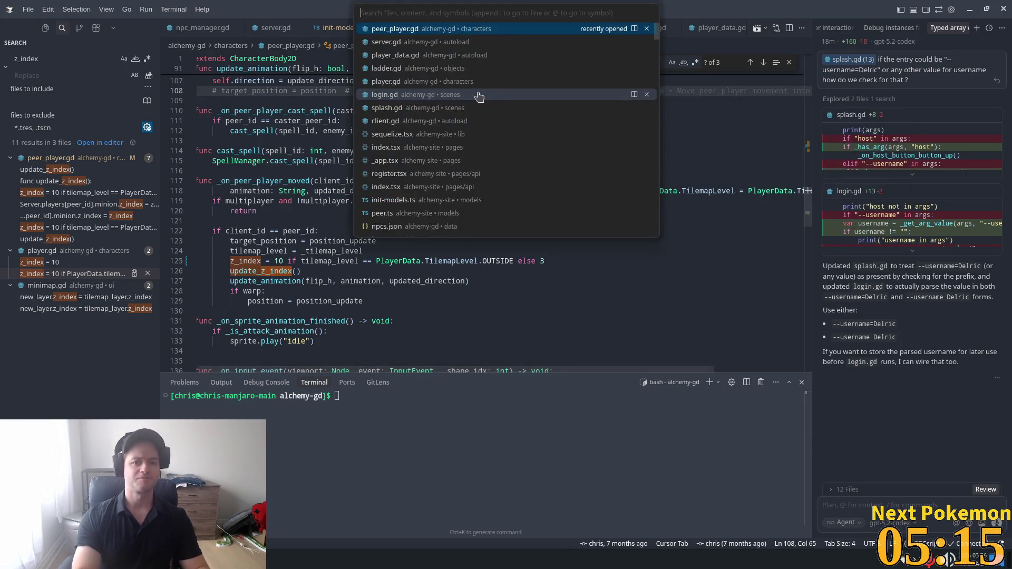
text(yer)
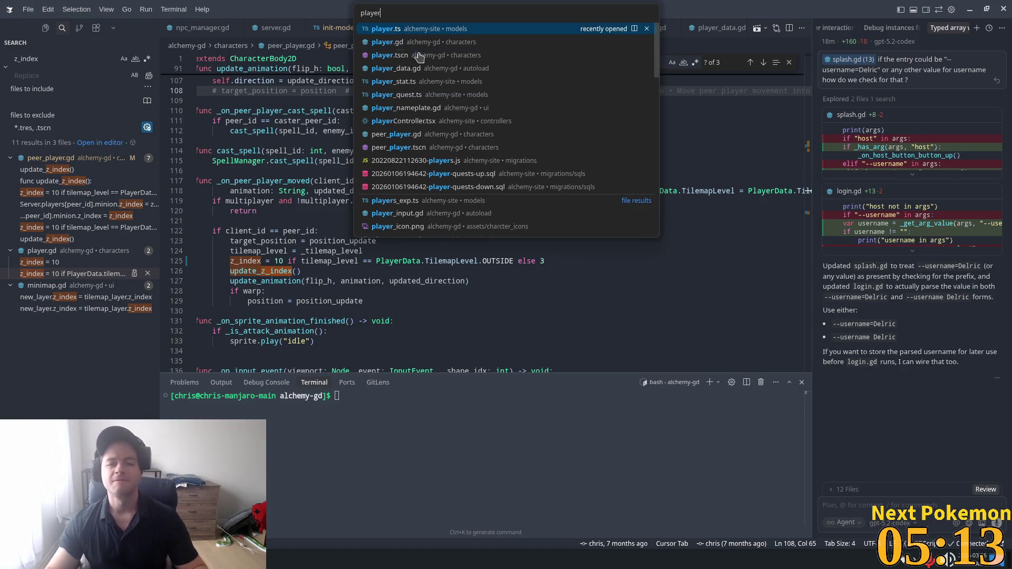
click(409, 42)
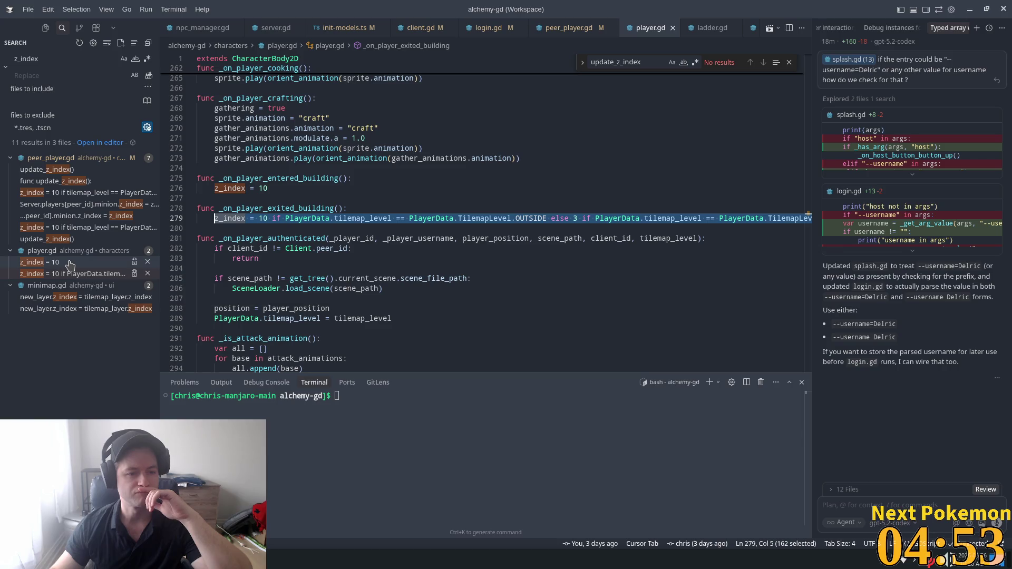
- Find update_z_index in peer_player.gd and cycle its three matches back to the _on_peer_player_moved call
click(60, 171)
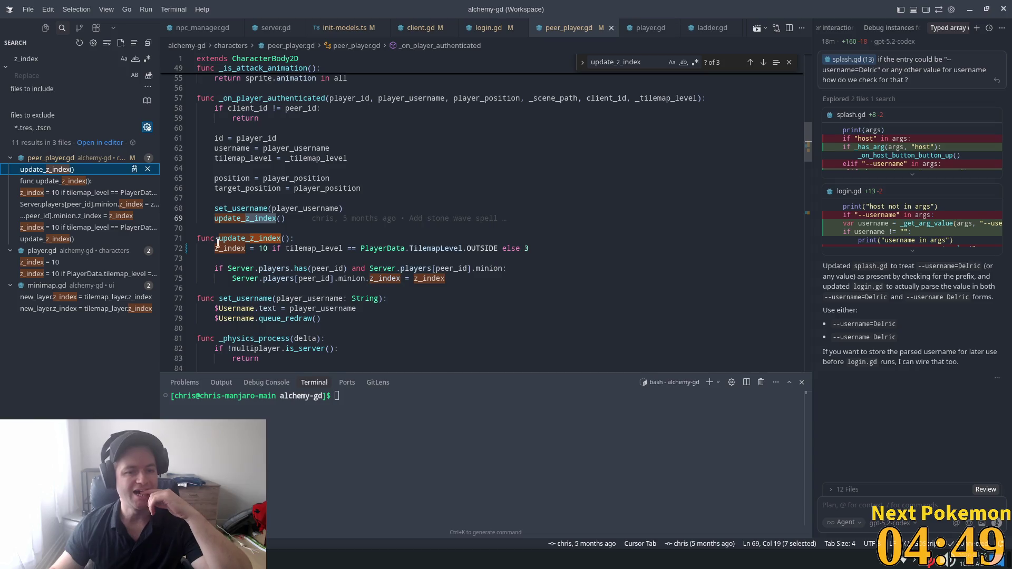
double_click(247, 239)
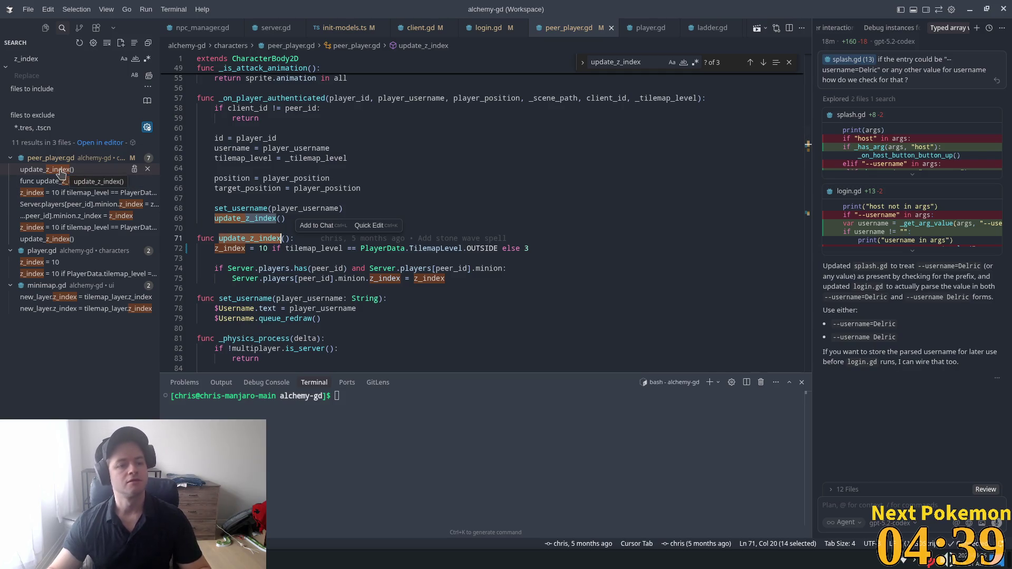
key(ctrl+f)
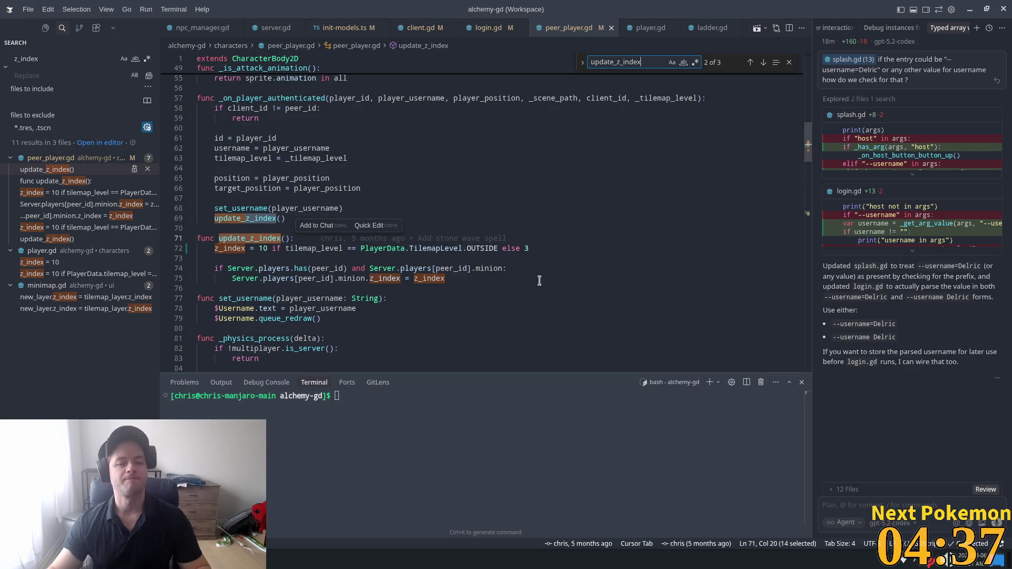
key(Return)
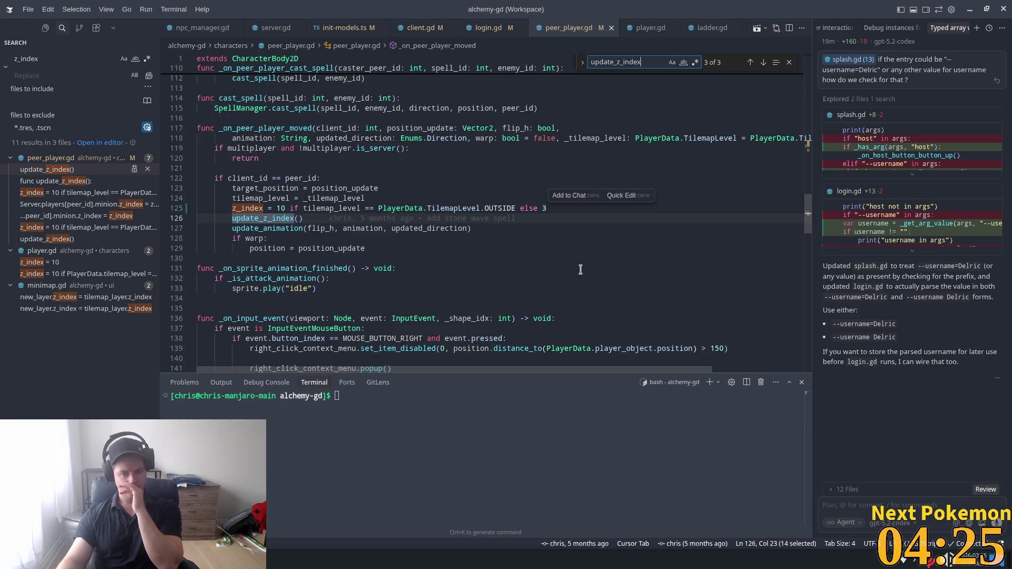
key(Return)
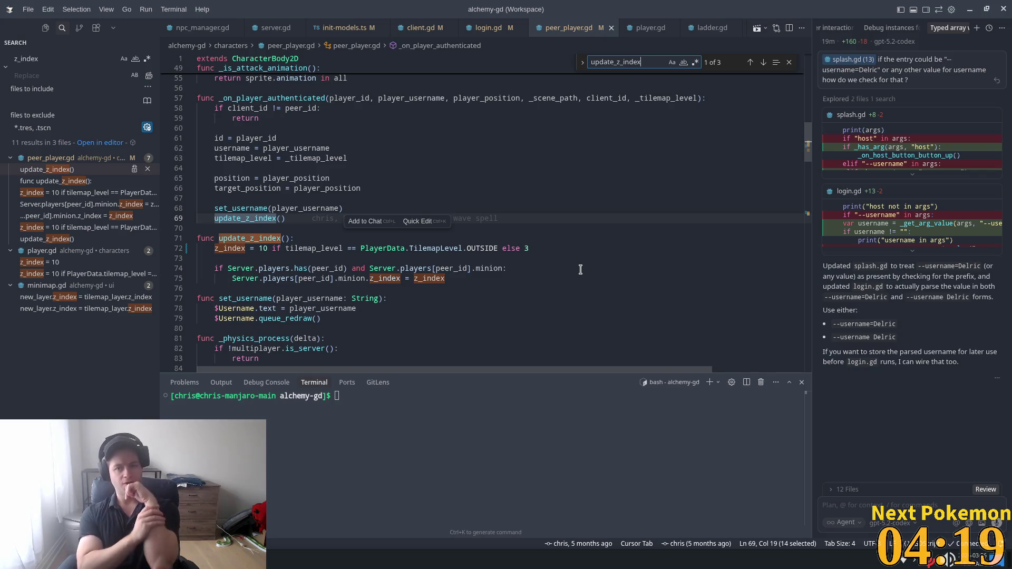
key(Return)
key(Return)
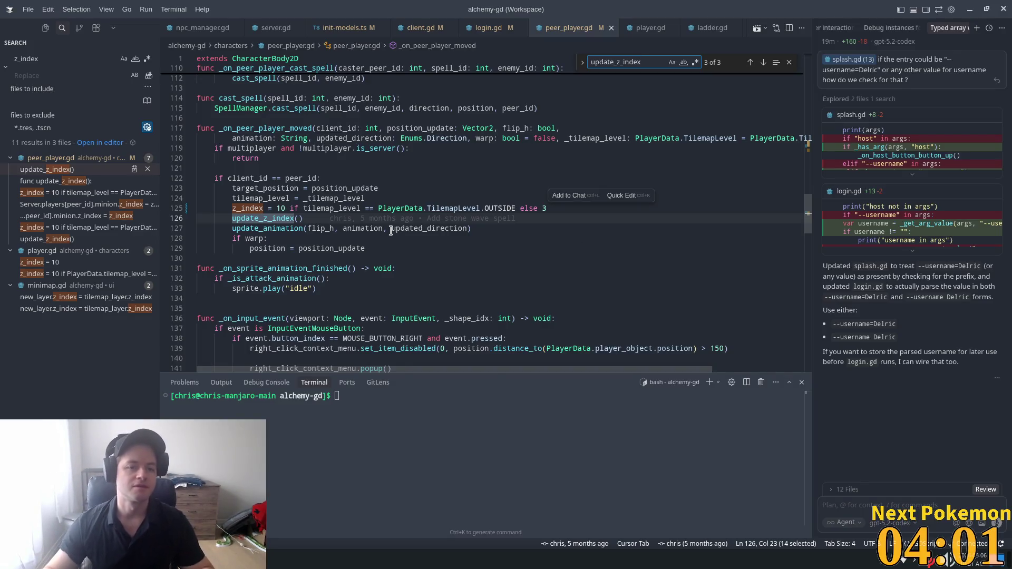
- Scroll down through peer_player.gd, return to the top, then switch to the Godot editor
scroll(361, 238, up, 4)
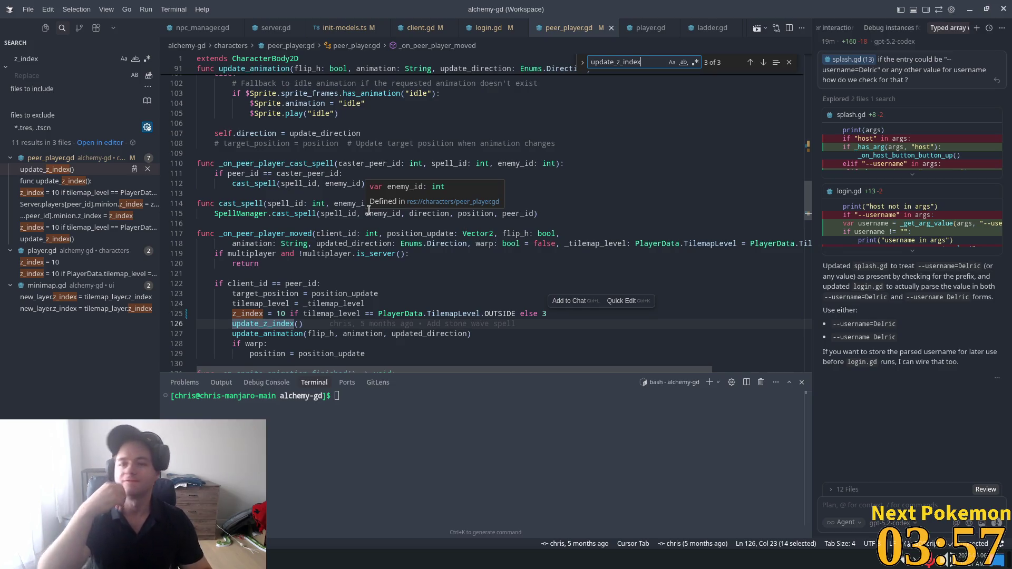
scroll(350, 261, down, 5)
scroll(346, 294, down, 12)
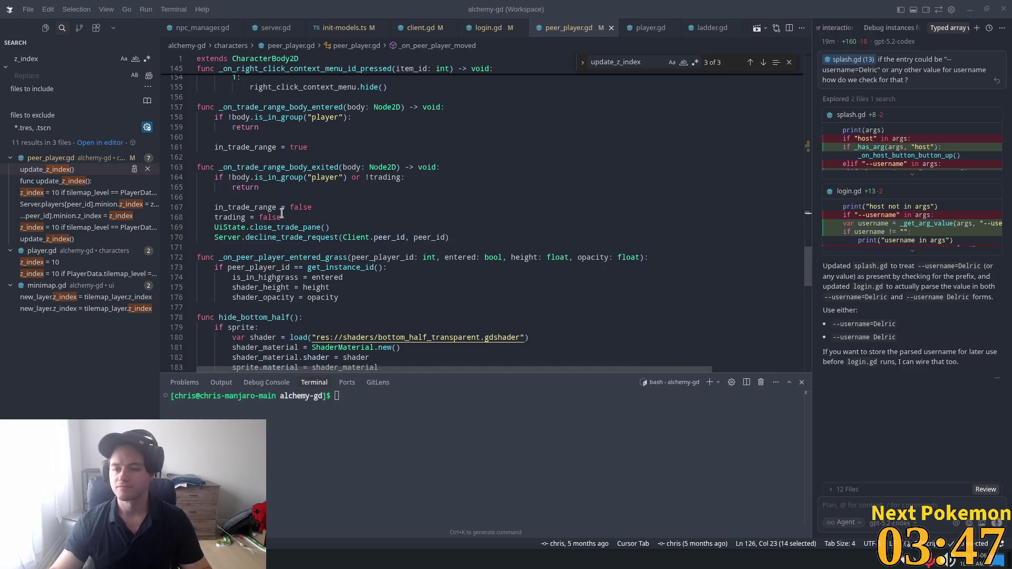
scroll(323, 240, down, 3)
scroll(310, 296, down, 3)
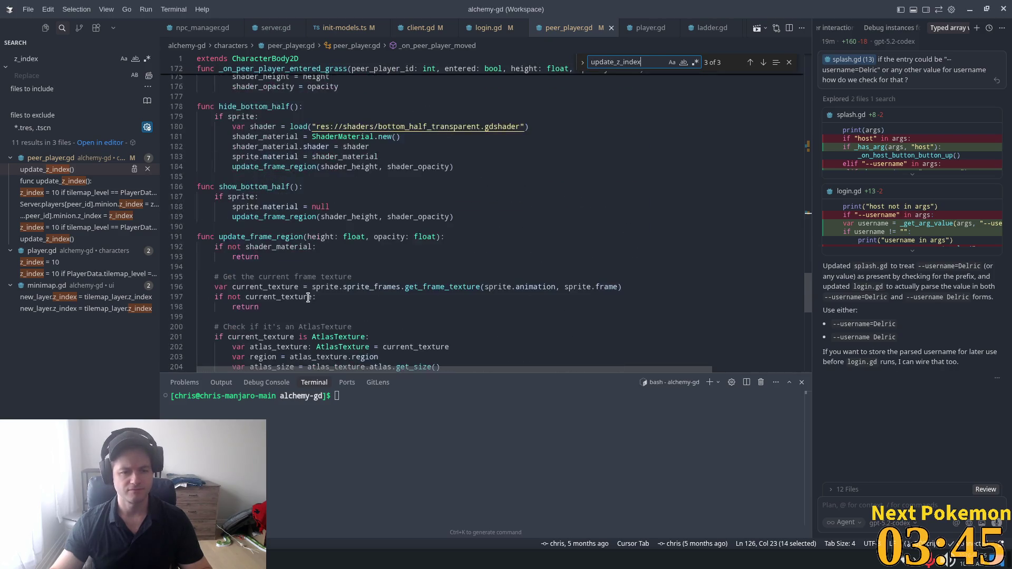
scroll(307, 297, down, 6)
scroll(473, 328, down, 2)
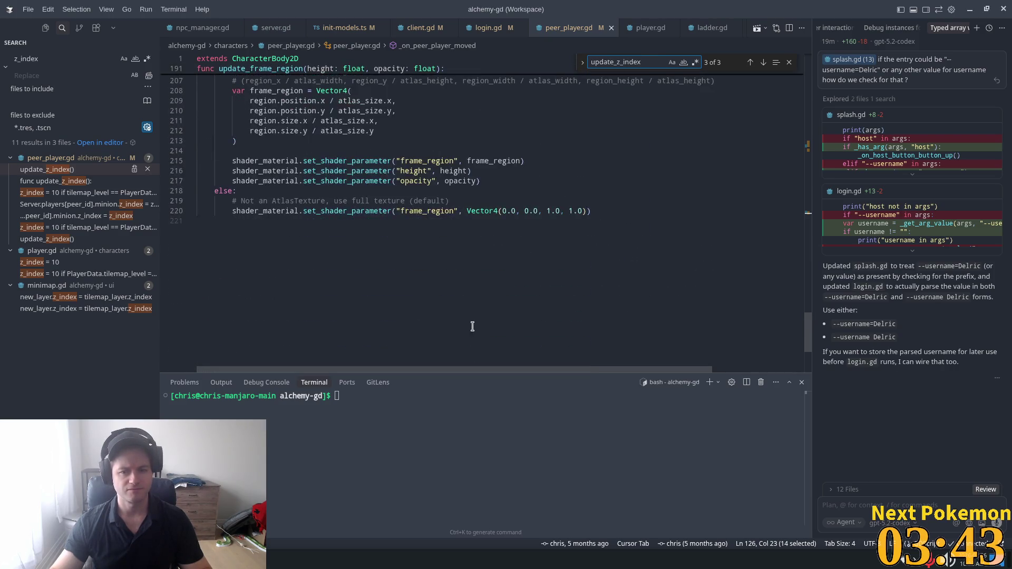
drag(810, 316, 821, 103)
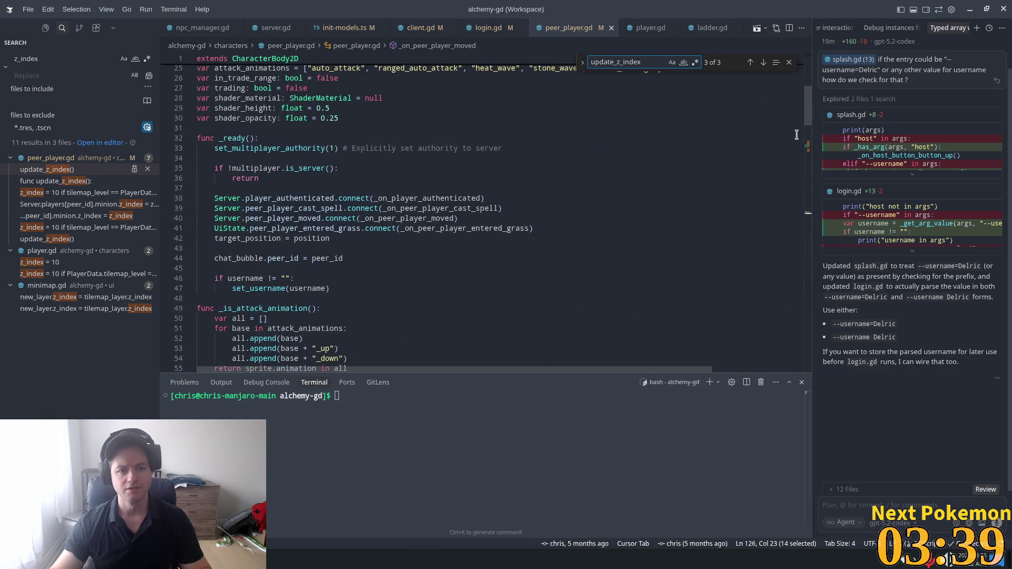
key(alt+Tab)
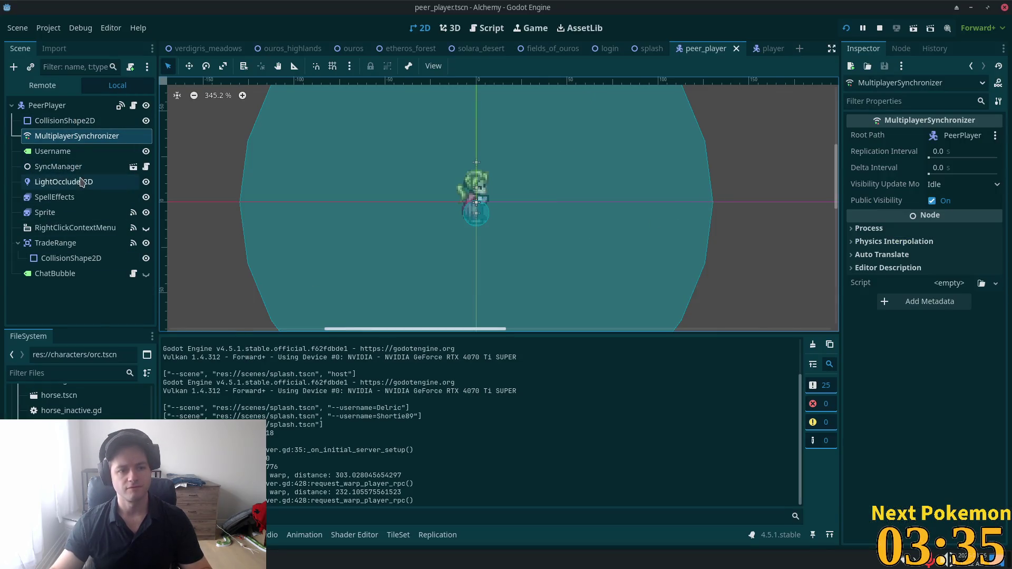
- Change the last MultiplayerSynchronizer replication row from Always to On Change in the peer_player scene
click(53, 120)
click(51, 136)
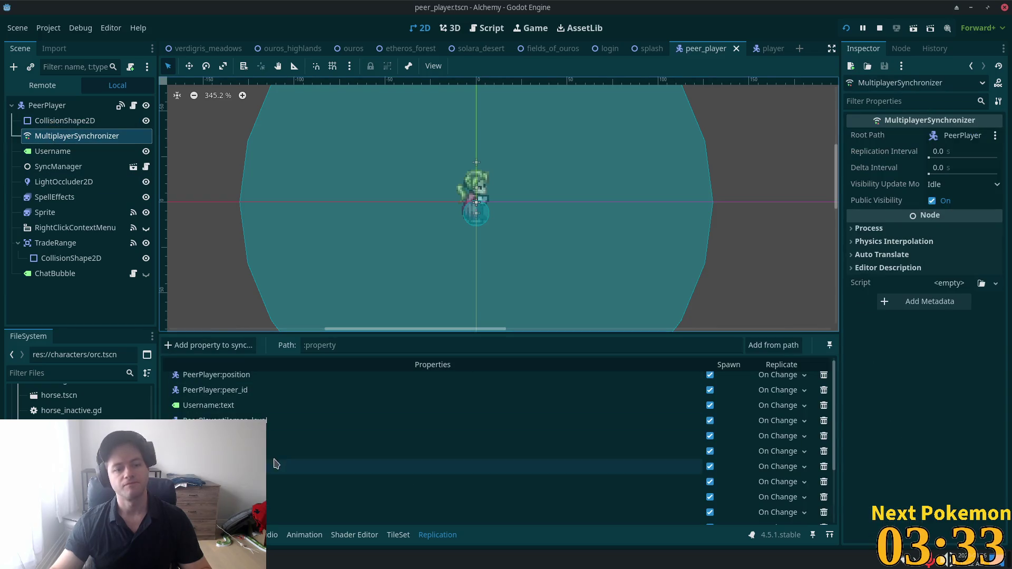
scroll(723, 441, down, 5)
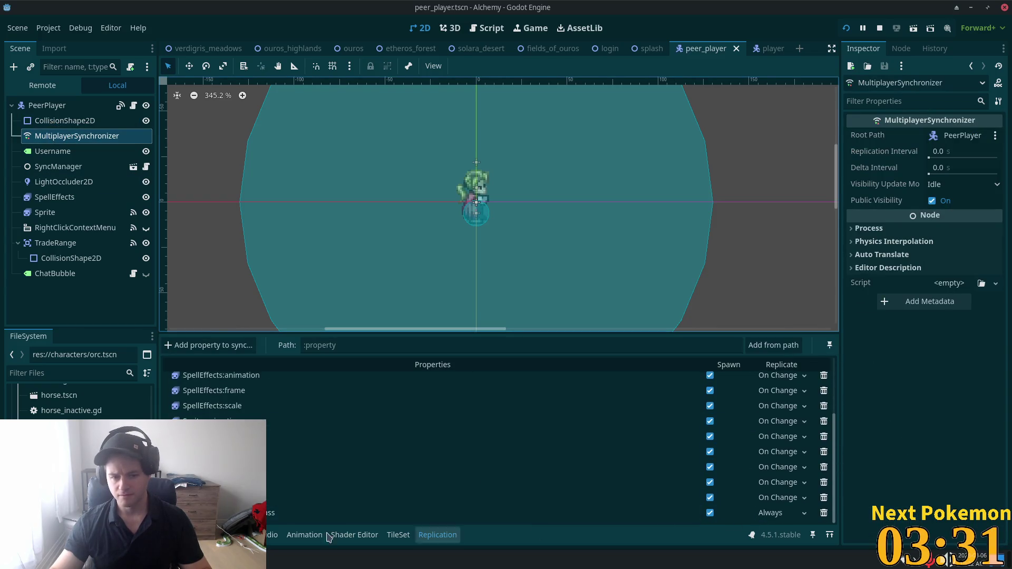
click(780, 513)
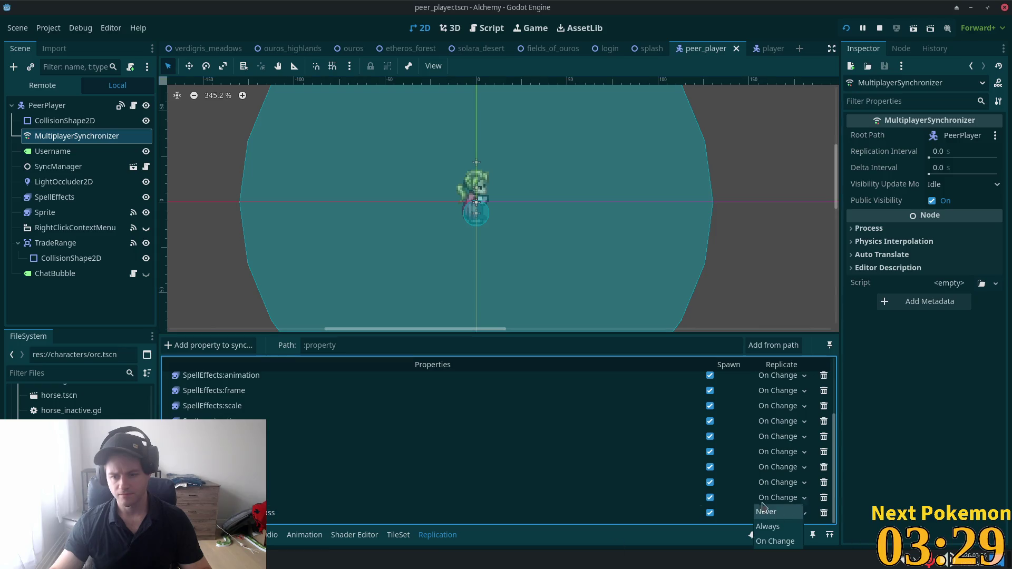
click(793, 548)
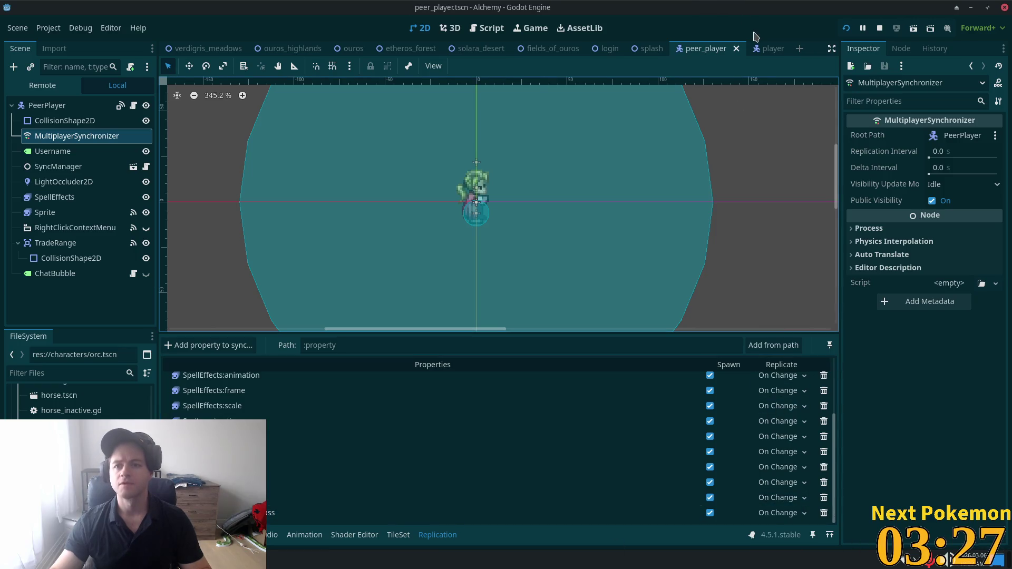
click(770, 48)
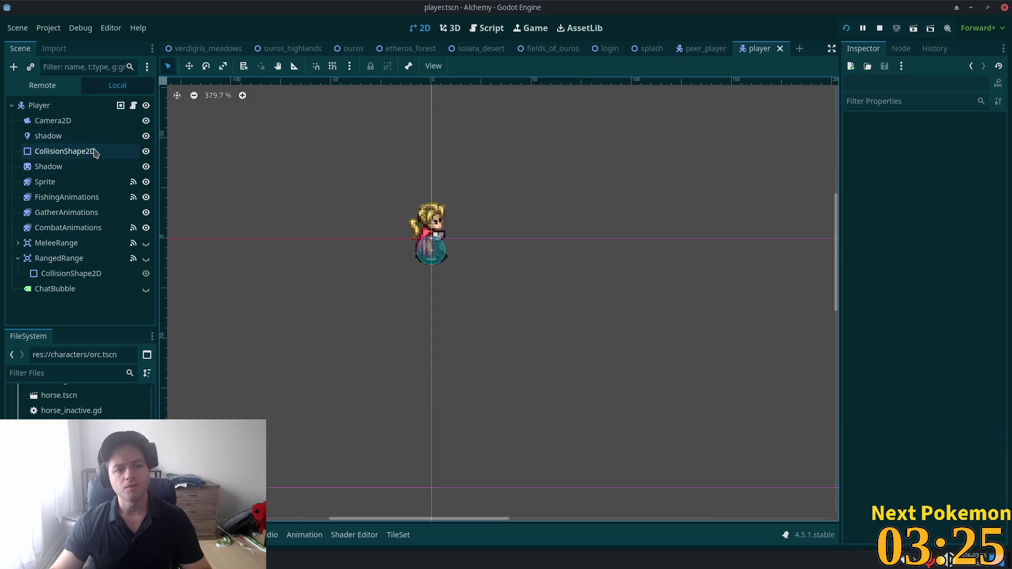
click(701, 49)
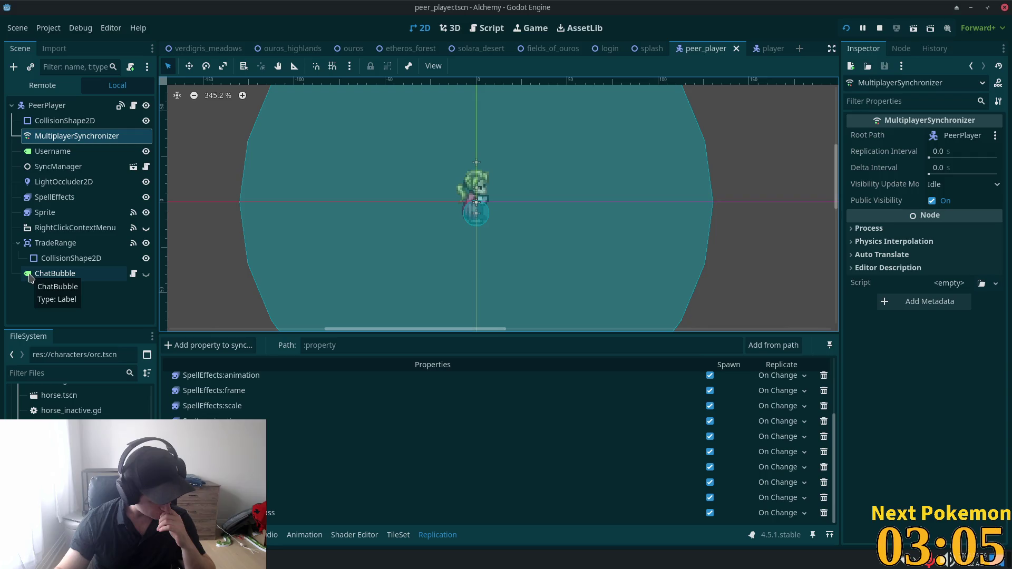
click(274, 564)
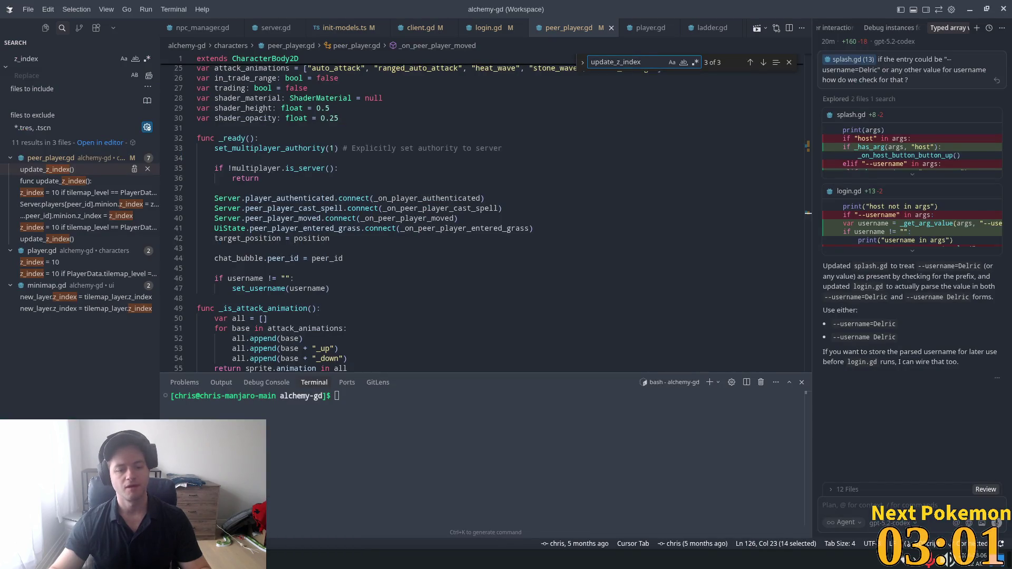
- Bring the Alchemy (DEBUG) game window to the front from the taskbar
click(295, 518)
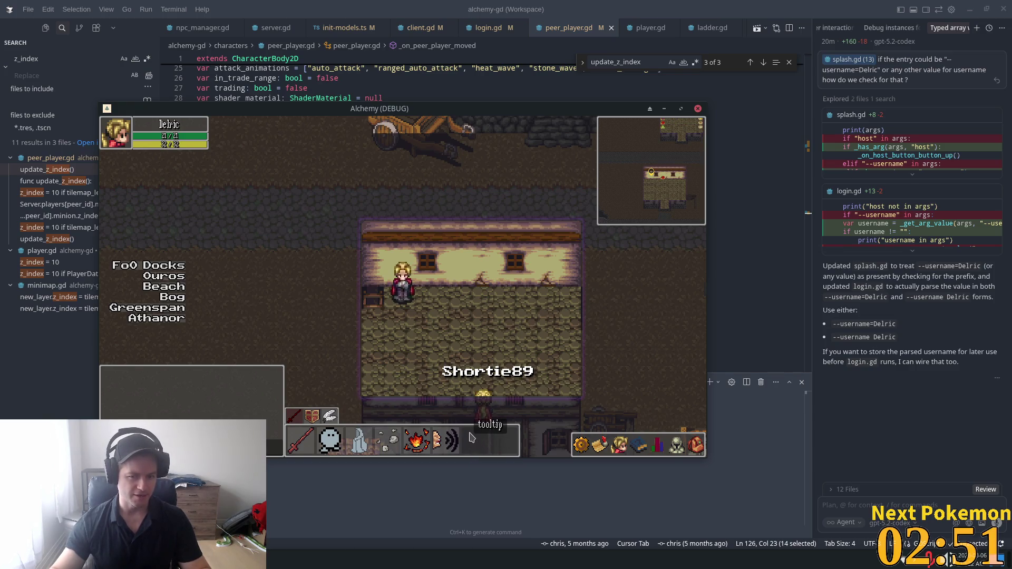
- Walk the character left in the game, then minimise the game window
key(Left)
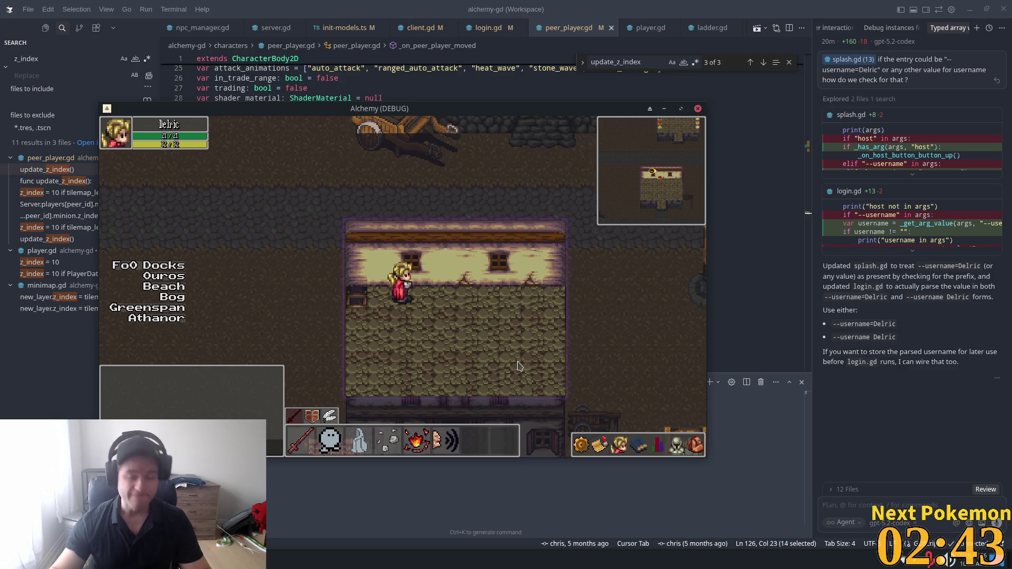
click(601, 18)
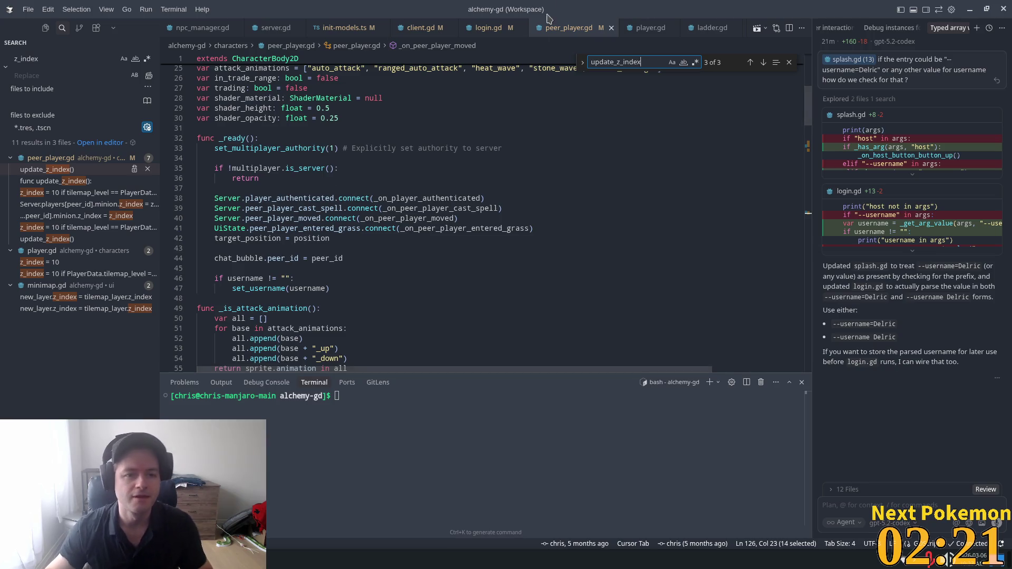
- Check player.gd's z_index = 10 in _on_player_entered_building, then return to peer_player.gd's update_z_index call
scroll(442, 215, up, 6)
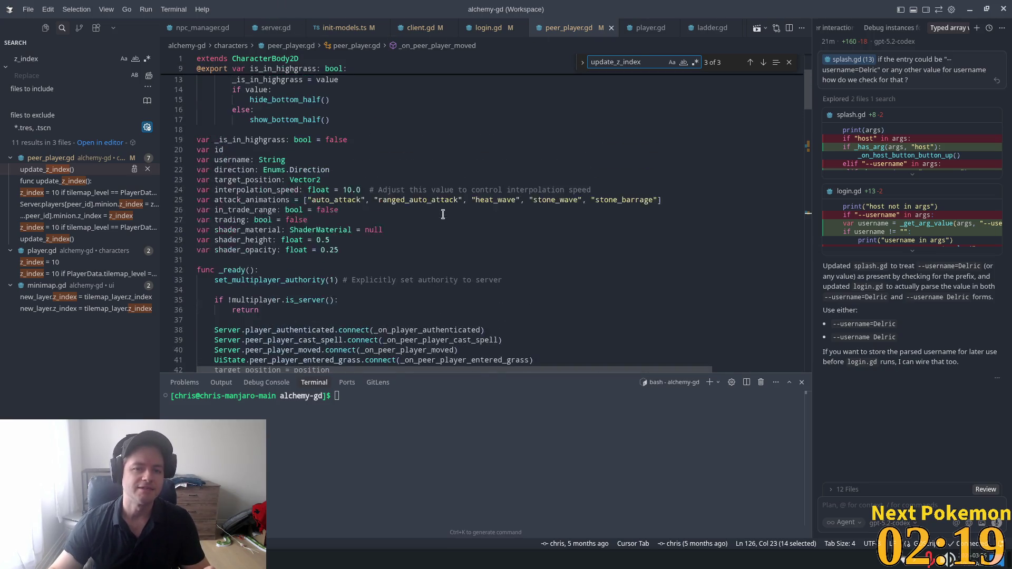
click(58, 262)
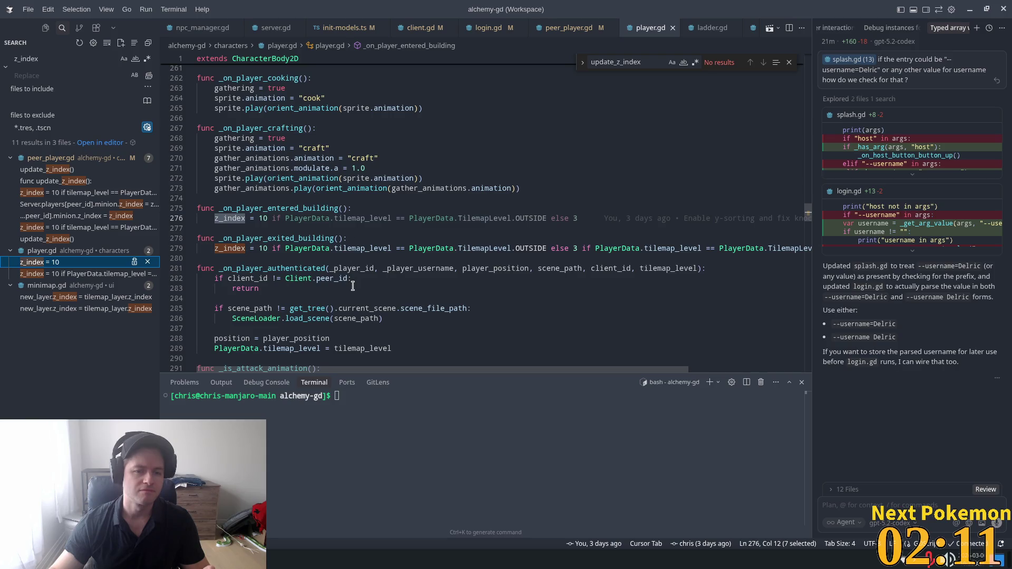
click(579, 330)
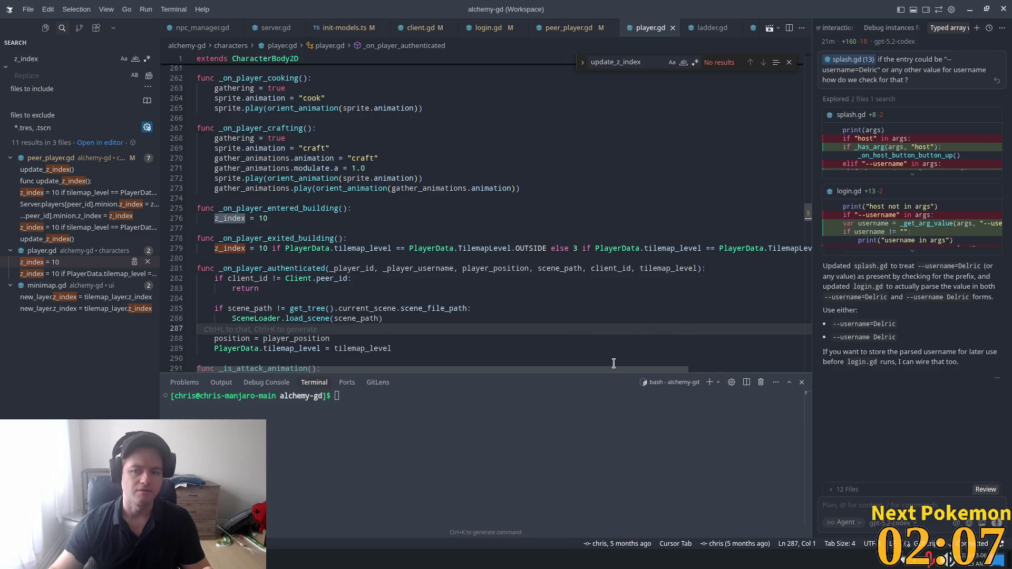
mouse_move(599, 369)
mouse_down()
mouse_move(725, 366)
mouse_move(425, 356)
mouse_up()
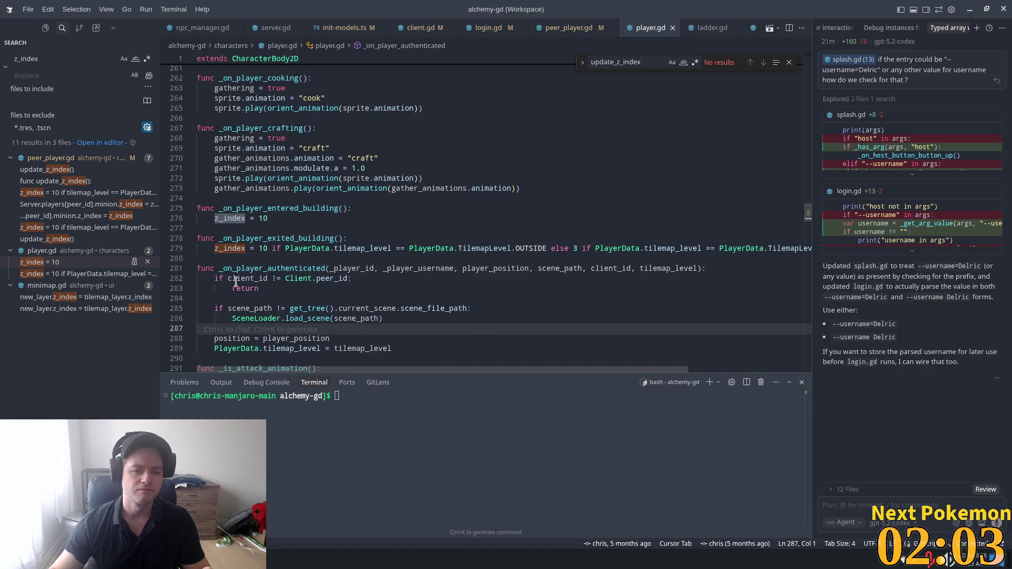
click(46, 170)
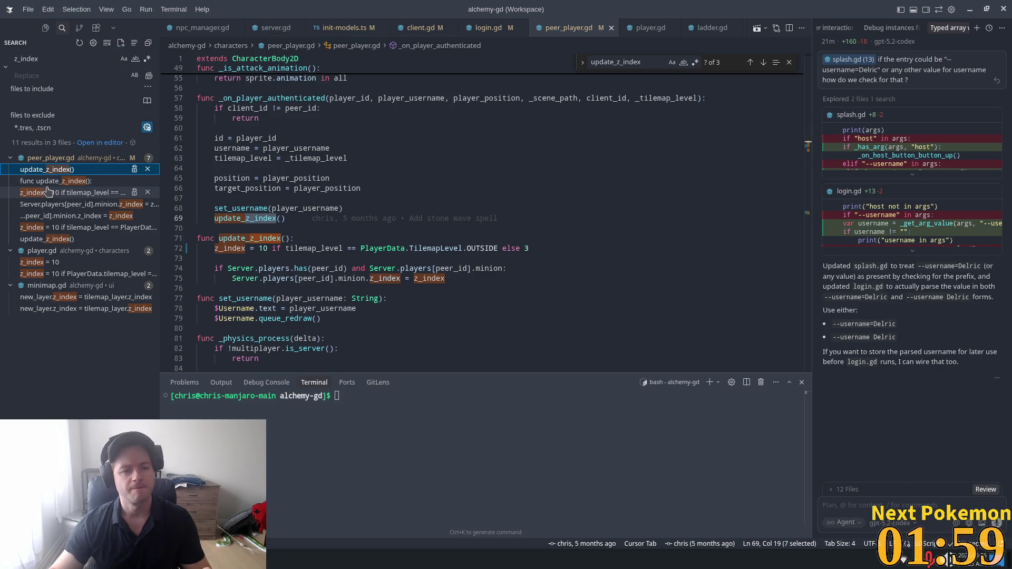
- Go to update_z_index in peer_player.gd and its minion z_index assignment
click(45, 182)
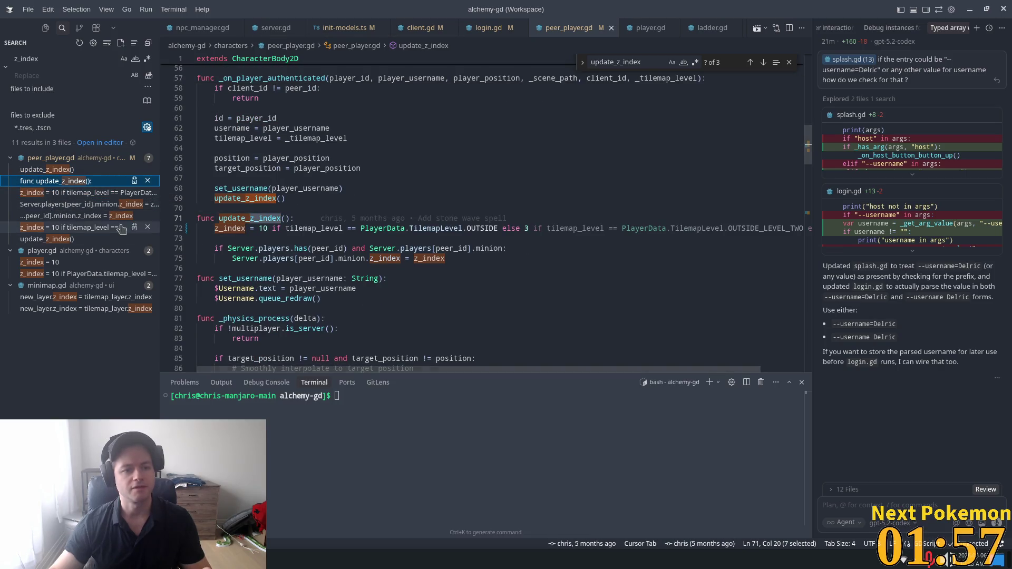
click(83, 205)
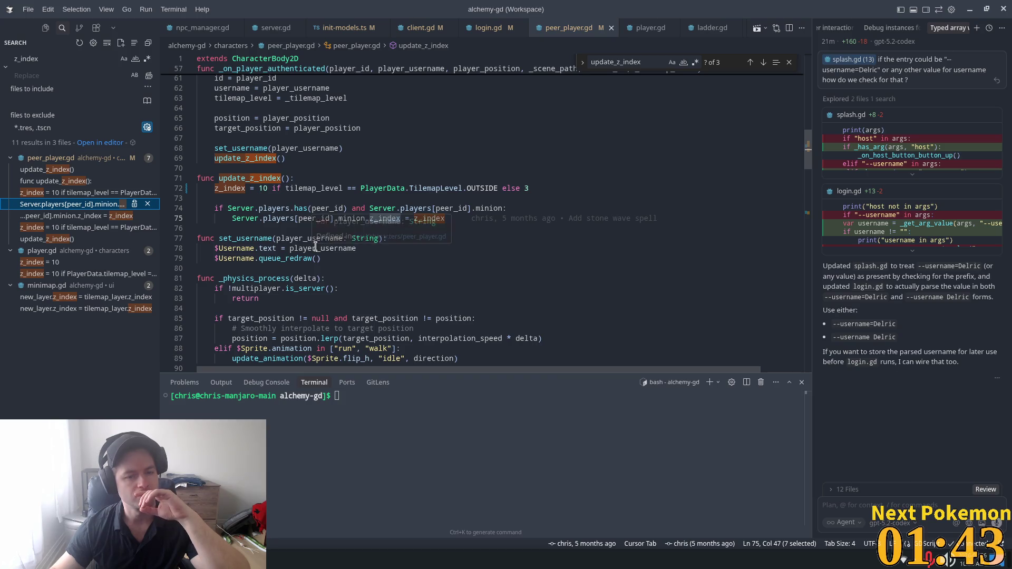
click(215, 188)
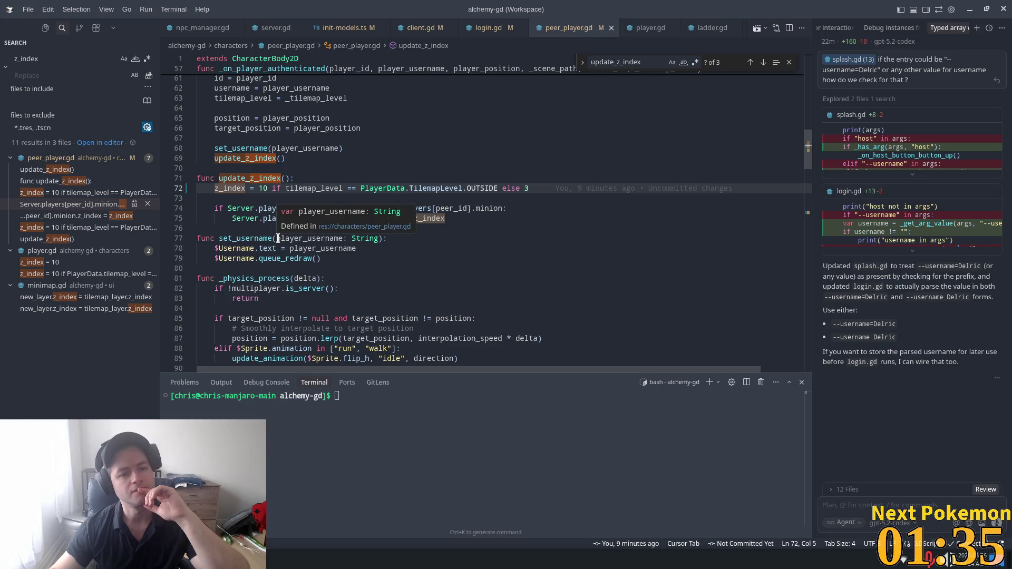
scroll(442, 279, up, 3)
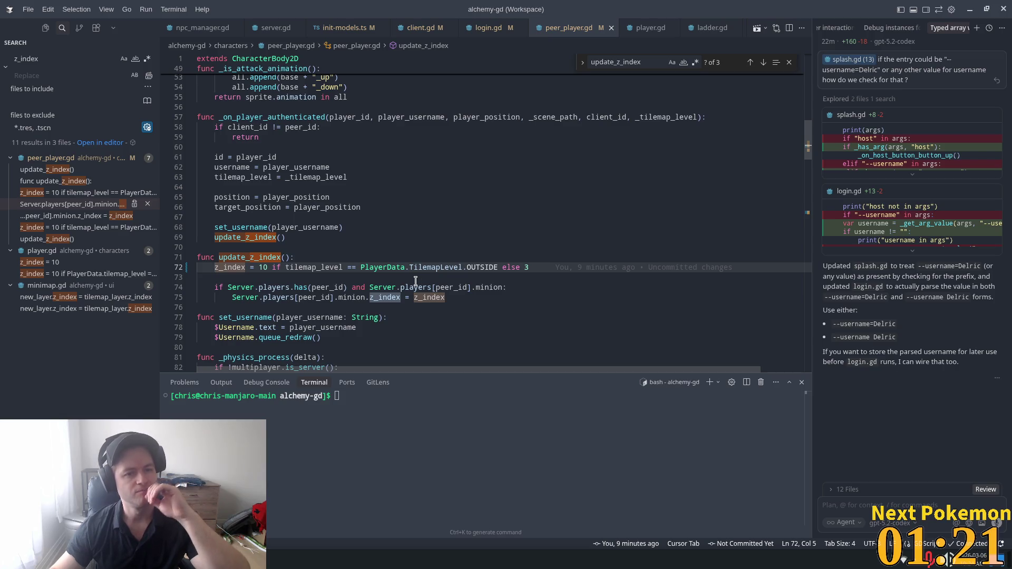
- Search peer_player.gd for update_z_index and land on its definition match
double_click(257, 258)
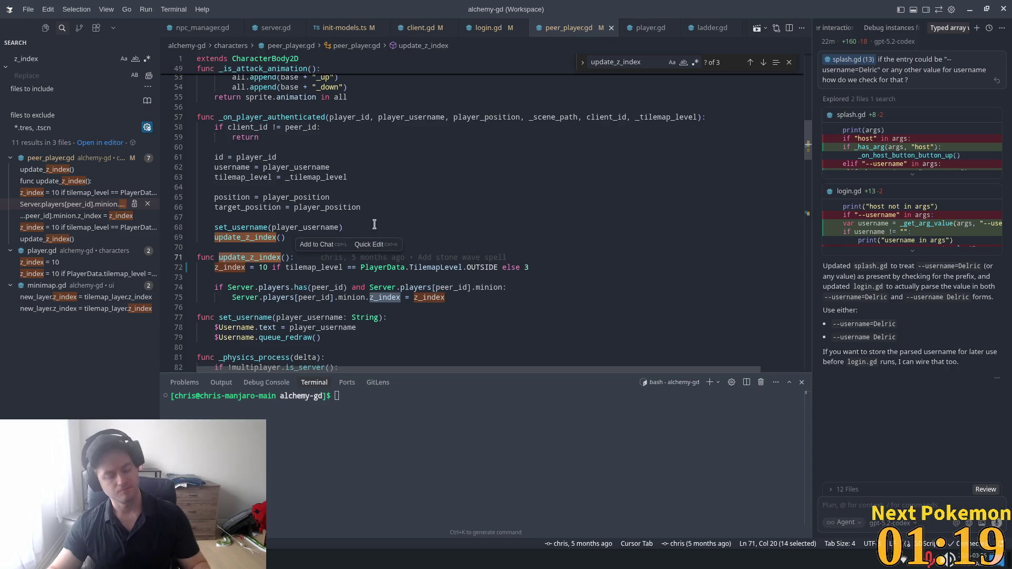
key(ctrl+f)
key(ctrl+Return)
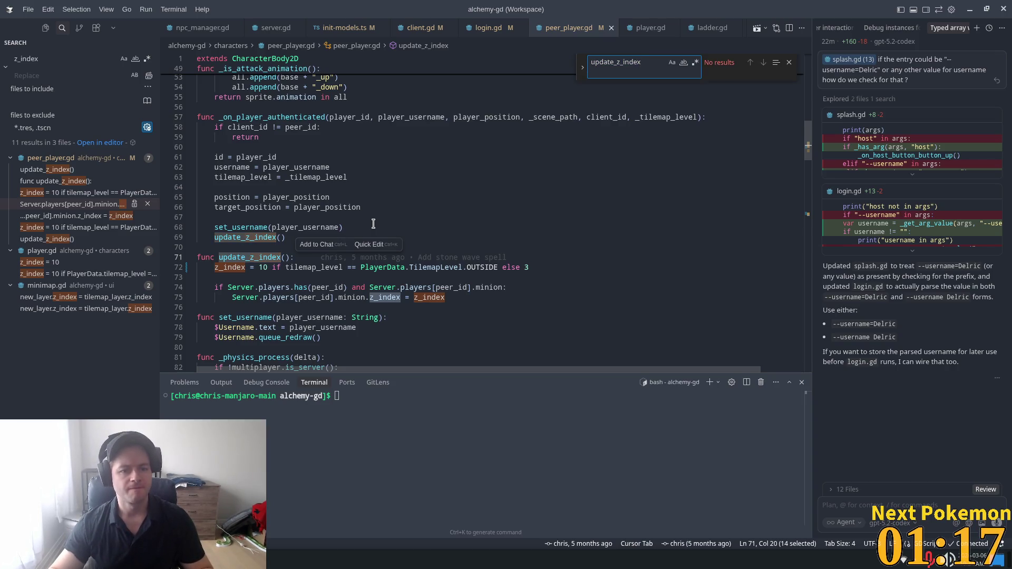
key(BackSpace)
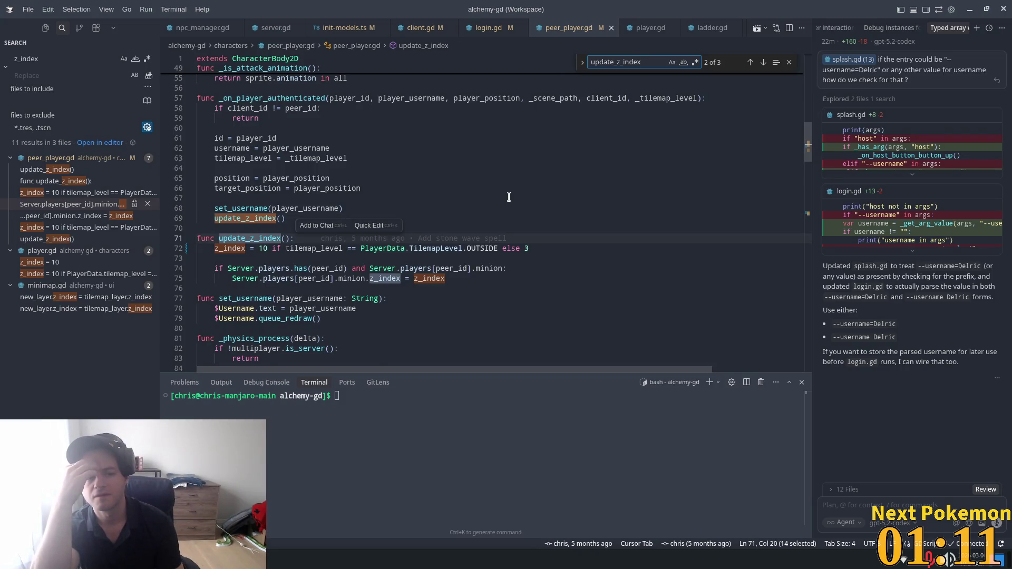
- Jump to match 3 of 3, the update_z_index call on line 126
key(Return)
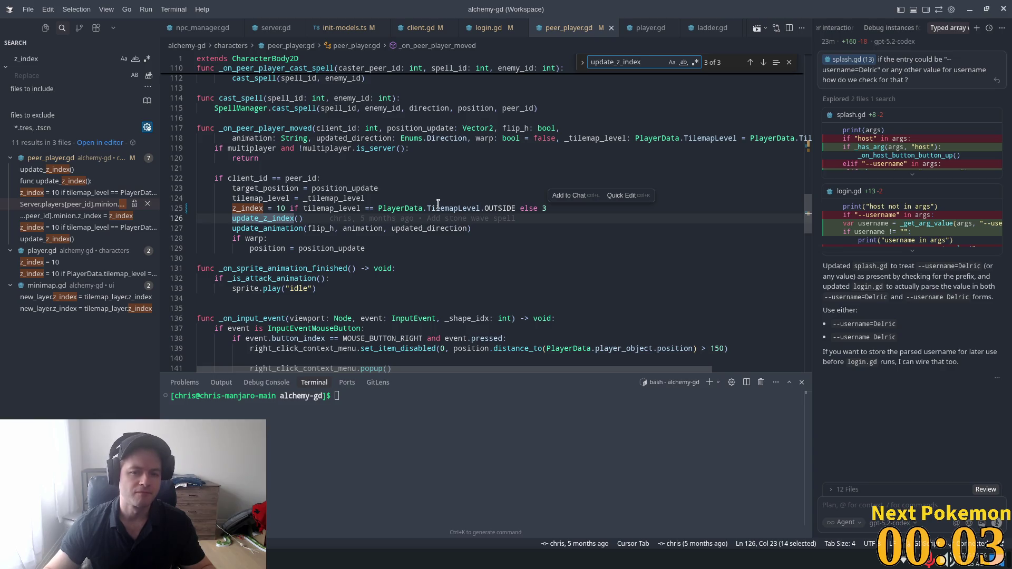
- Highlight the uses of PlayerData, OUTSIDE and peer_id on lines 122–125
double_click(387, 208)
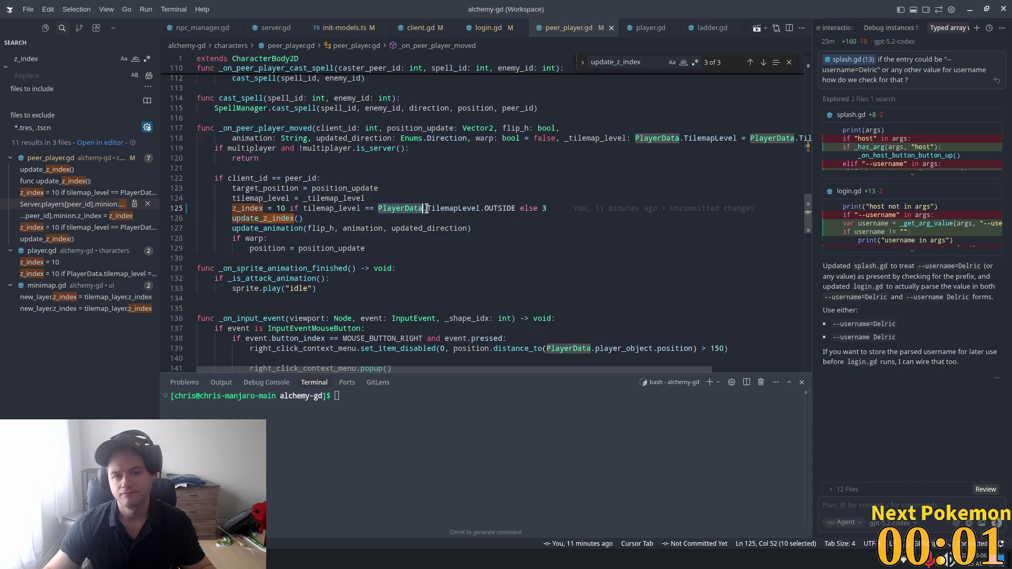
double_click(490, 208)
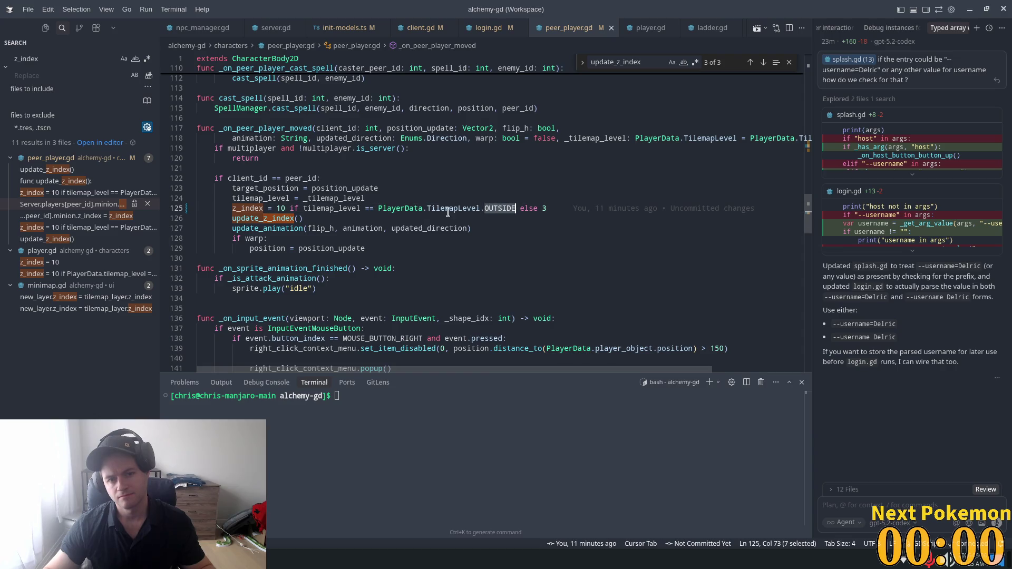
double_click(394, 208)
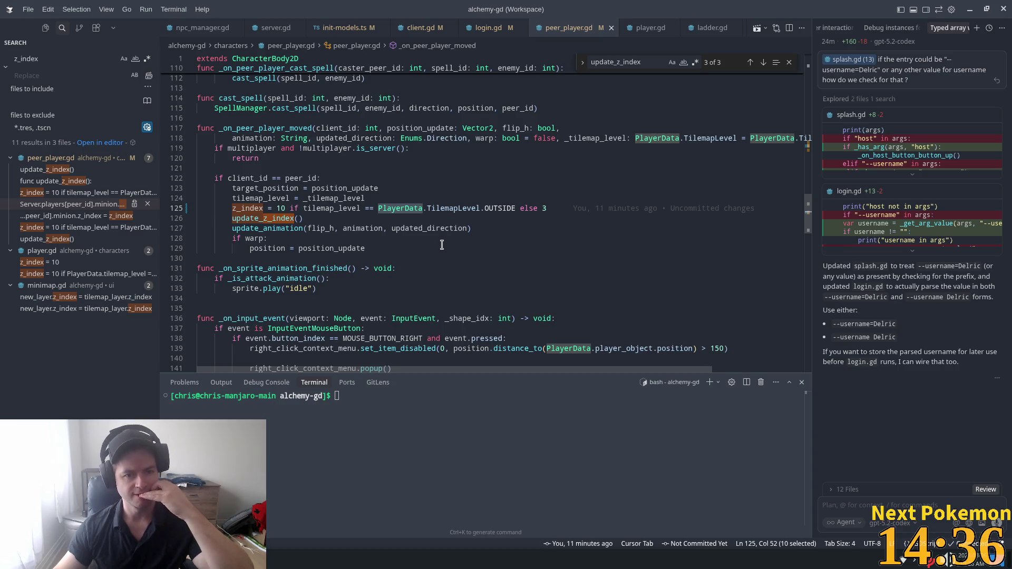
click(230, 178)
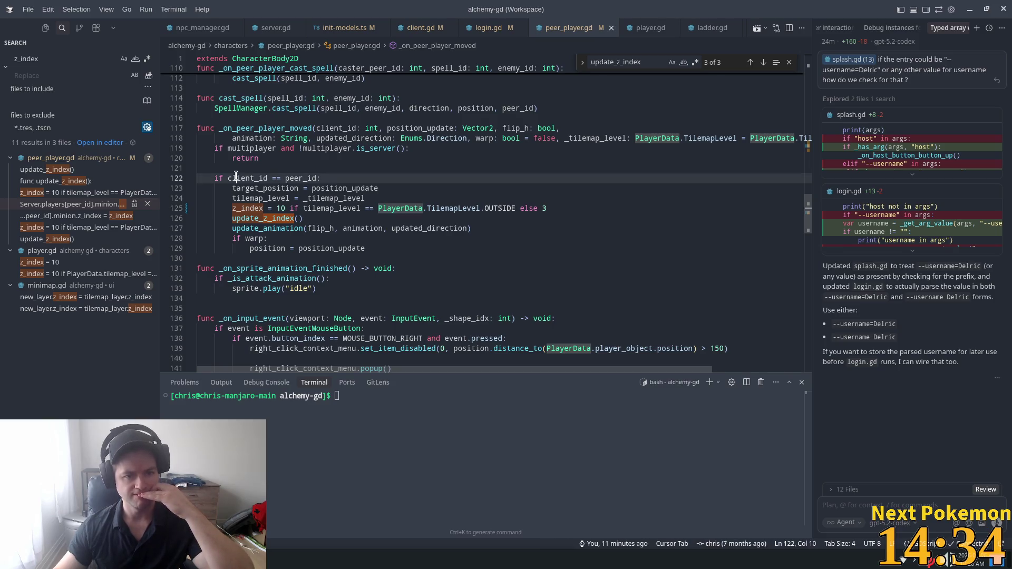
double_click(306, 179)
- Scroll through peer_player.gd checking the GitLens blame, then return to Godot
scroll(371, 250, up, 17)
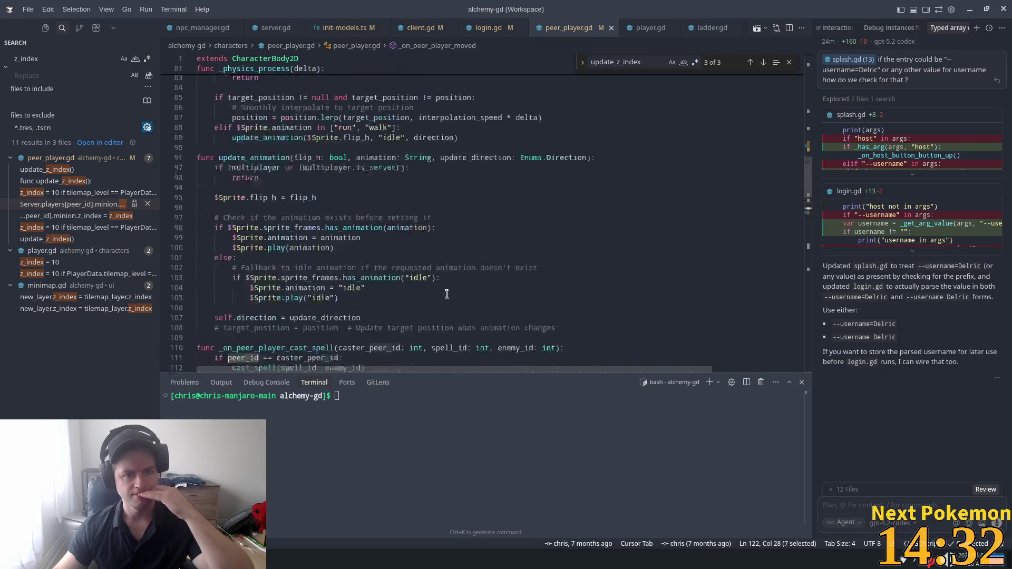
scroll(464, 292, up, 12)
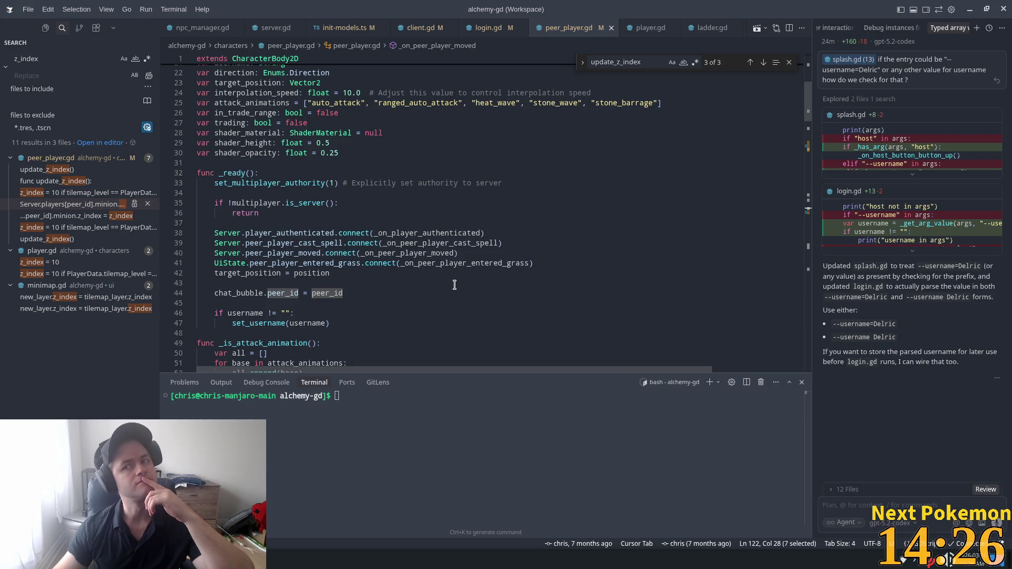
scroll(454, 285, down, 13)
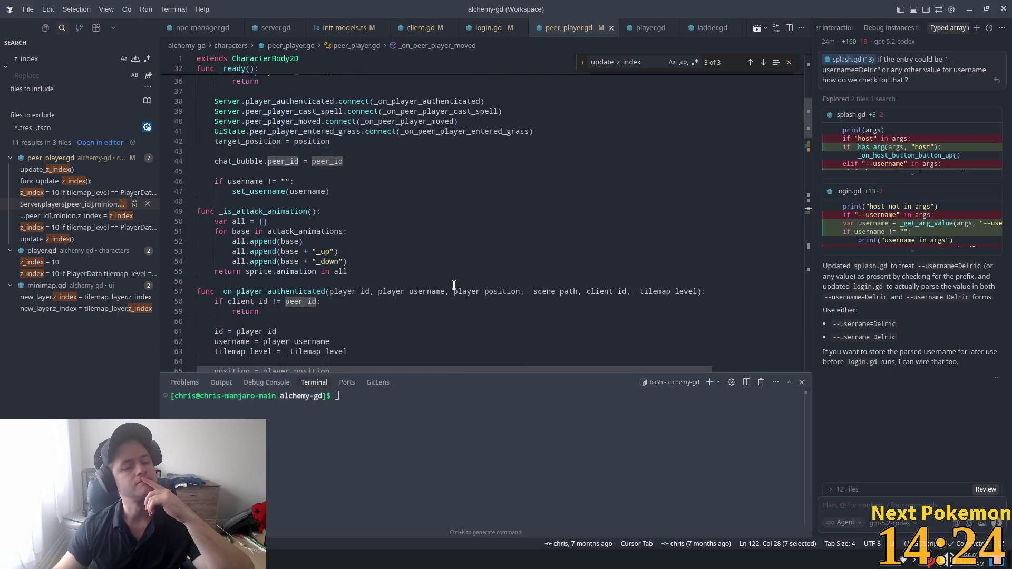
scroll(453, 285, down, 8)
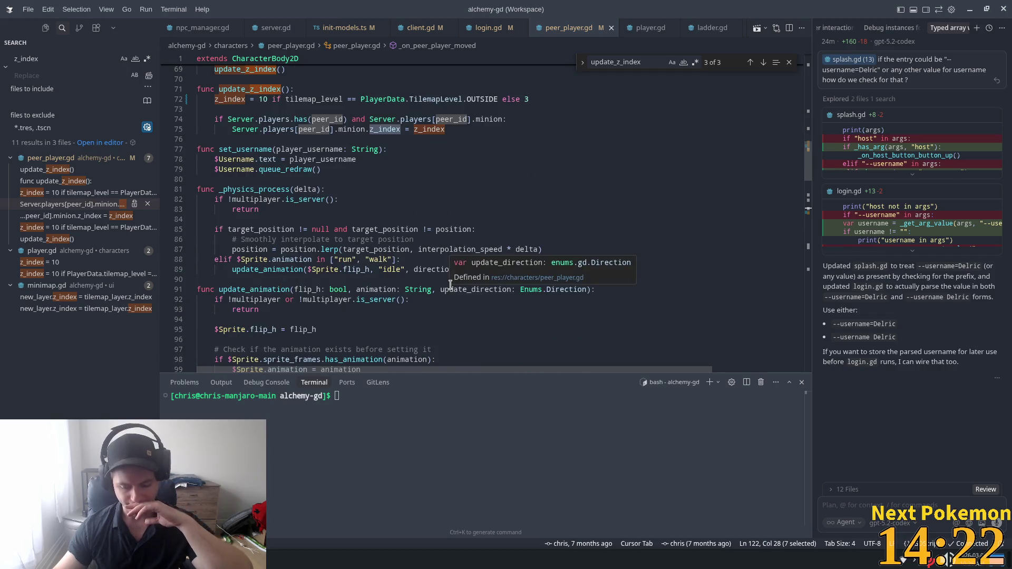
scroll(449, 286, down, 5)
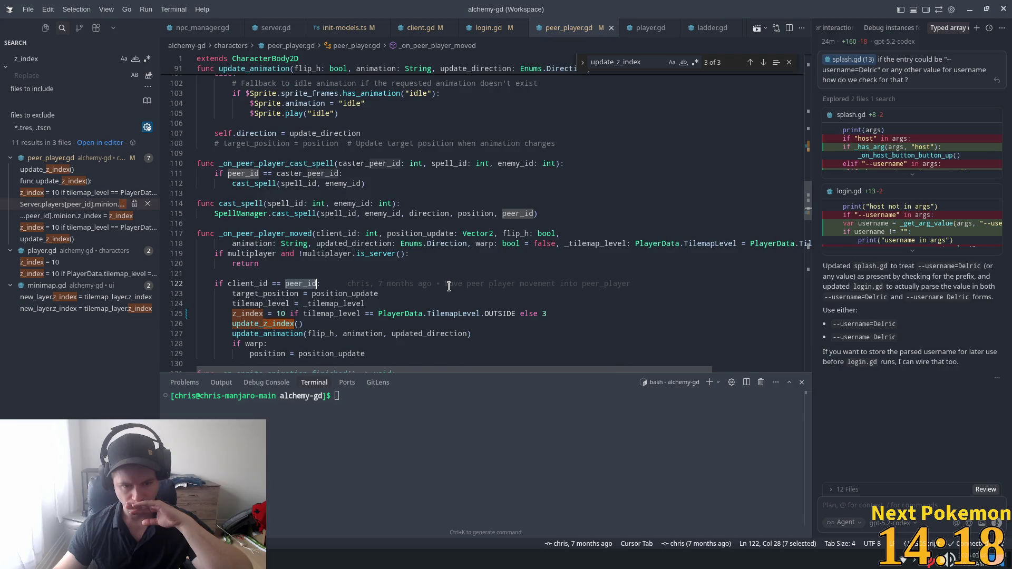
mouse_move(448, 286)
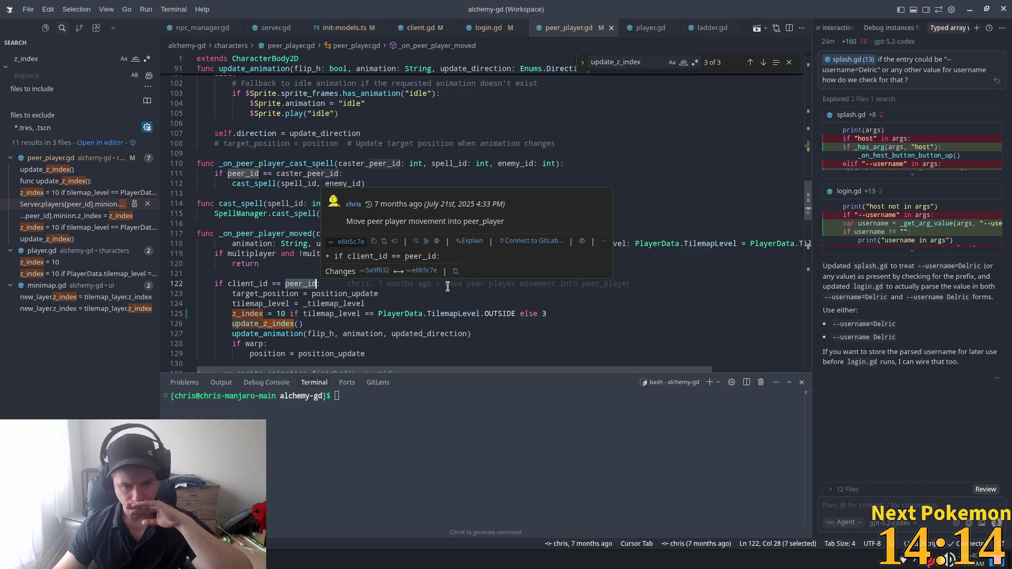
scroll(448, 286, down, 1)
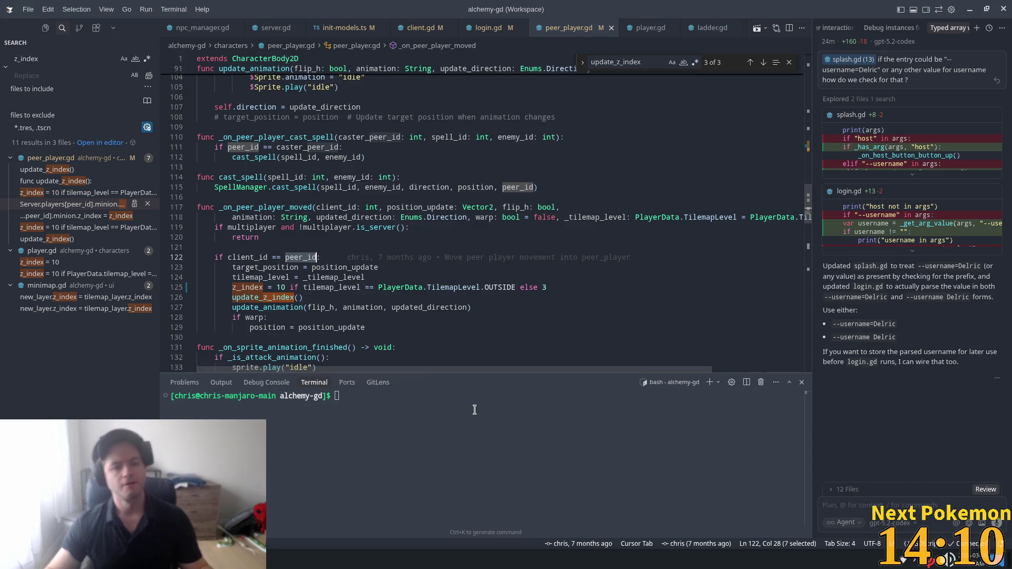
key(alt+Tab)
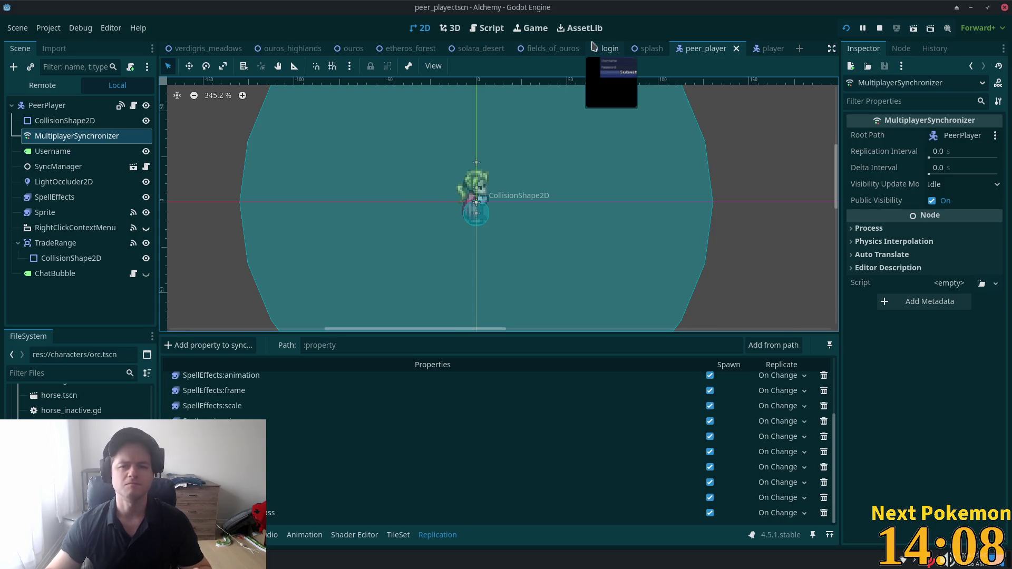
- Open the ouros scene and inspect its Structures and Interior tile layers
click(353, 48)
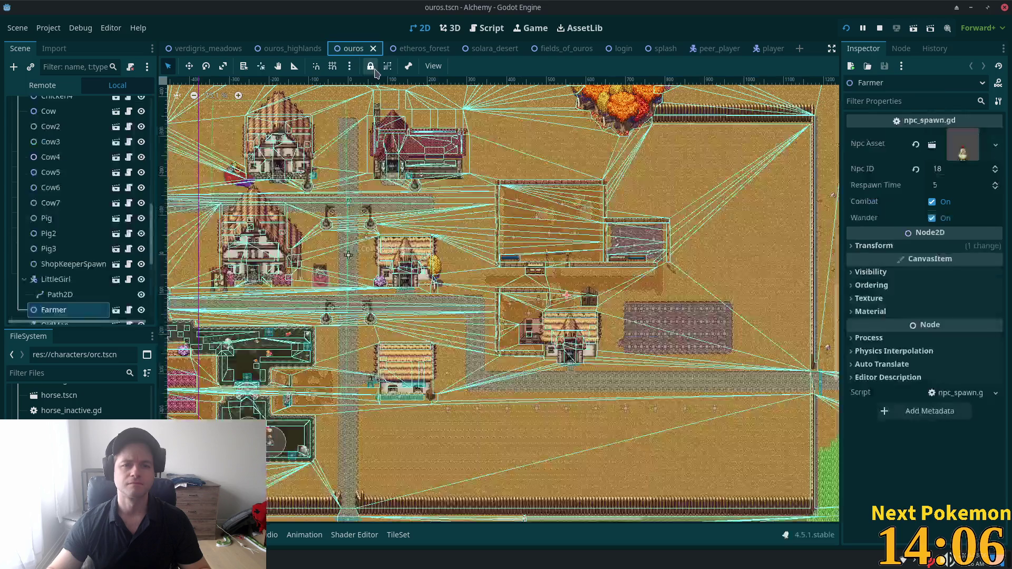
scroll(14, 185, up, 10)
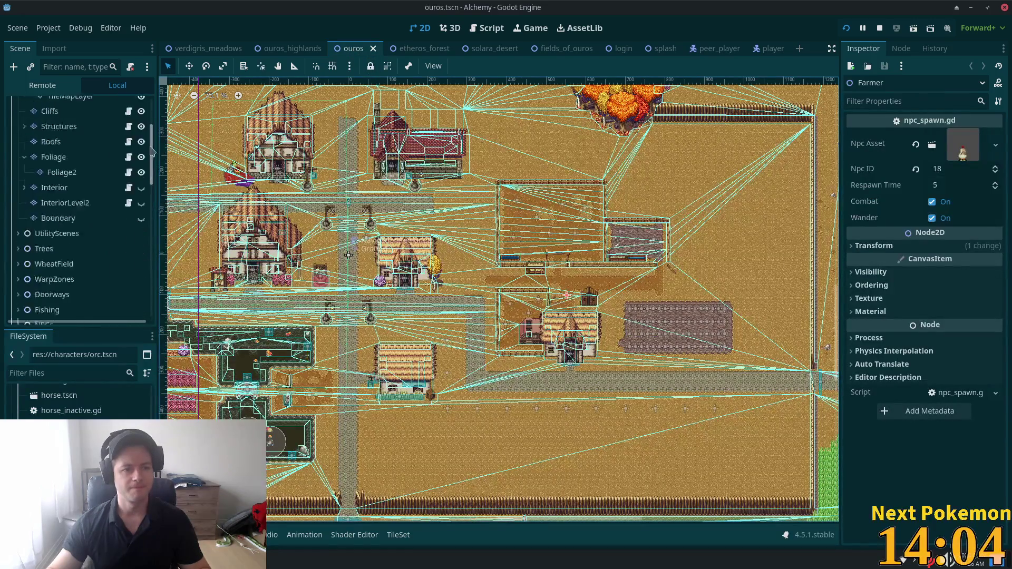
click(70, 197)
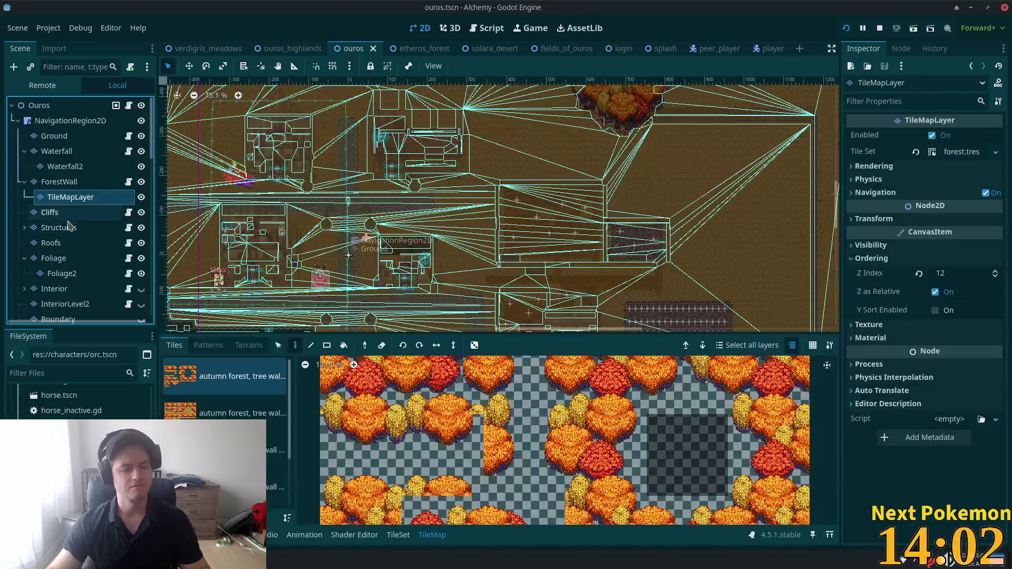
click(58, 228)
scroll(189, 262, down, 3)
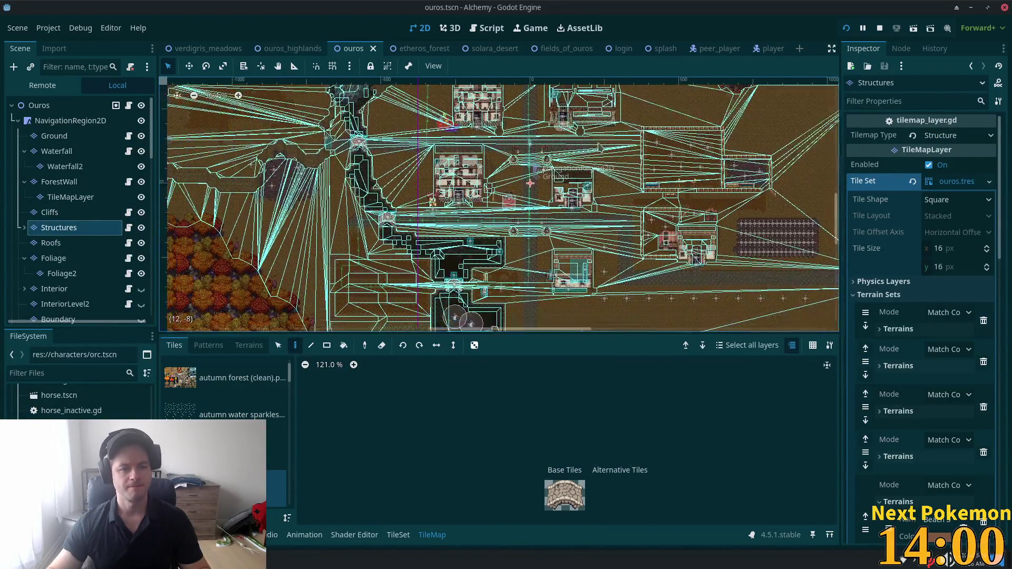
click(54, 288)
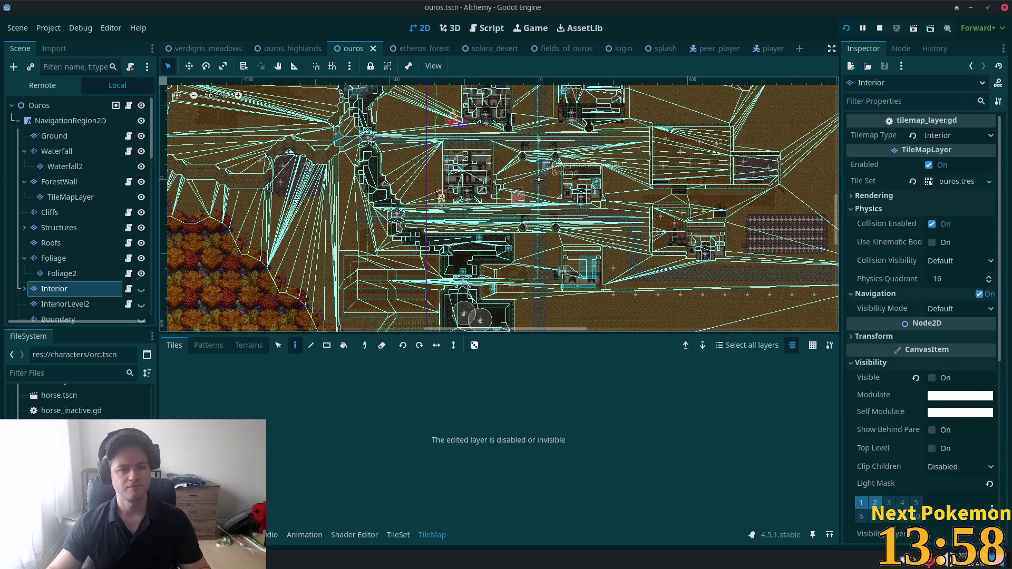
scroll(426, 206, up, 3)
scroll(417, 194, up, 5)
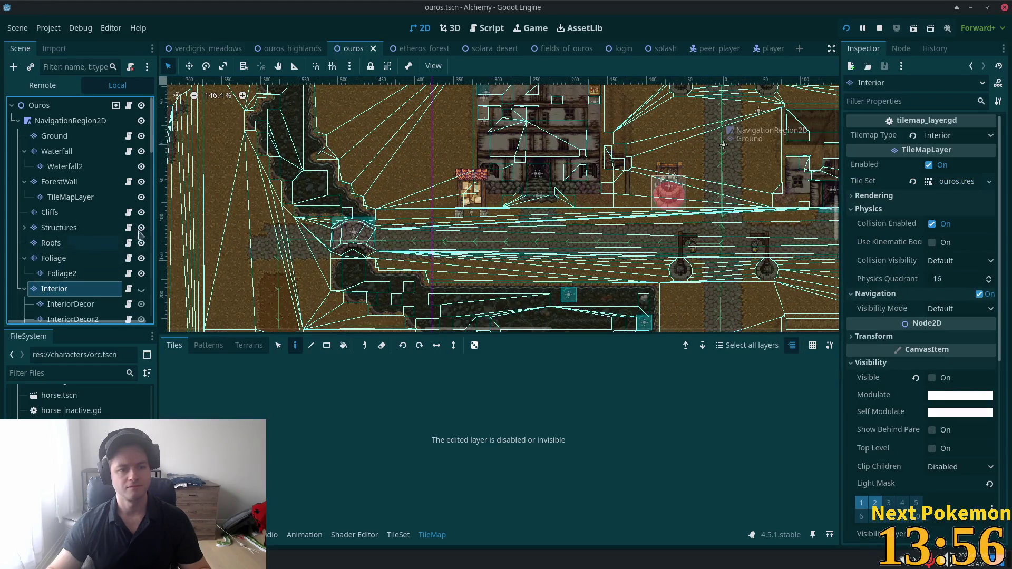
scroll(436, 233, up, 5)
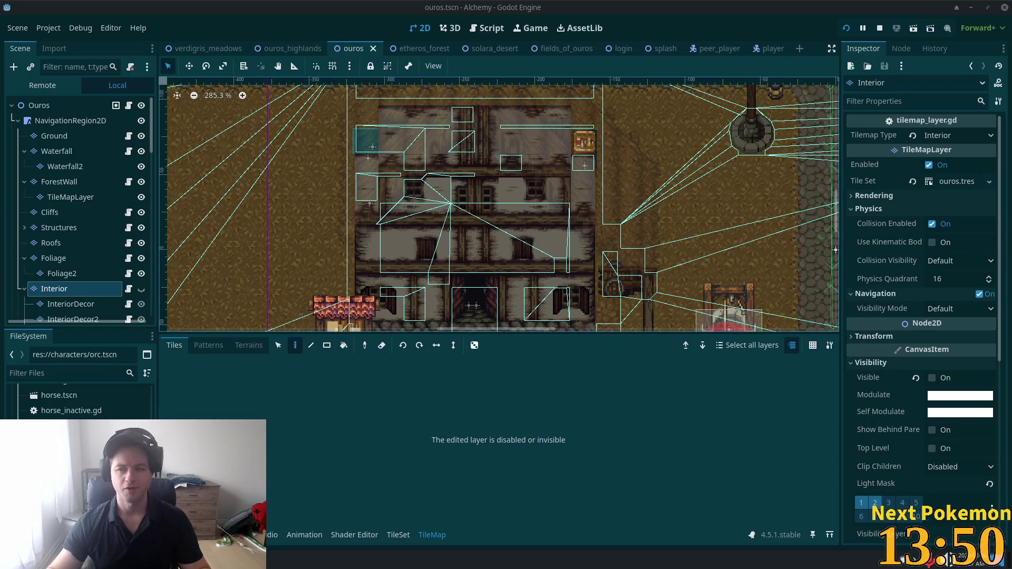
scroll(418, 206, down, 1)
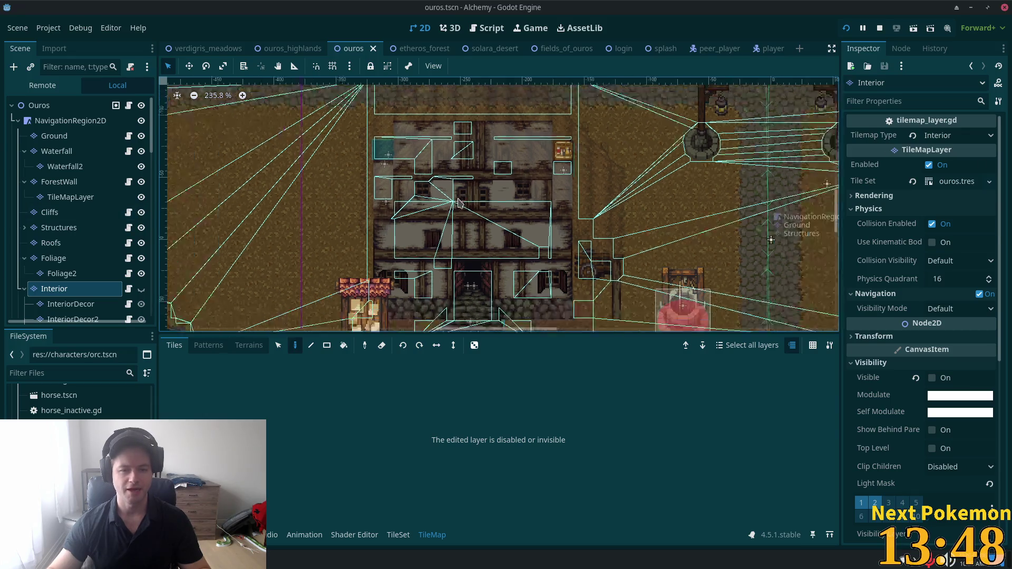
scroll(417, 237, up, 1)
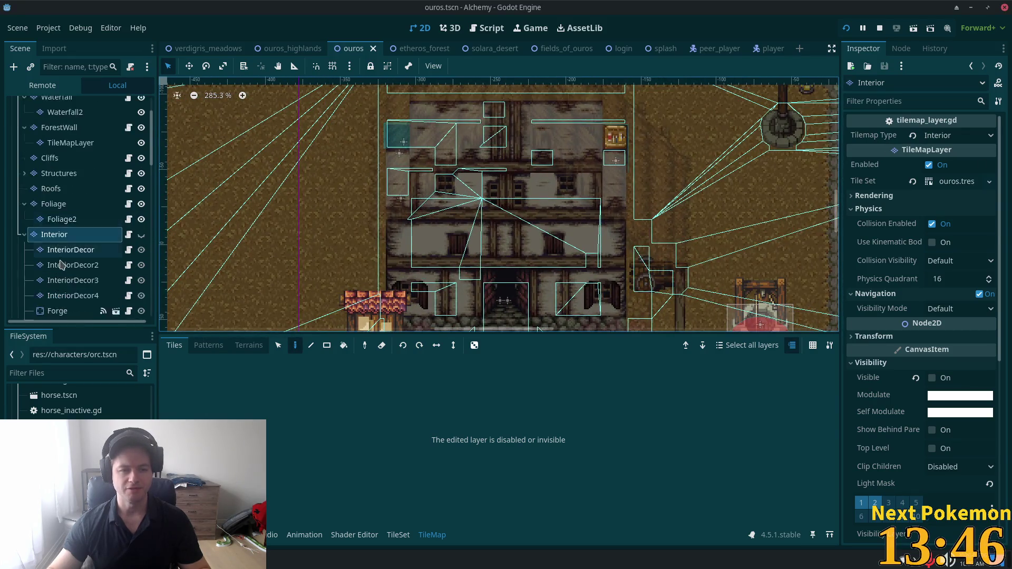
scroll(89, 222, down, 3)
- Compare the Z Index of InteriorLevel2 and Interior, both 2 with Y Sort
click(65, 287)
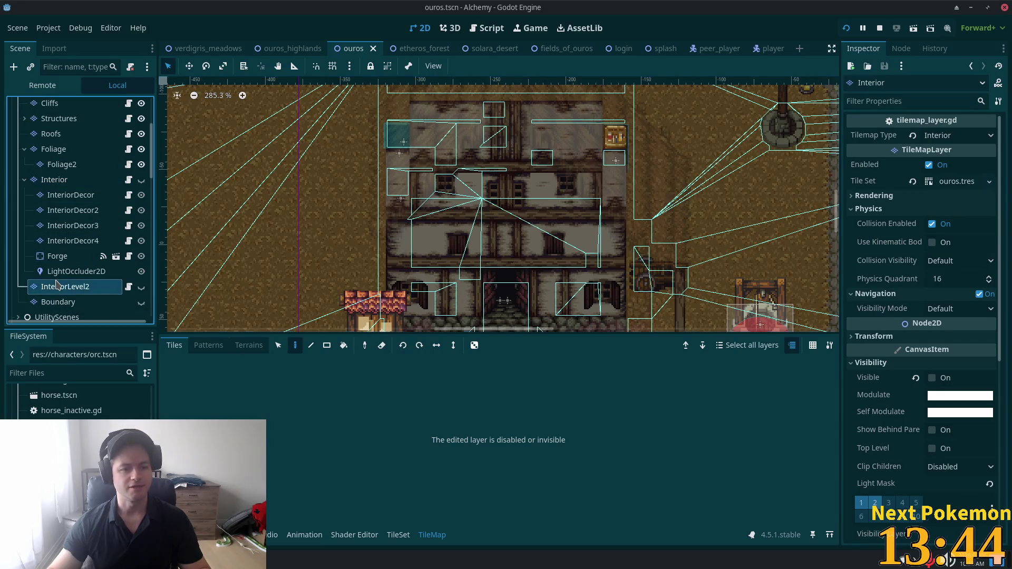
scroll(968, 329, down, 10)
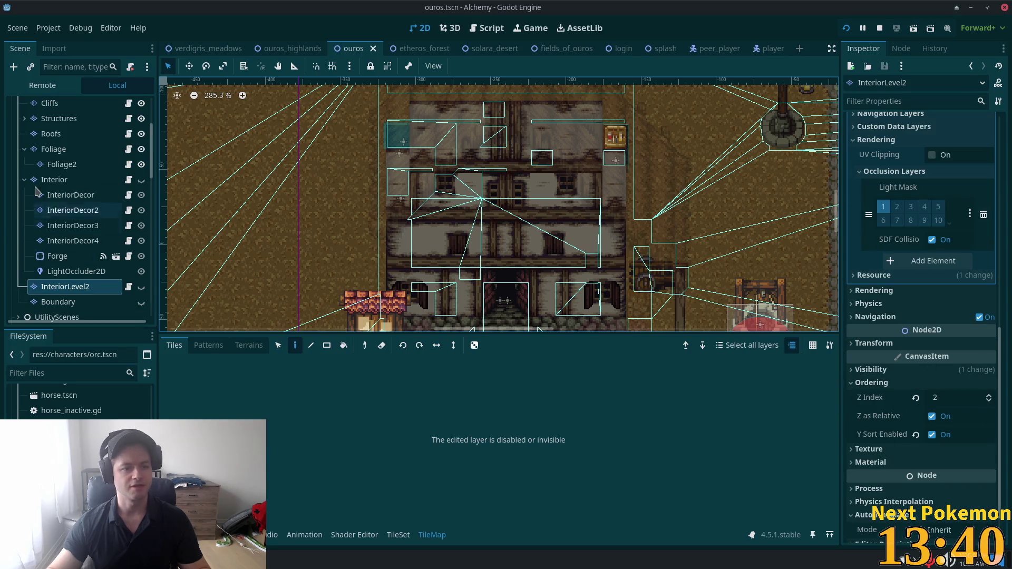
click(55, 180)
scroll(934, 380, down, 6)
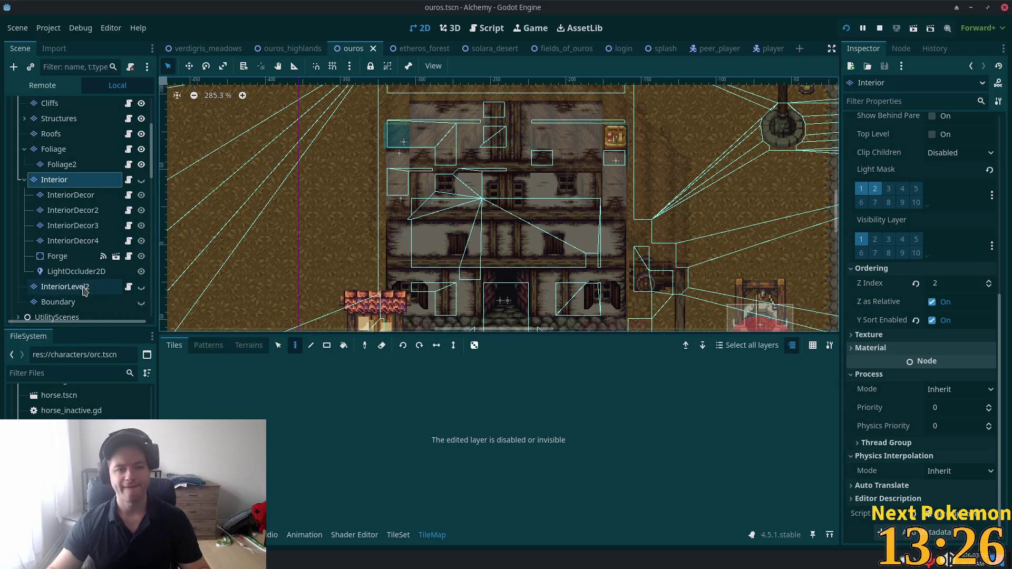
click(81, 290)
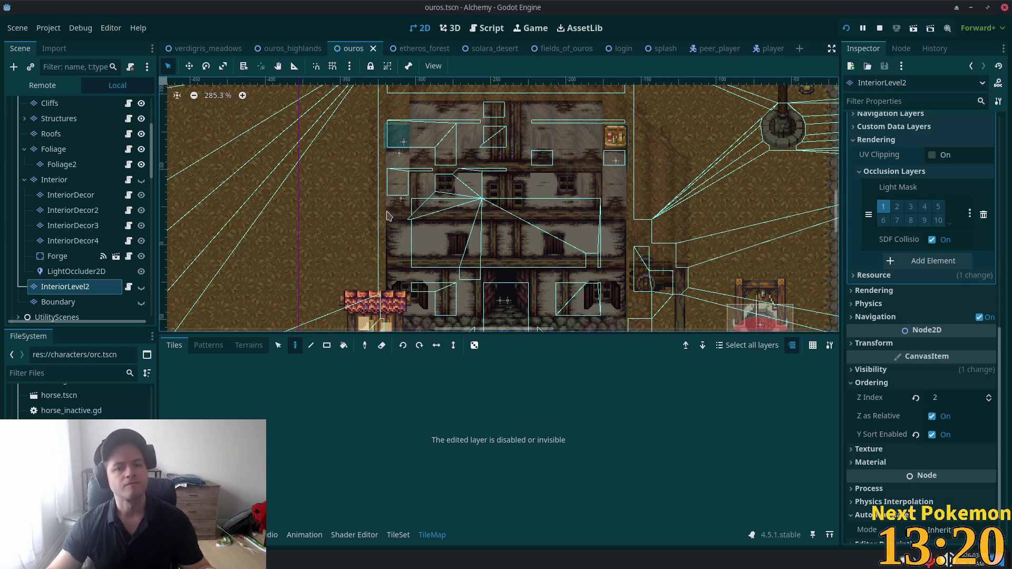
key(alt+Tab)
key(alt+Tab)
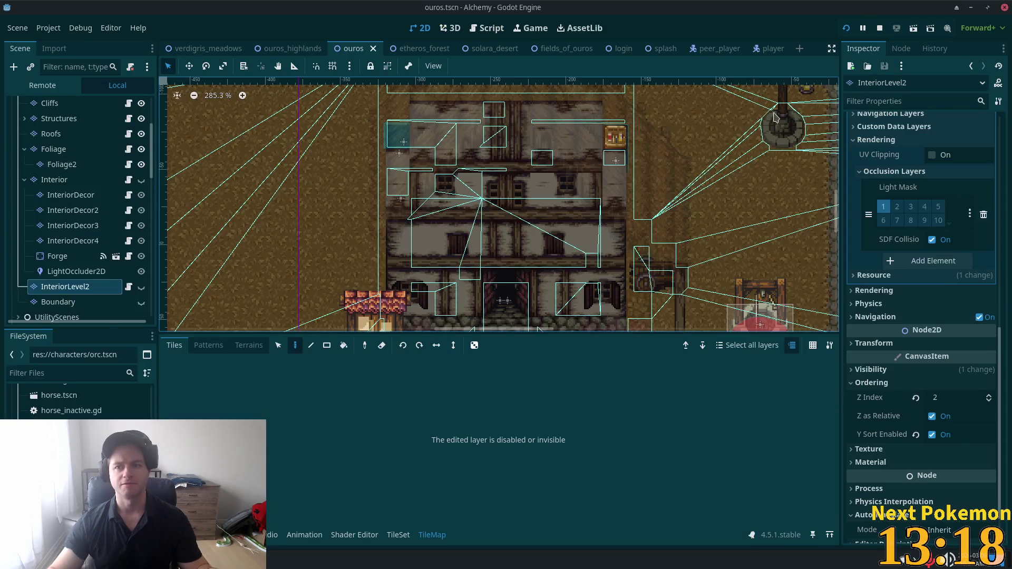
key(super)
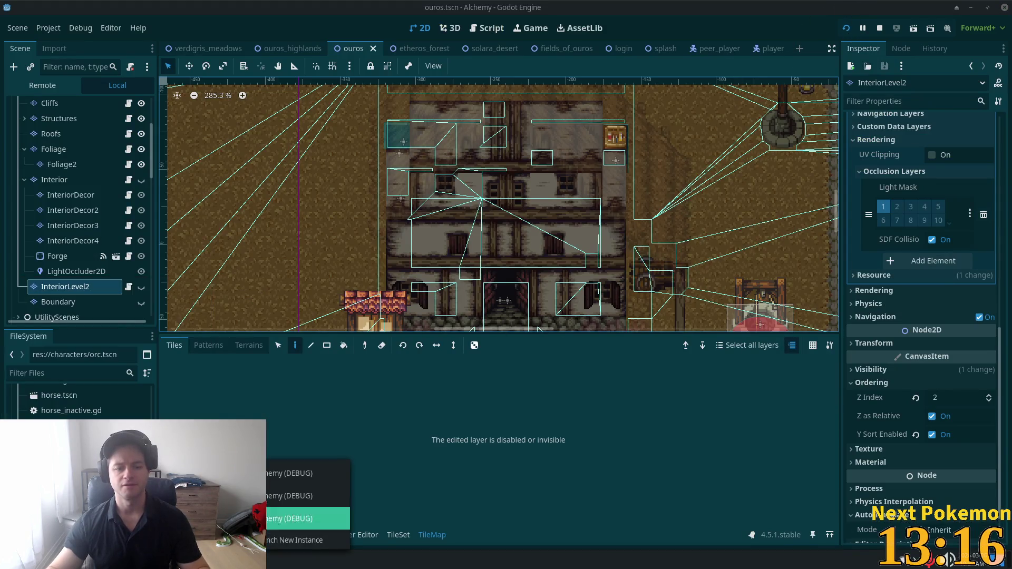
- Walk the first character around the room, out to the street and north
key(Down)
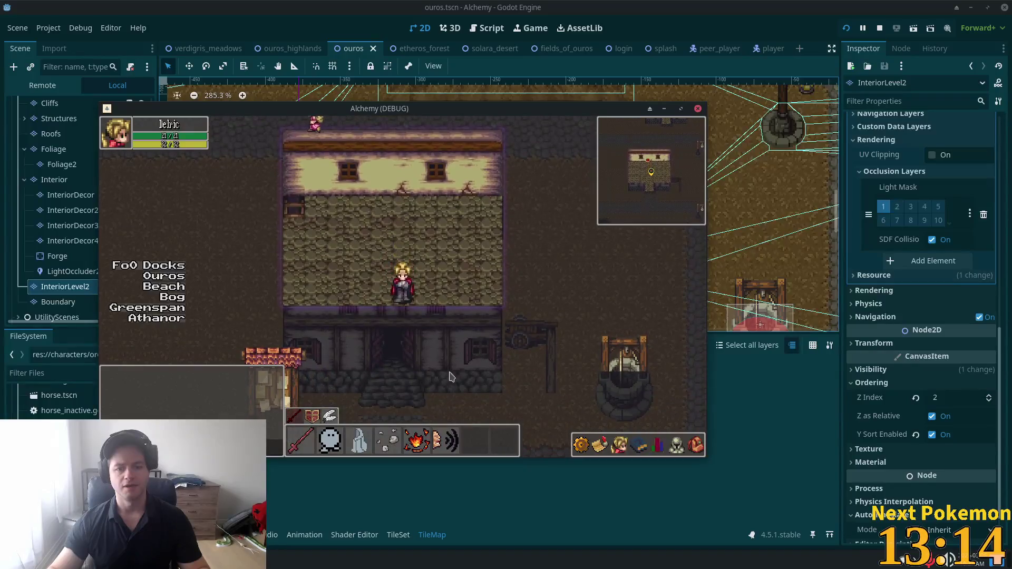
key(Up)
key(Up)
key(Left)
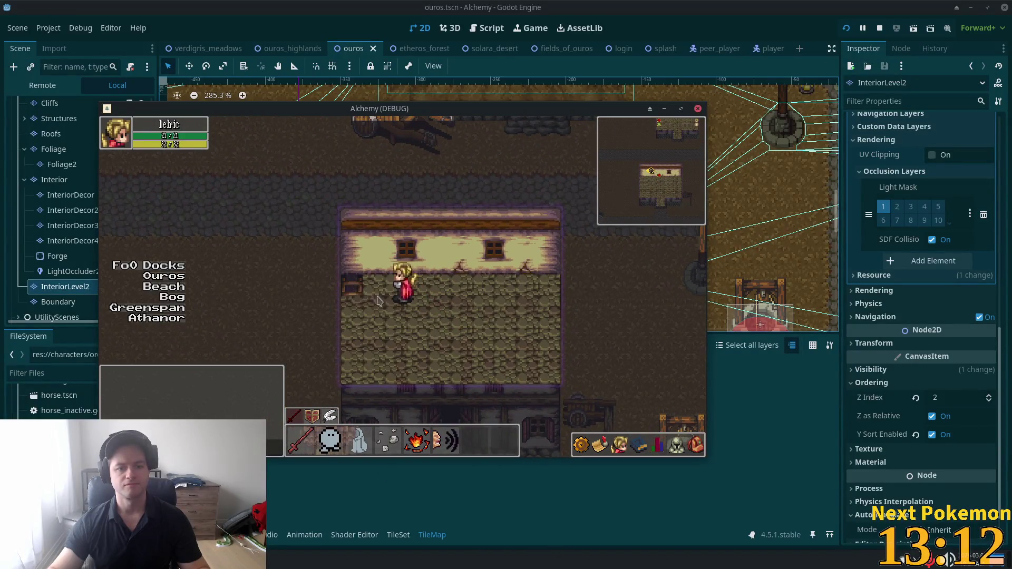
key(Down)
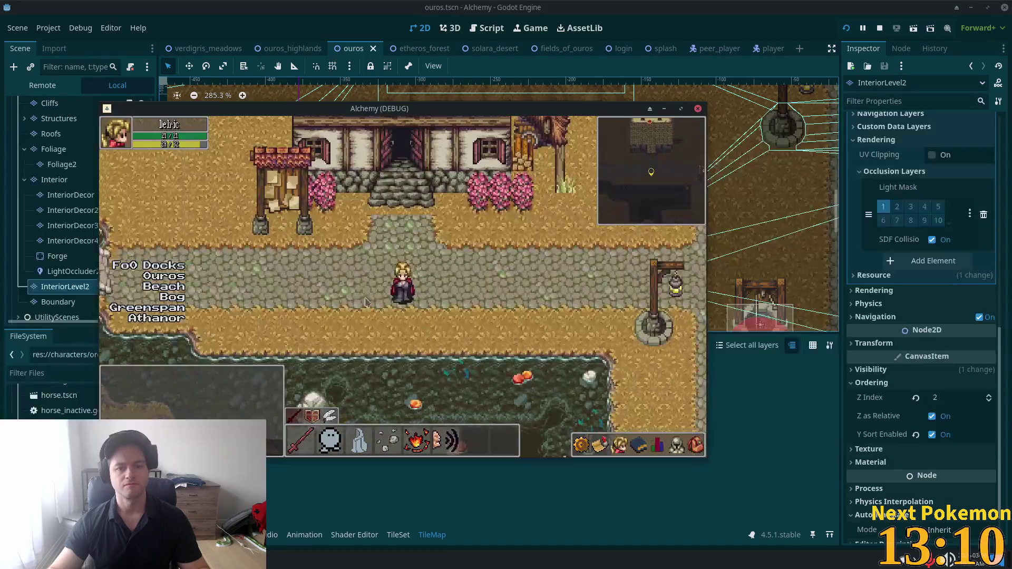
key(Up)
key(alt+Tab)
click(538, 329)
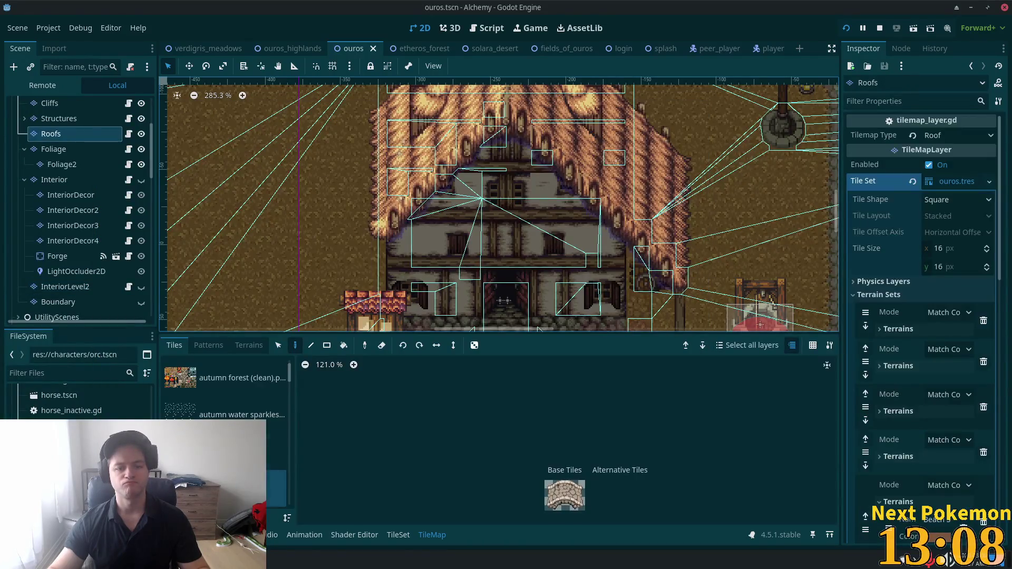
- Bring up a second game instance and position its window beside the first
click(290, 516)
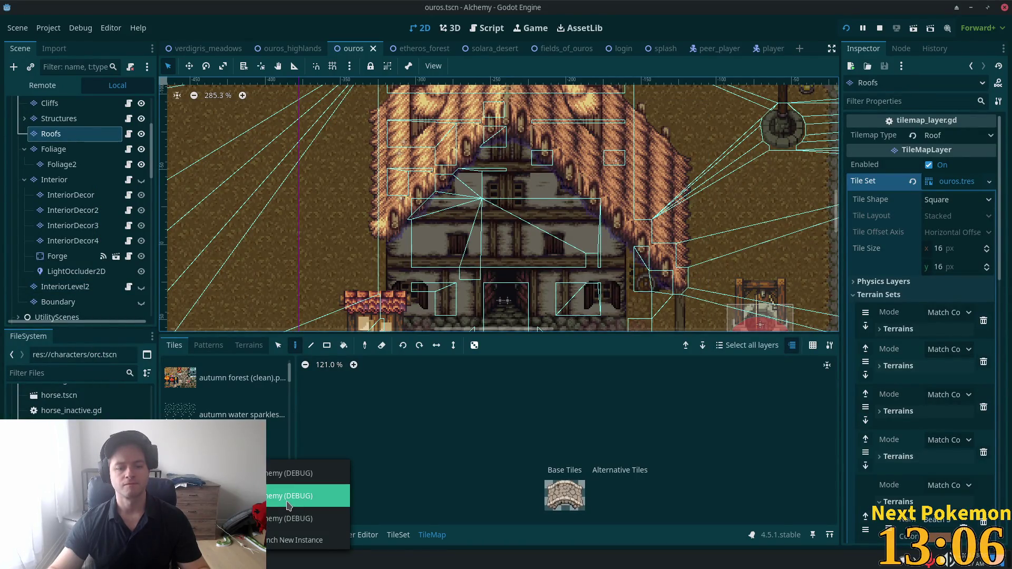
click(289, 503)
mouse_move(832, 234)
mouse_down()
mouse_move(732, 199)
mouse_move(538, 173)
mouse_up()
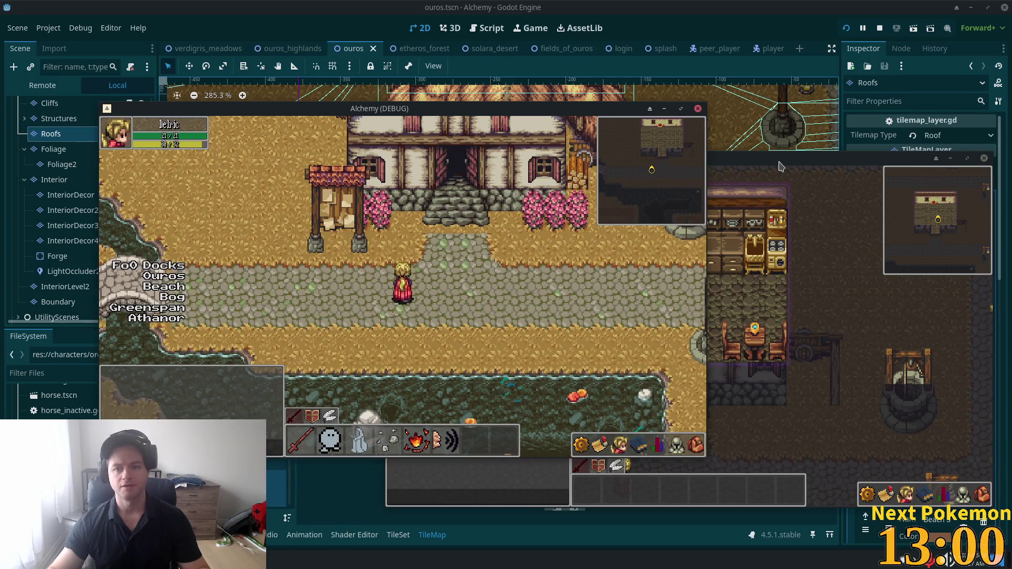
click(781, 167)
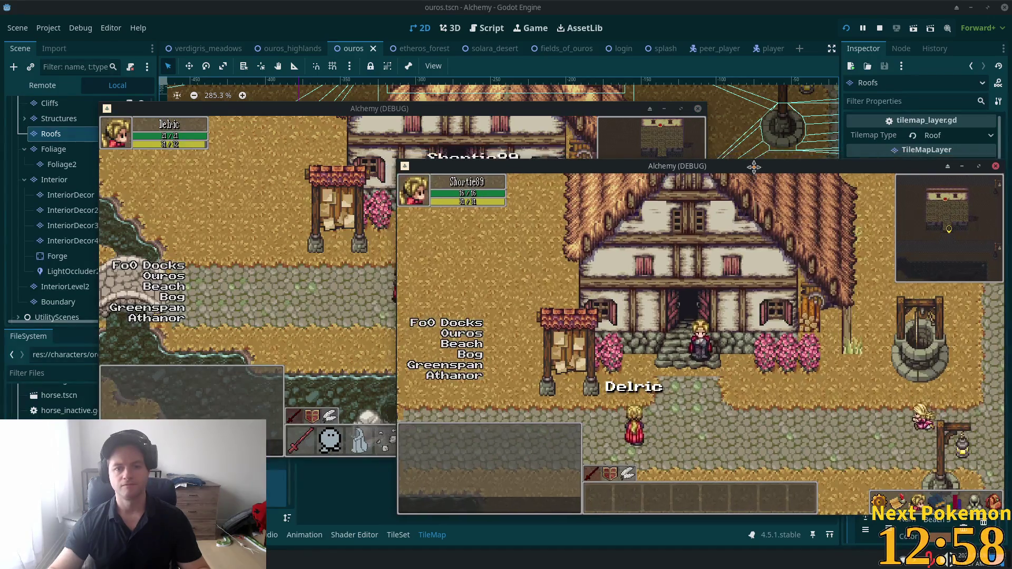
drag(754, 167, 760, 157)
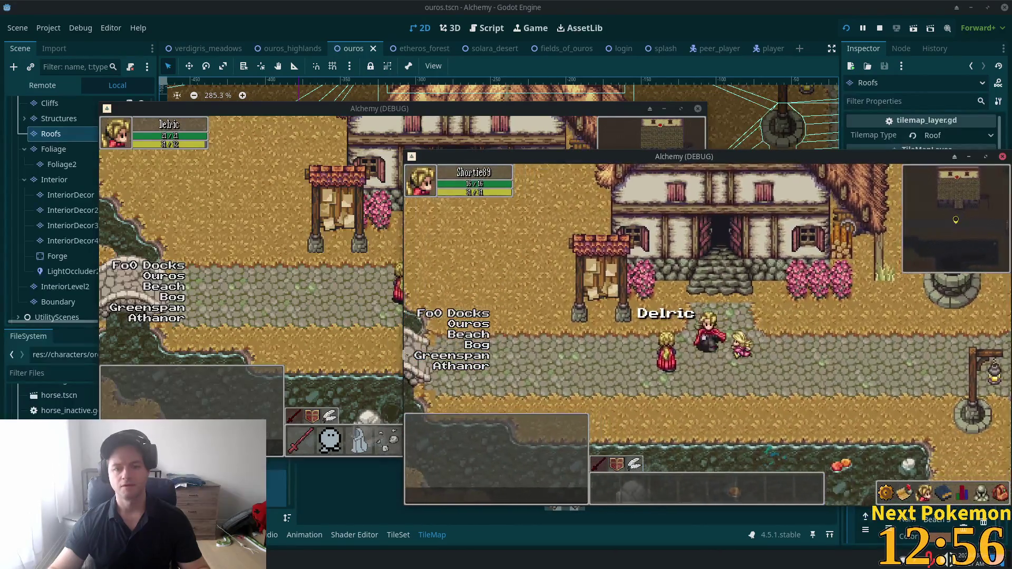
- Walk the first player into the red-roofed house
key(Right)
click(390, 356)
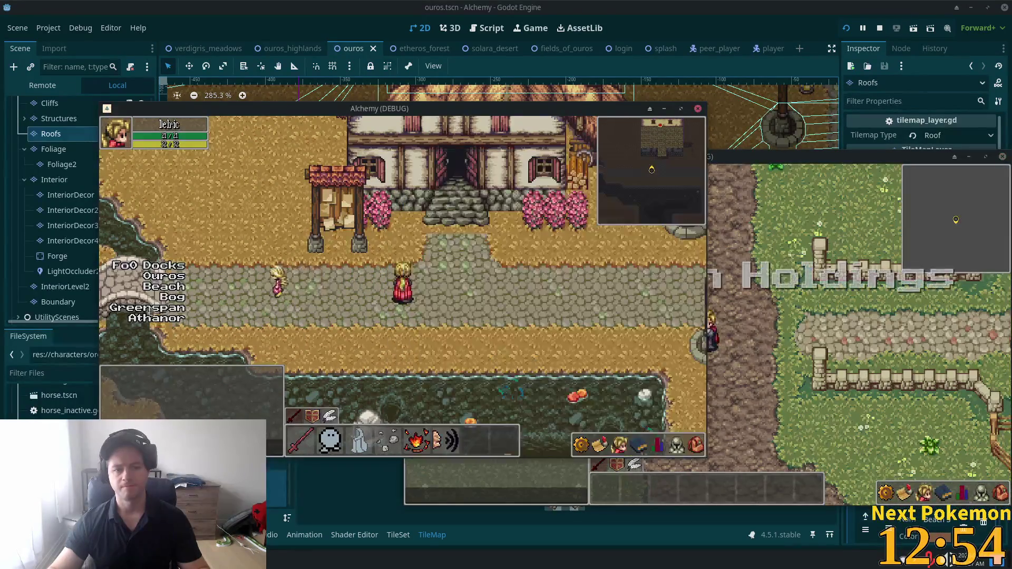
click(148, 307)
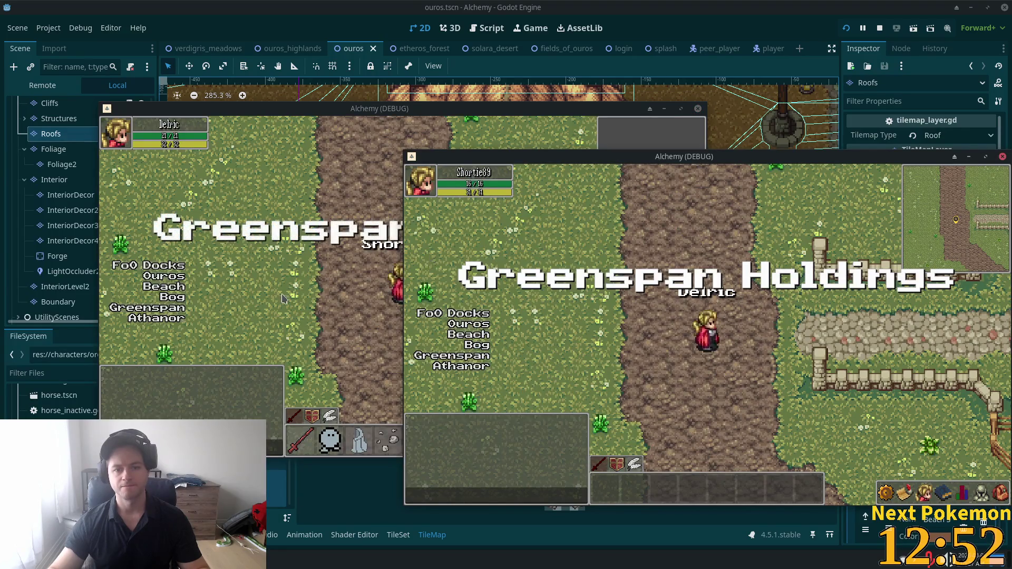
click(283, 299)
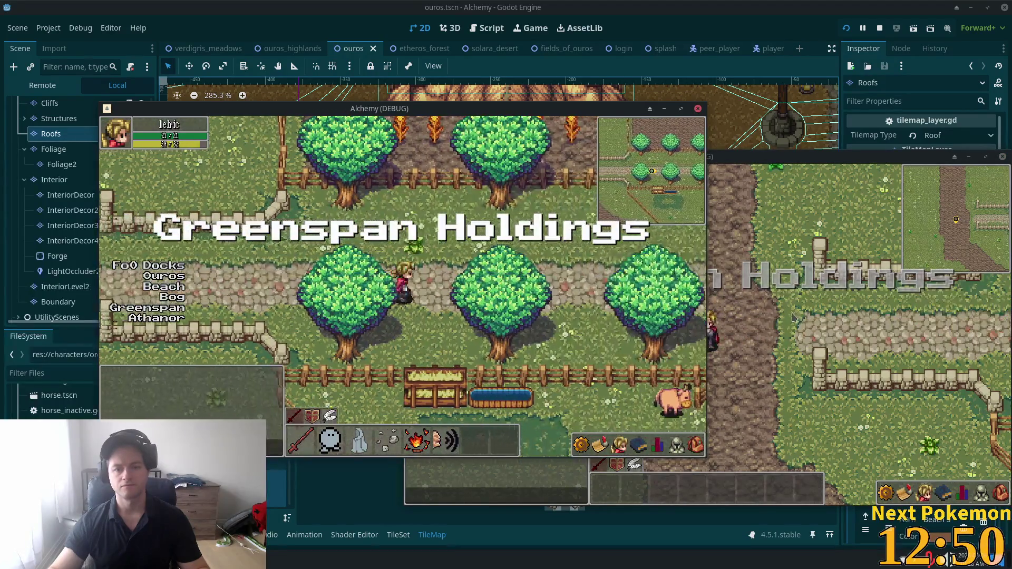
key(Right)
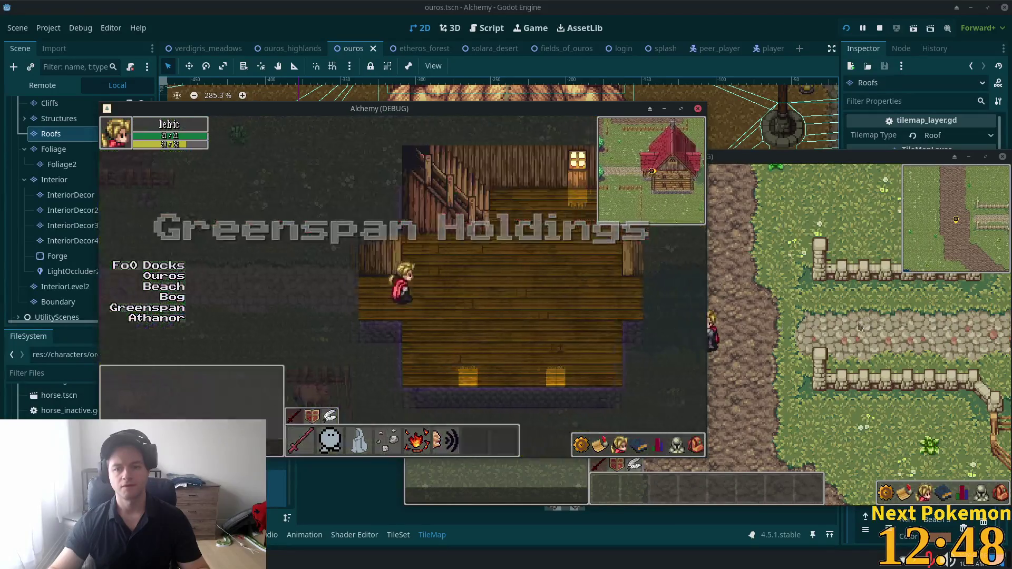
- Walk the second player into the house, up to the railed landing and back down
click(859, 327)
key(Right)
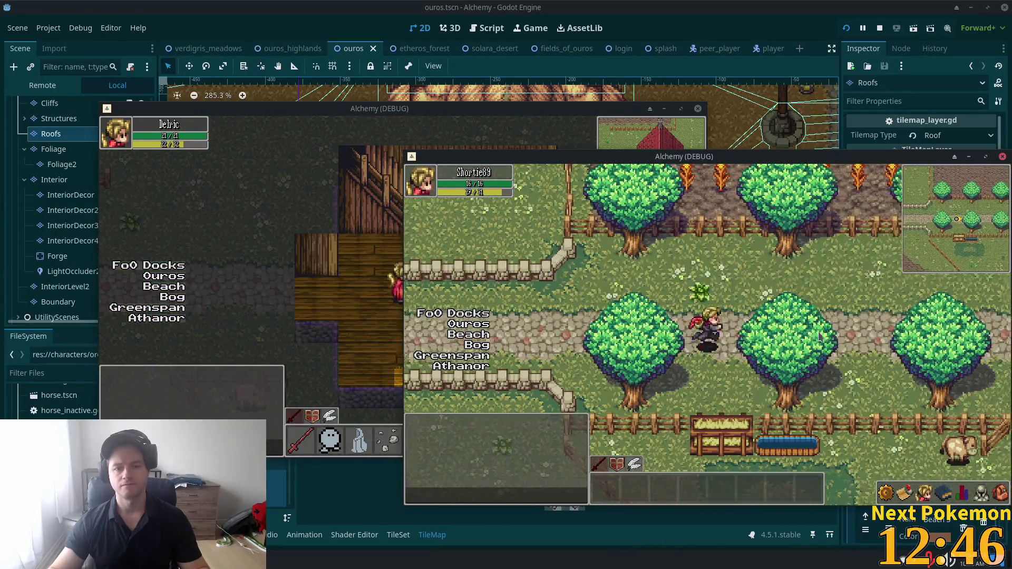
key(Right)
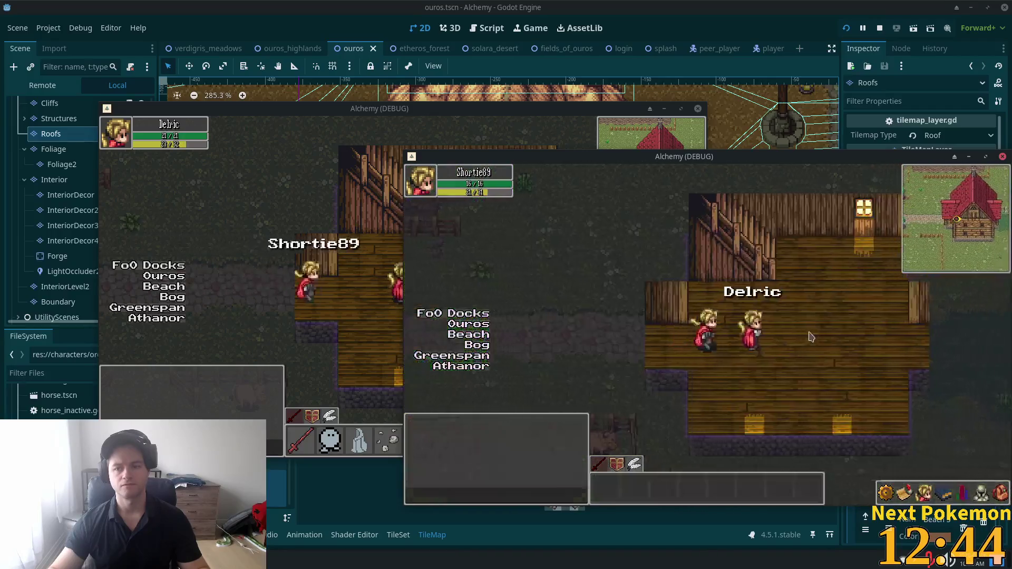
key(Right)
key(Up)
key(Left)
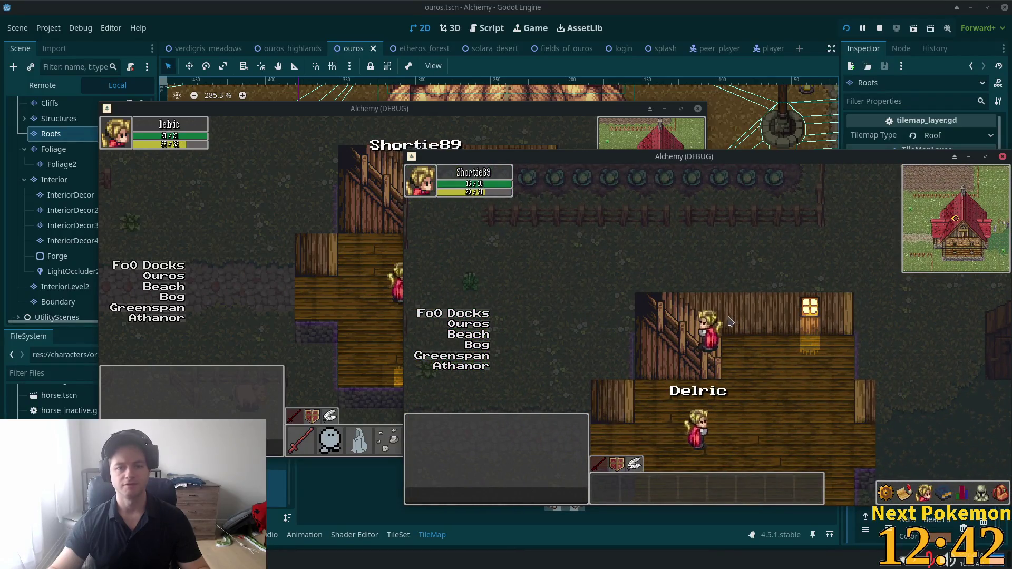
key(Left)
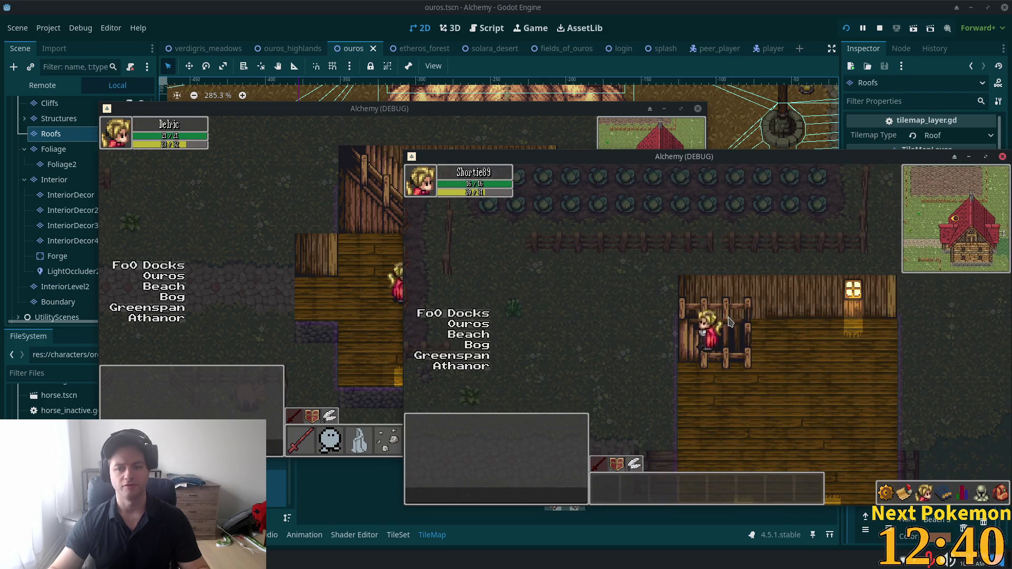
key(Left)
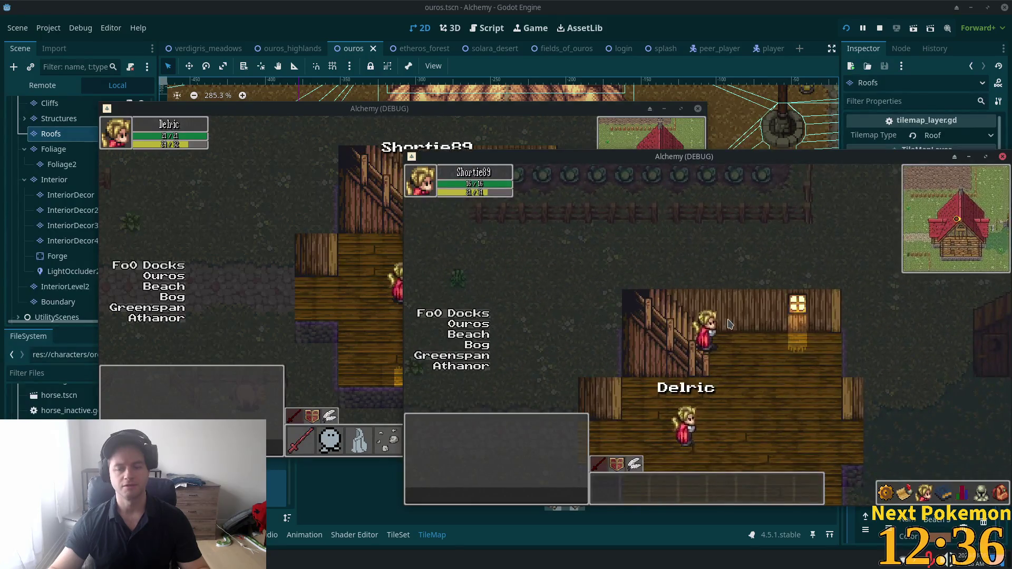
key(Right)
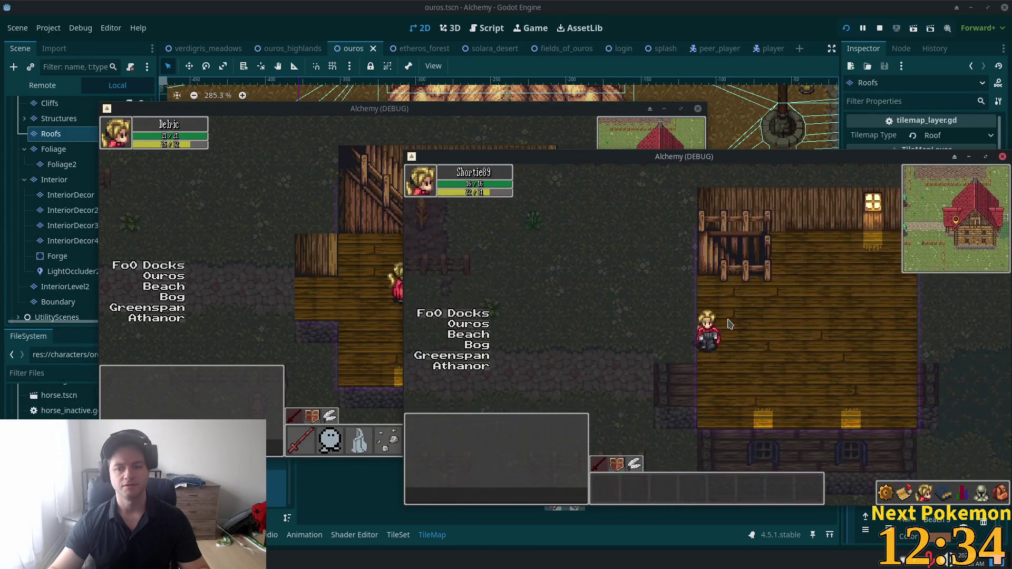
key(Down)
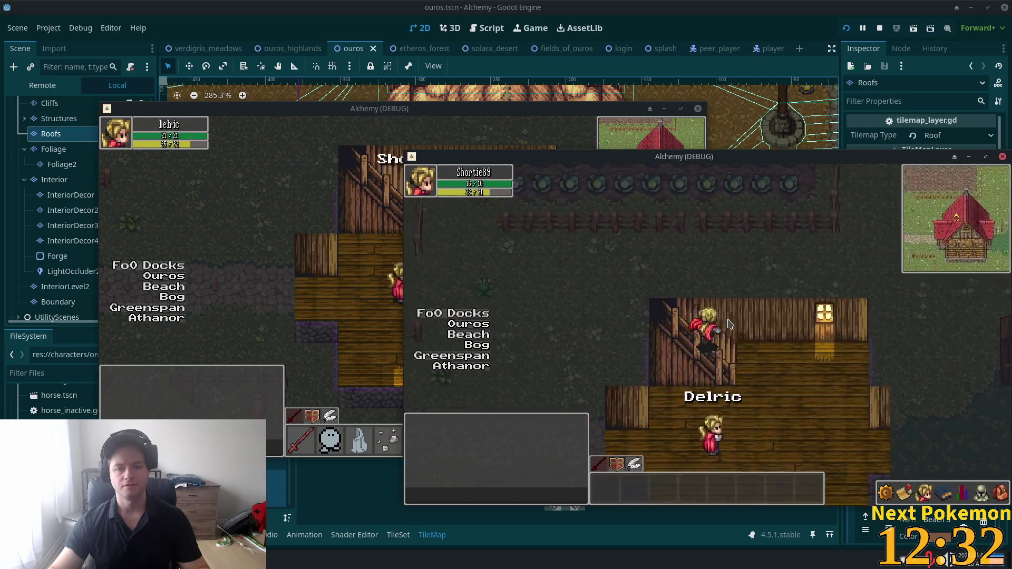
- Walk the first player out of the house, back in, then across the field
click(342, 300)
key(Up)
key(Left)
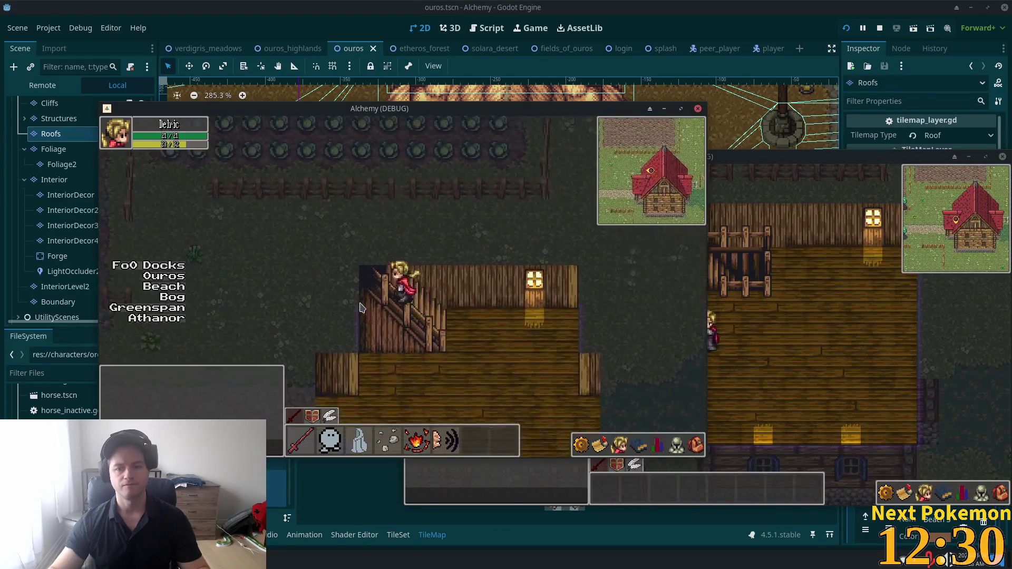
key(Up)
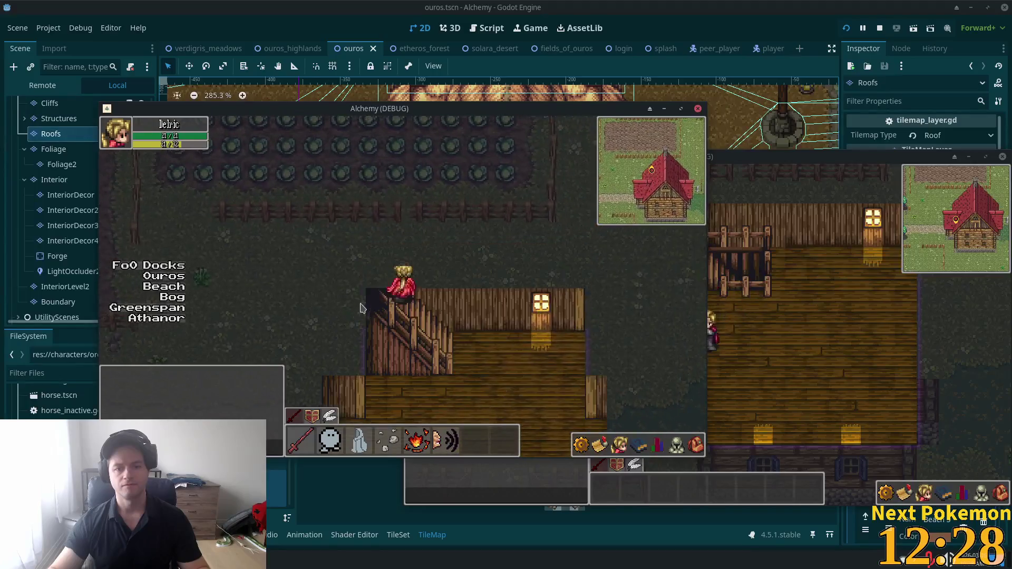
key(Left)
key(alt+Tab)
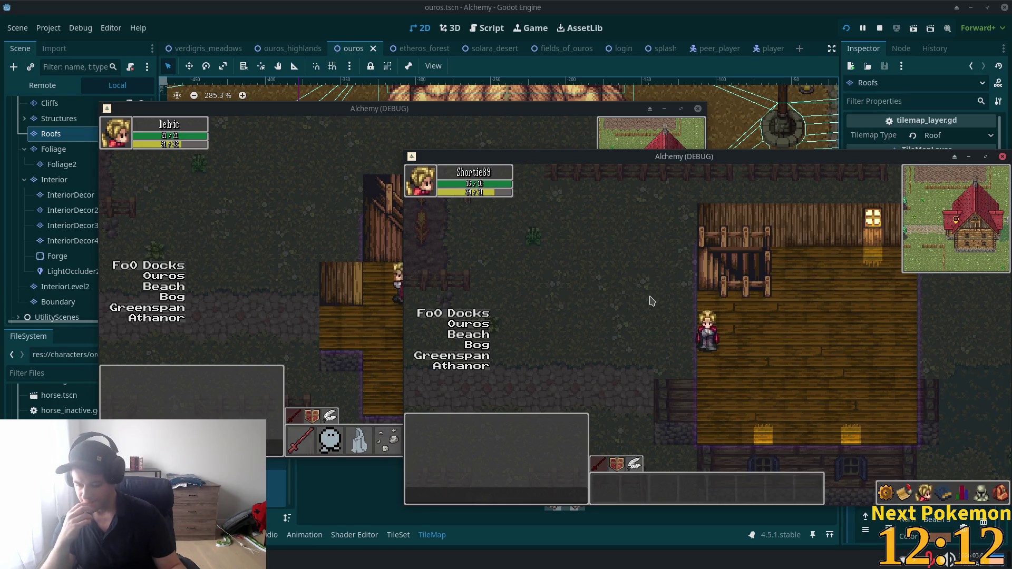
click(332, 288)
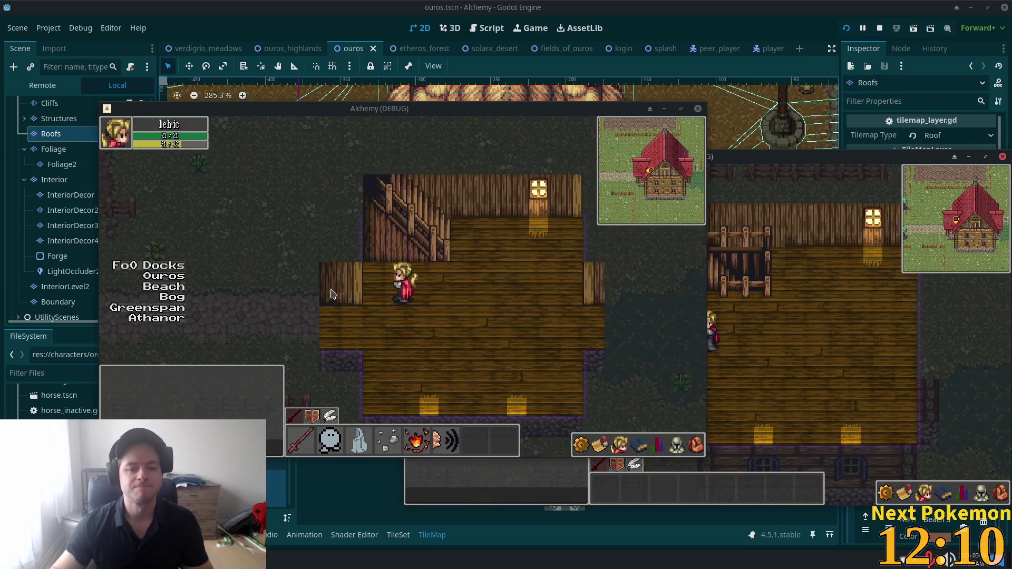
drag(354, 289, 317, 294)
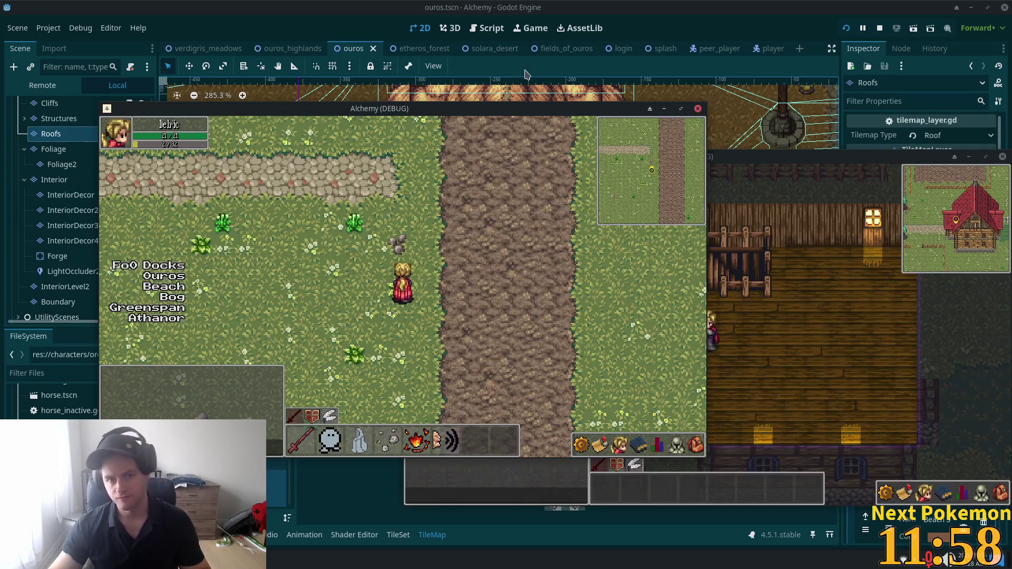
click(728, 337)
- Walk the second player out of the house and back into the Ouros house
key(a)
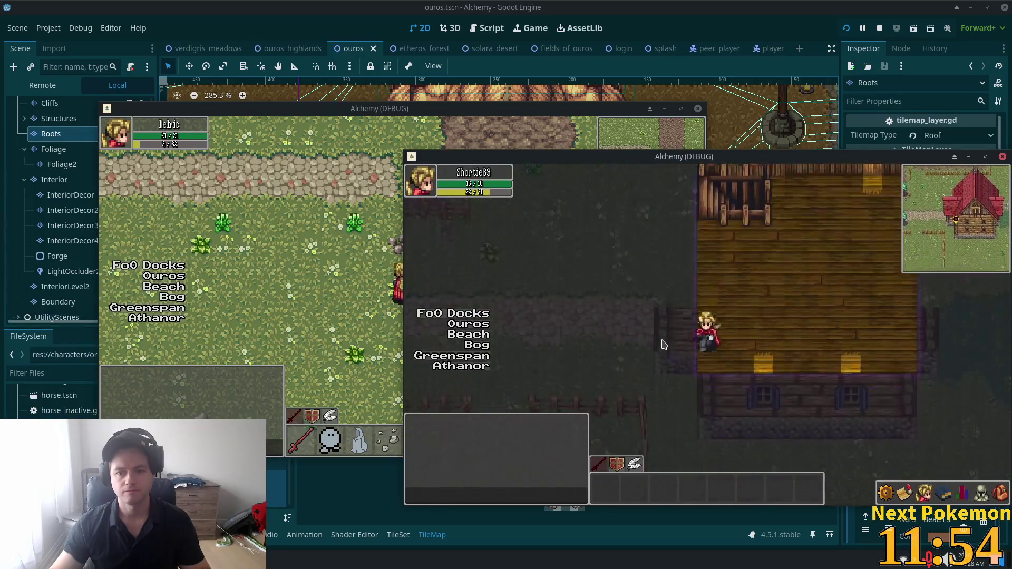
key(w)
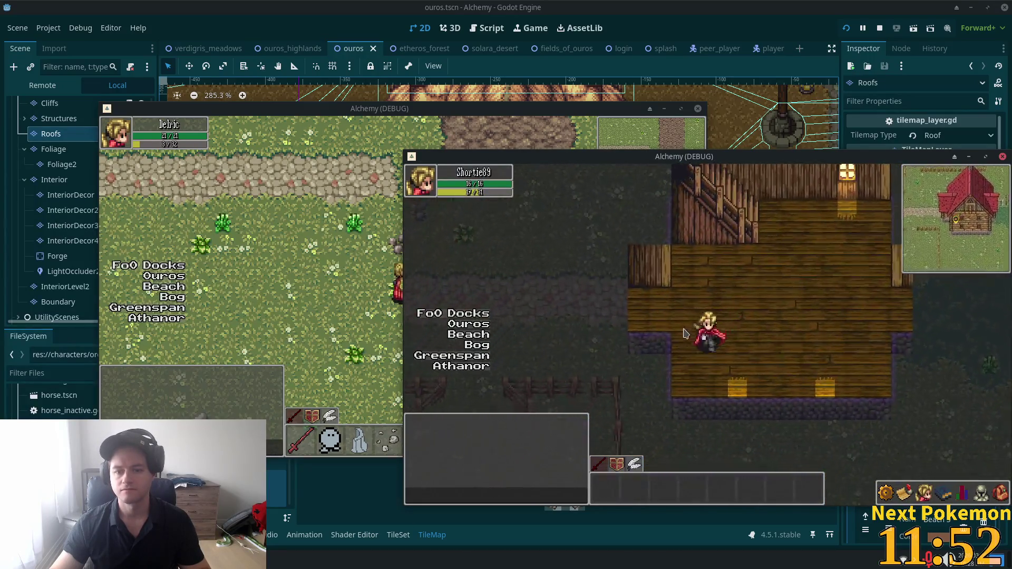
key(s)
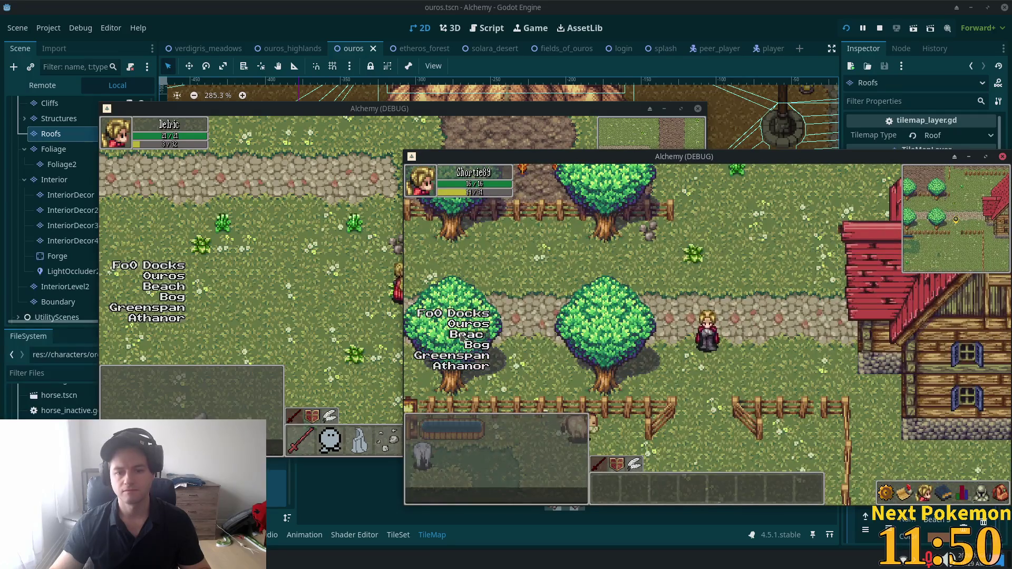
key(a)
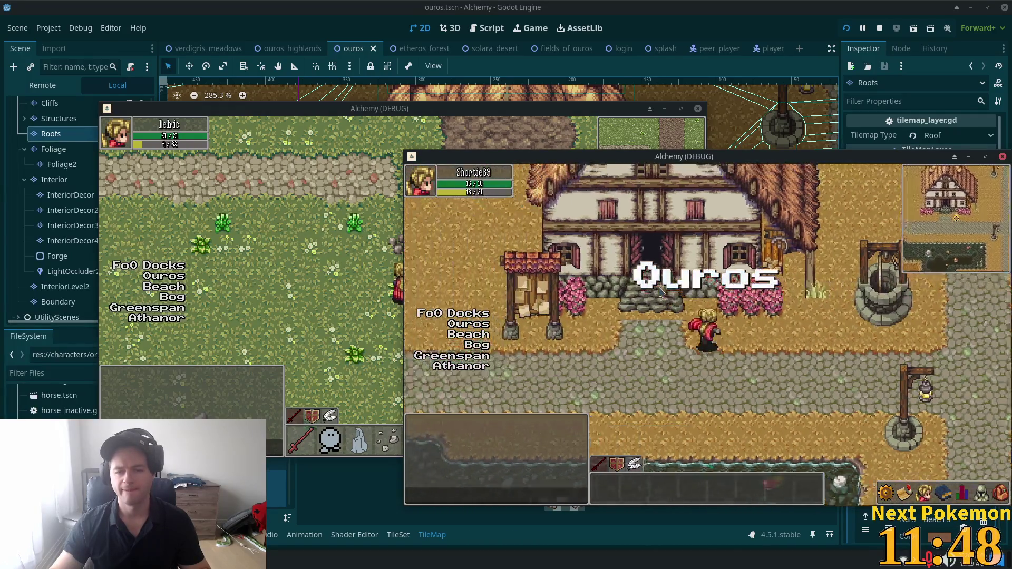
key(w)
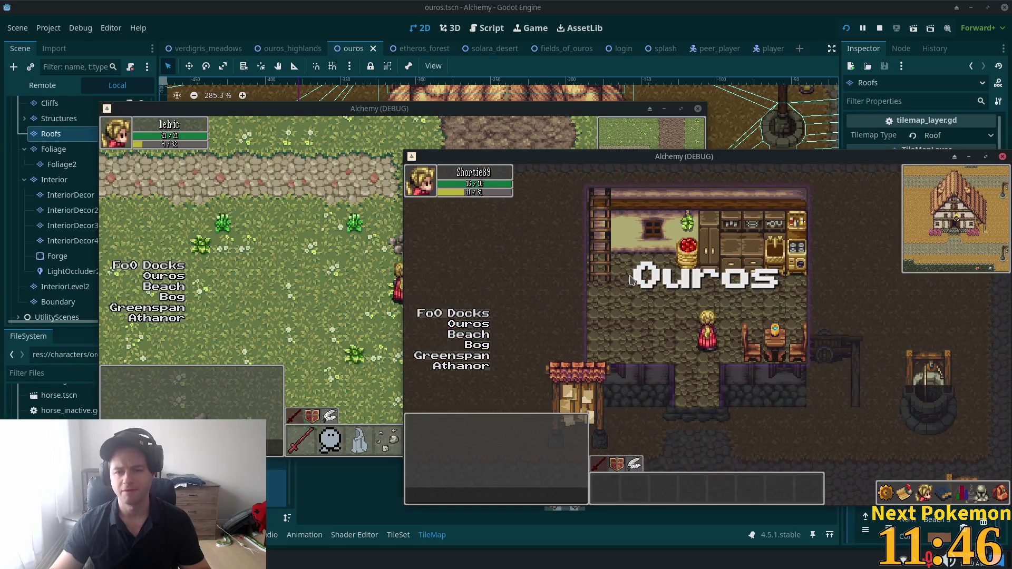
click(631, 280)
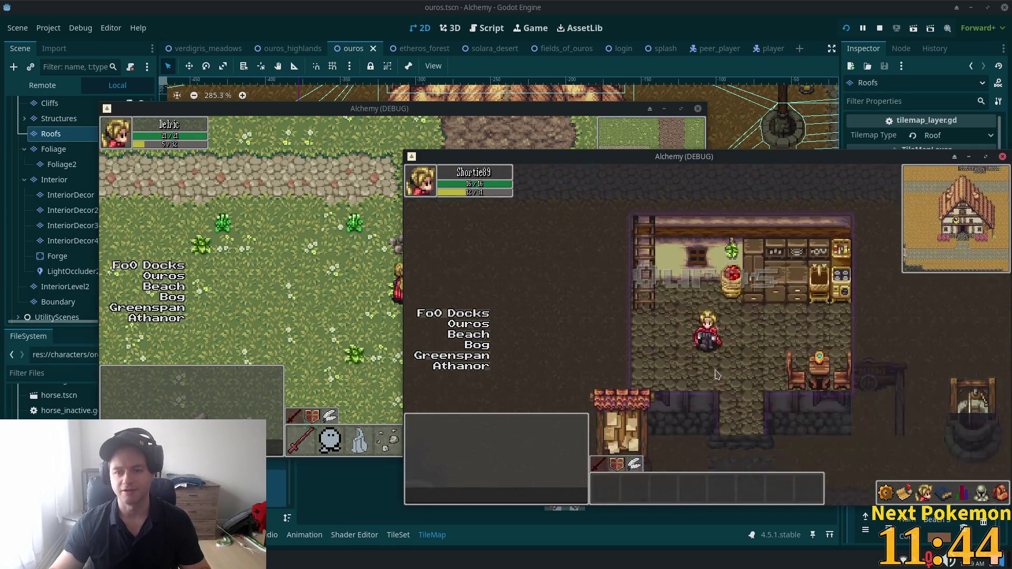
- Walk the character out and back inside again, then toward the ladder
key(w)
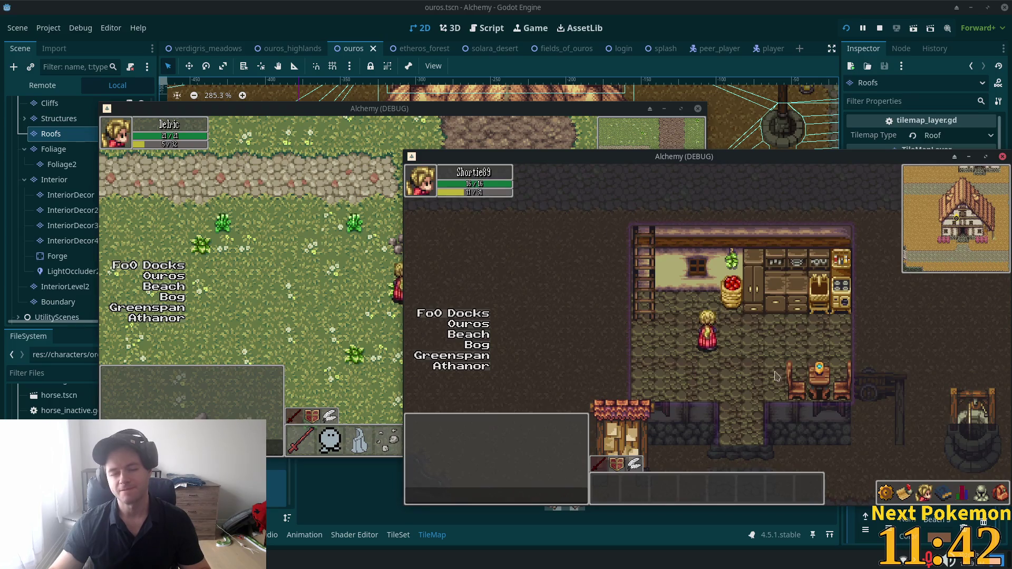
key(s)
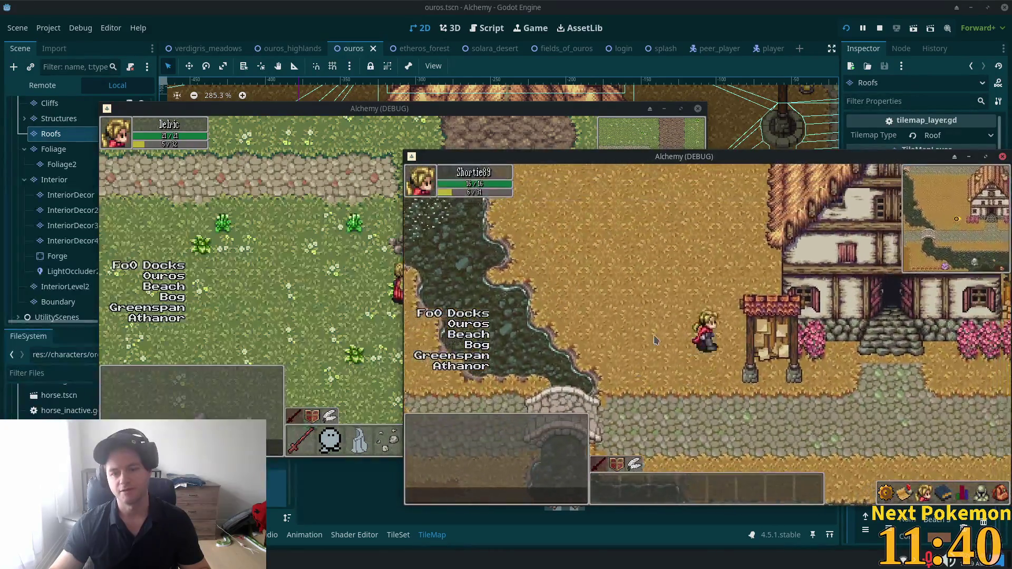
key(d)
key(w)
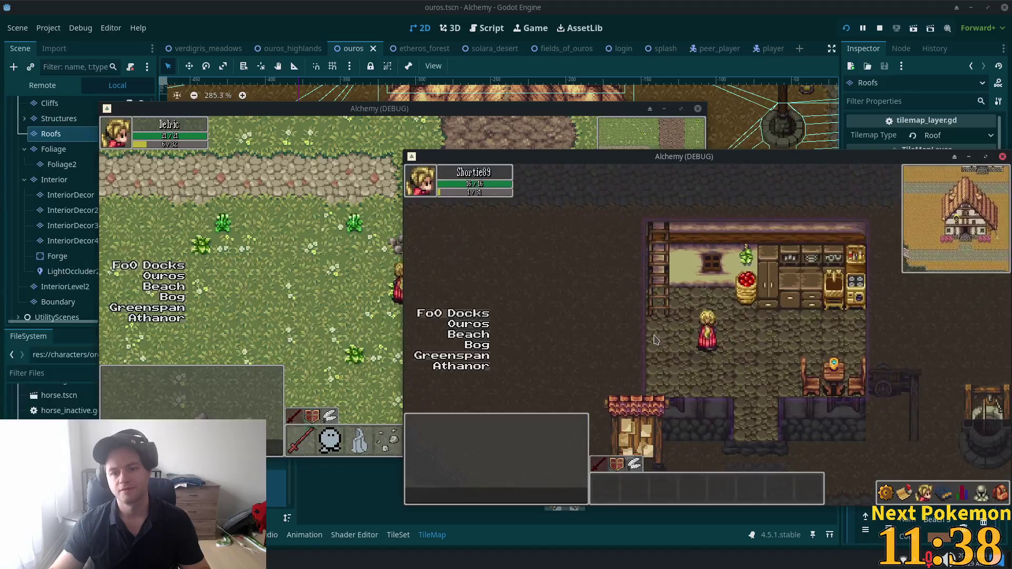
key(d)
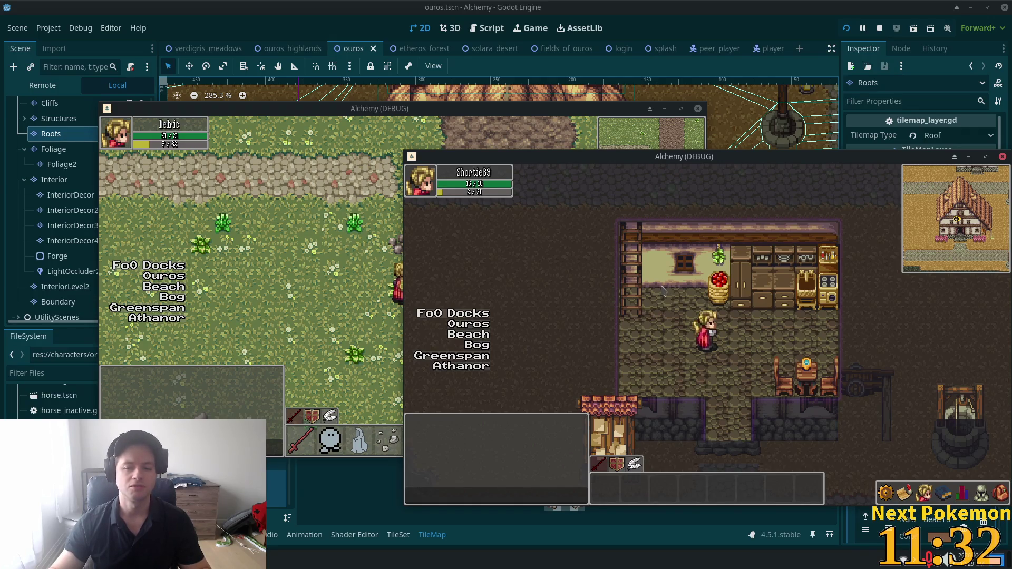
click(367, 289)
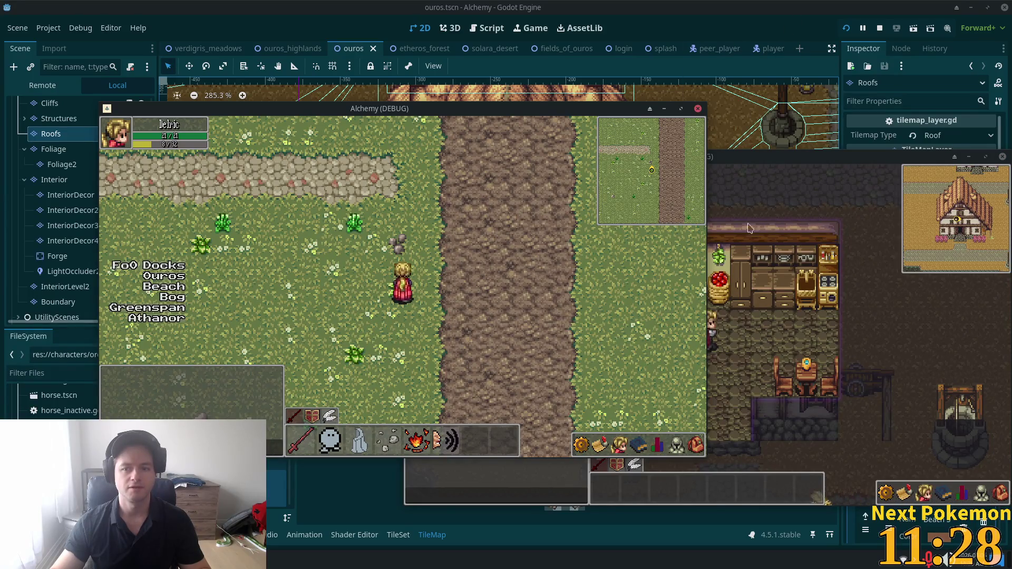
click(782, 328)
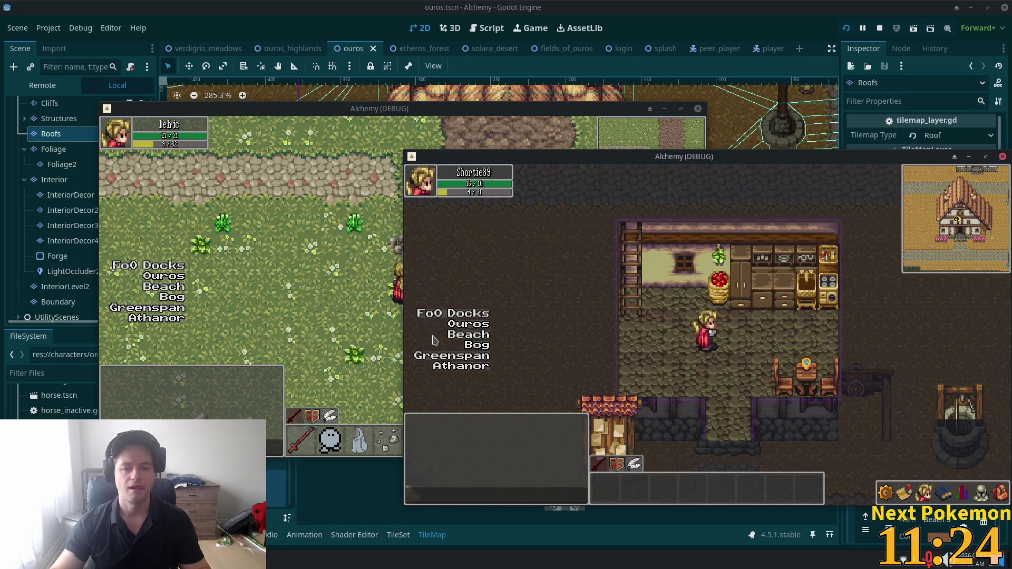
key(Up)
key(Left)
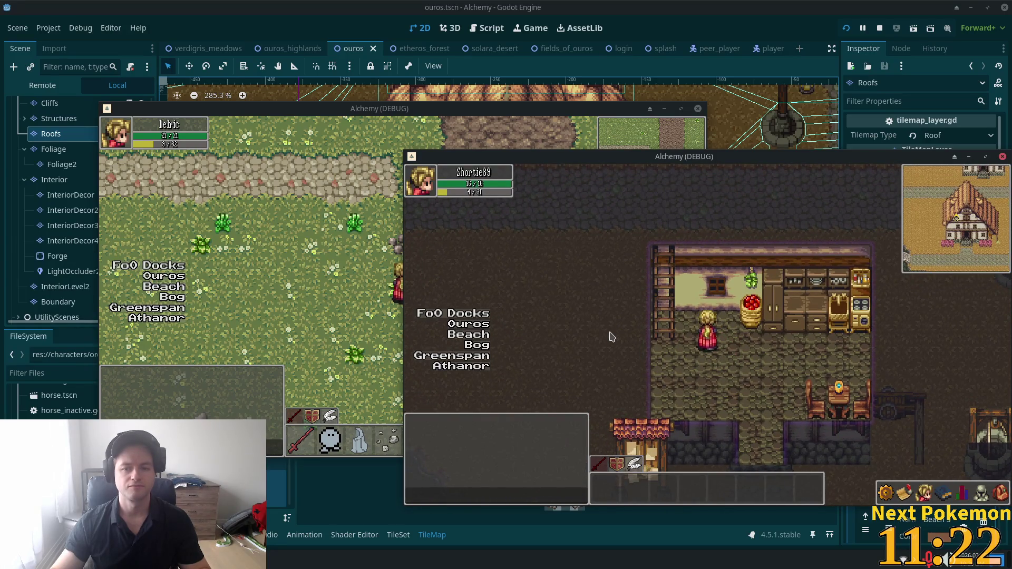
click(684, 17)
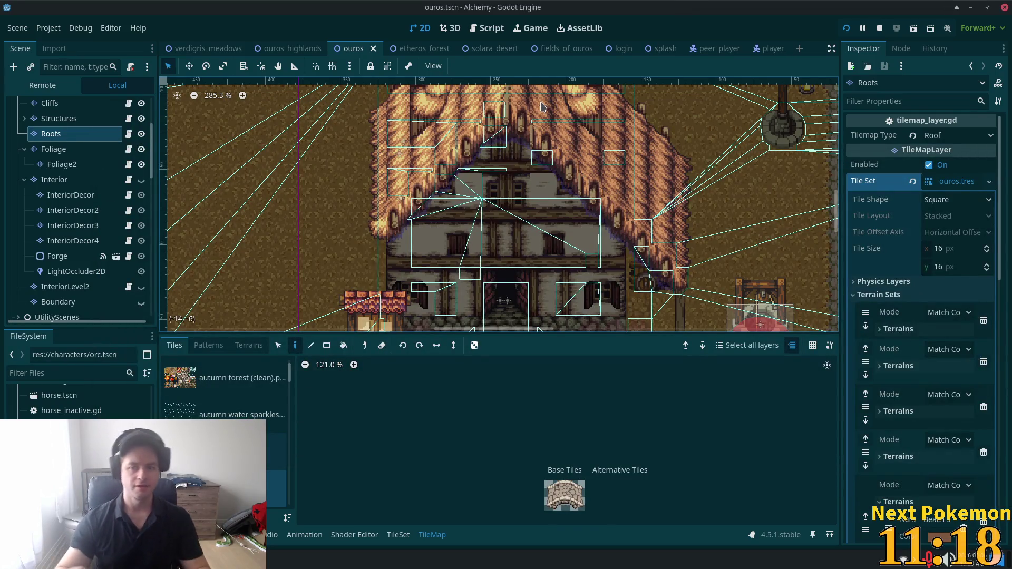
- Open stairs.gd via Quick Open ('stars'), review _on_body_entered, then view the player scene
key(ctrl+shift+o)
text(s)
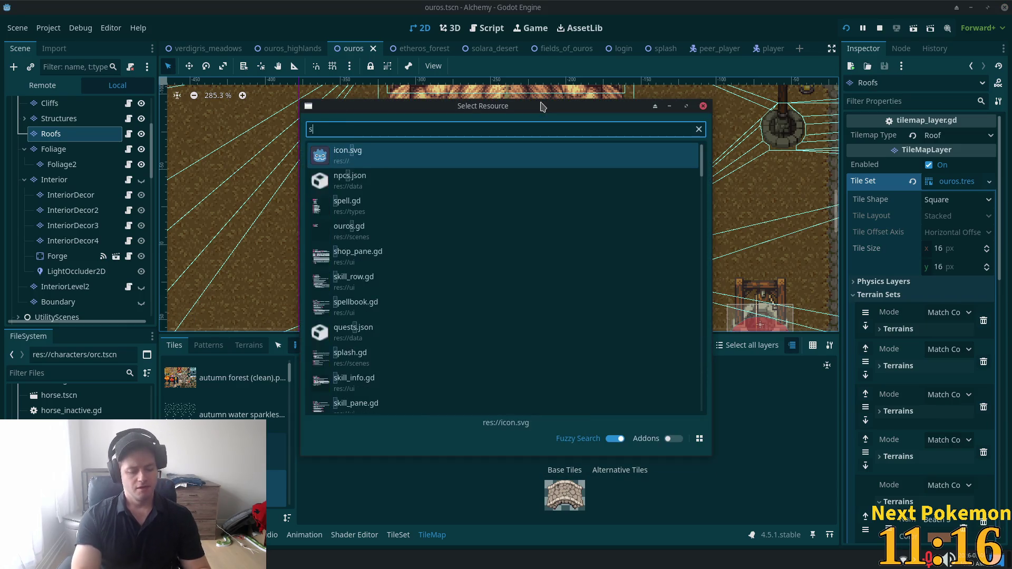
text(tars)
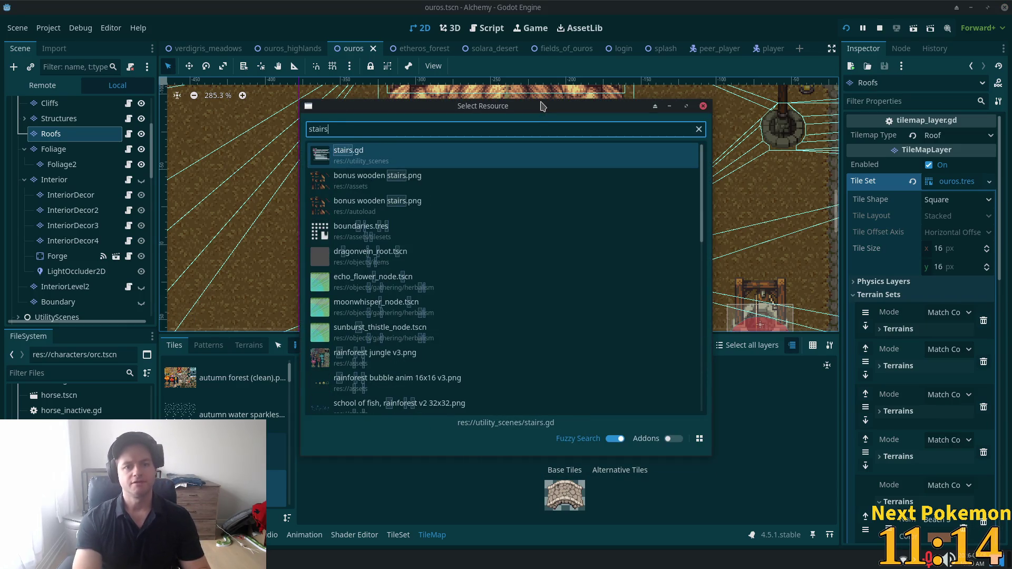
key(Return)
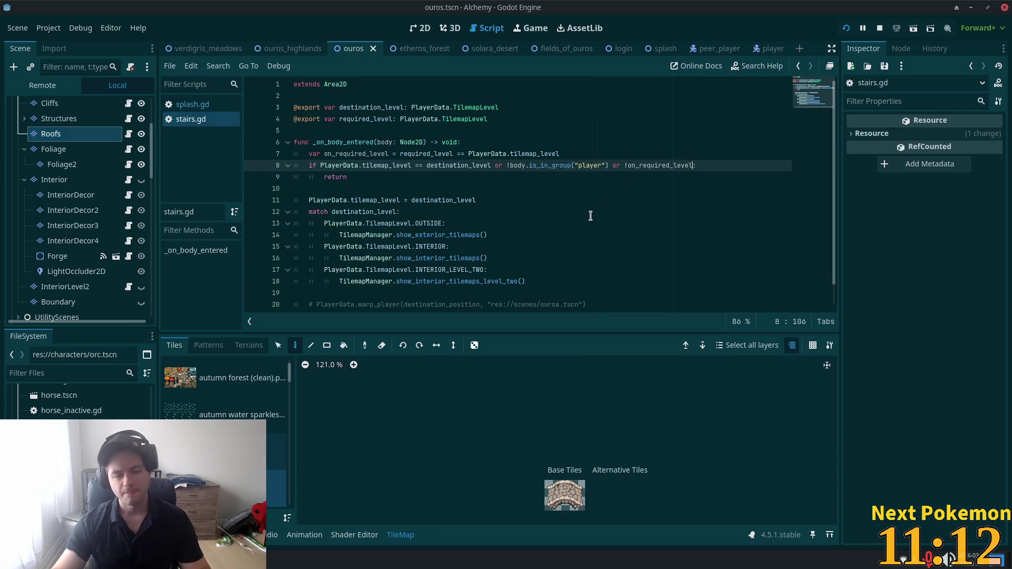
scroll(372, 173, down, 1)
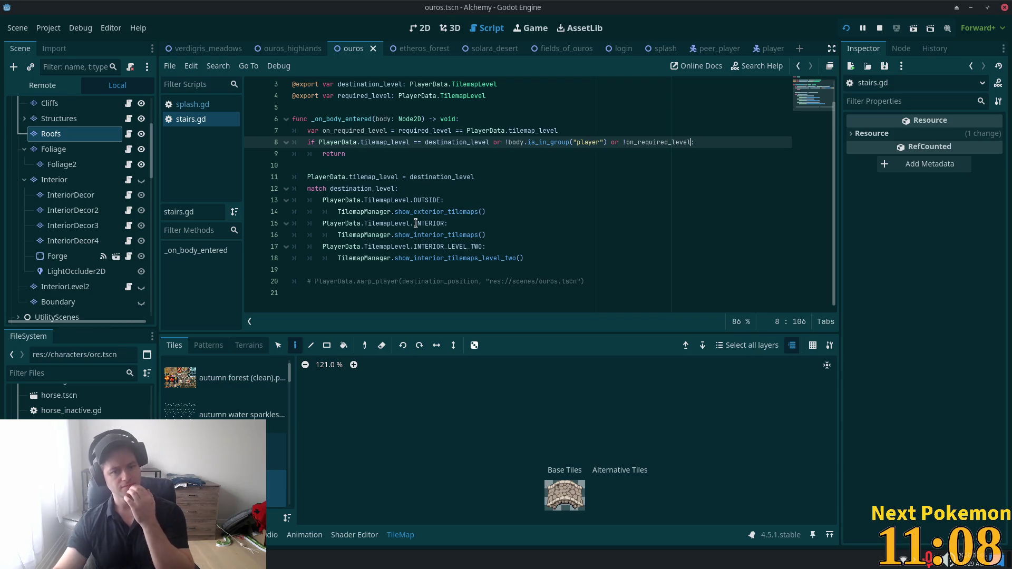
mouse_move(415, 224)
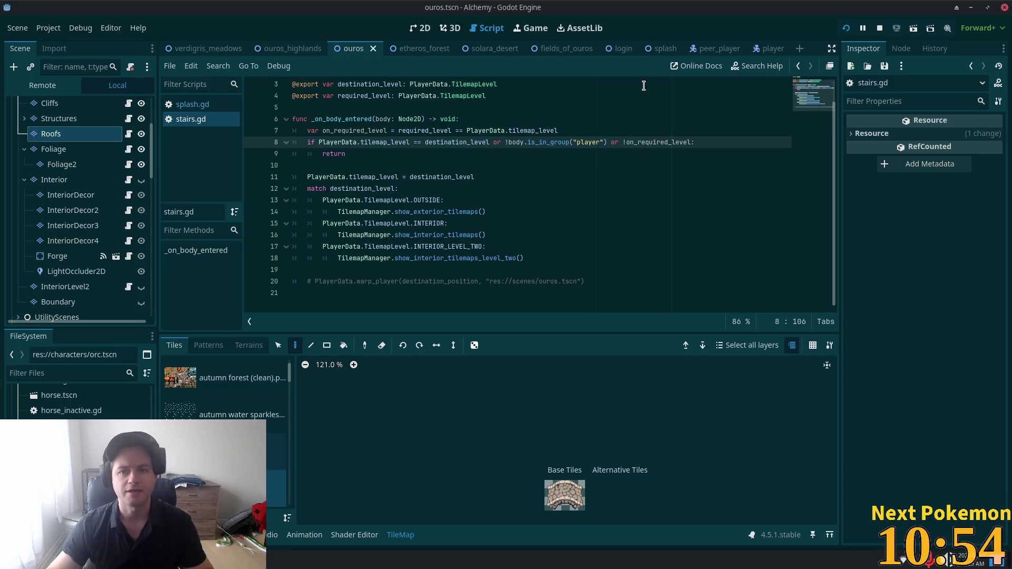
click(760, 48)
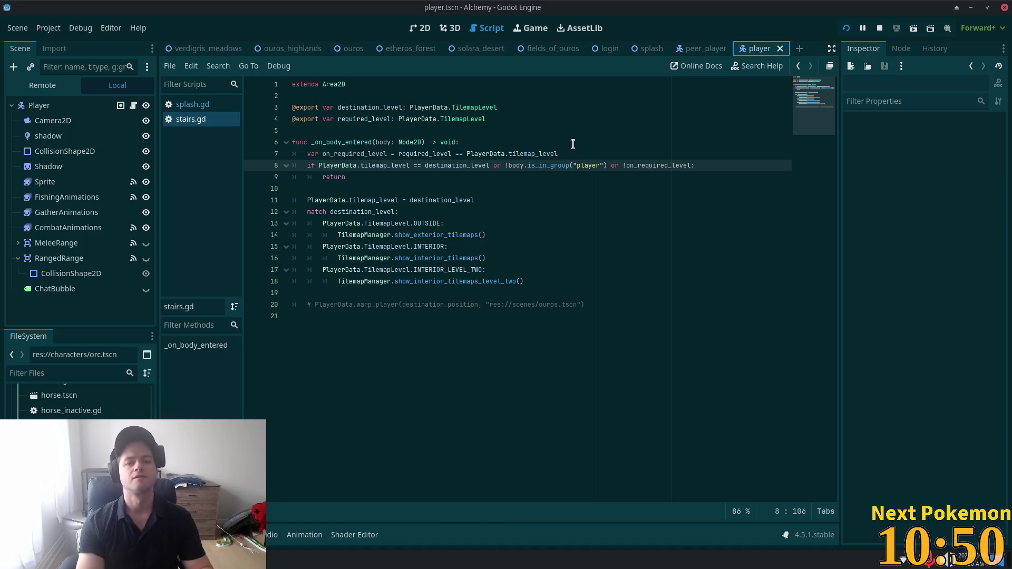
key(alt+Tab)
- Open player.gd and select move_player in _on_position_update_timer_timeout
key(ctrl+p)
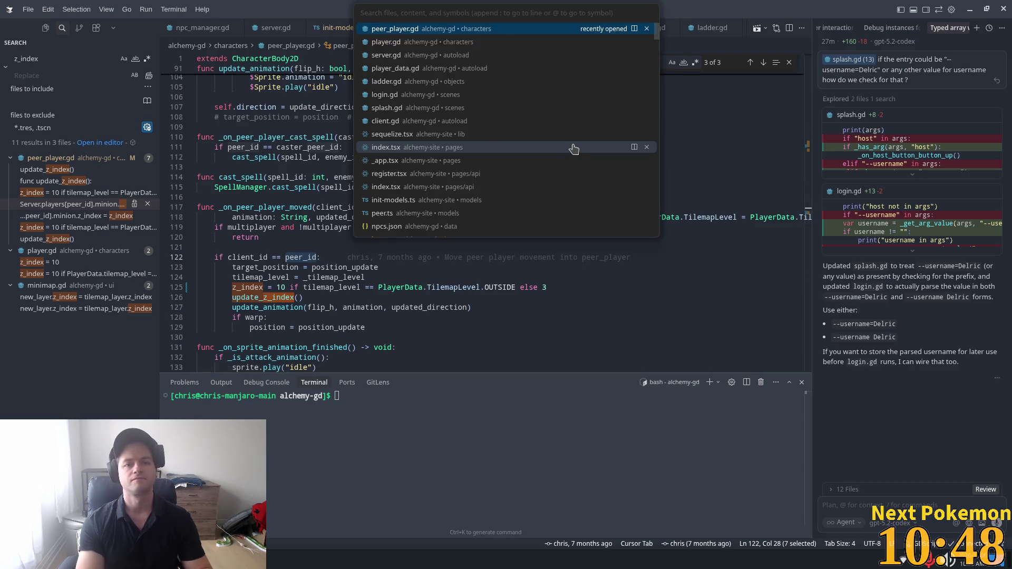
text(player)
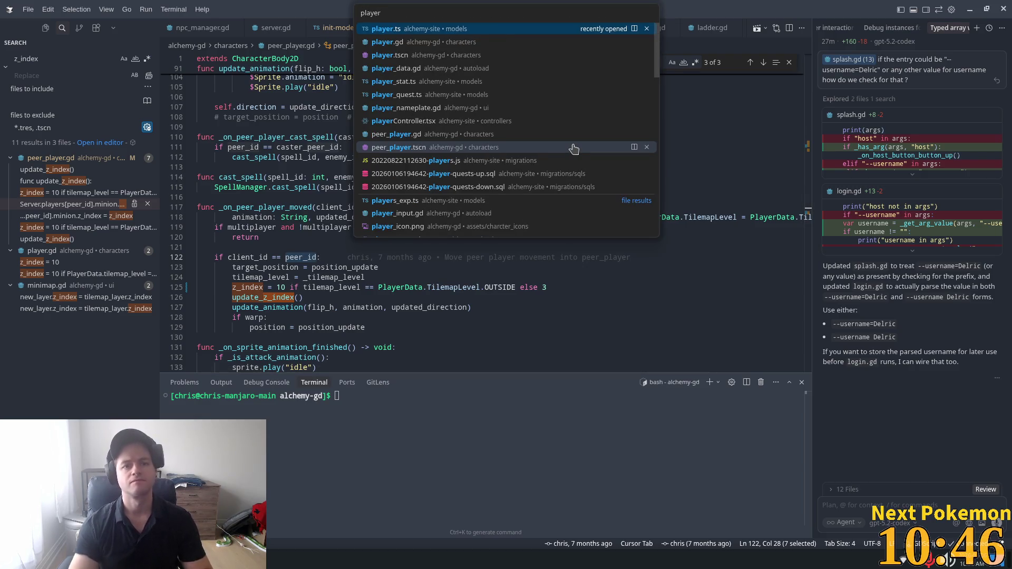
key(Down)
key(Return)
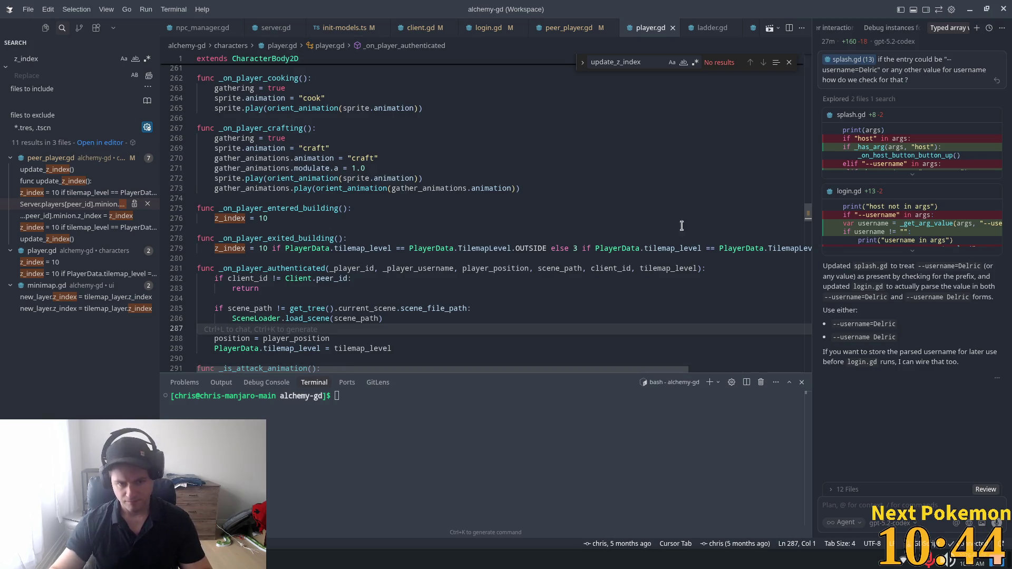
drag(808, 213, 810, 239)
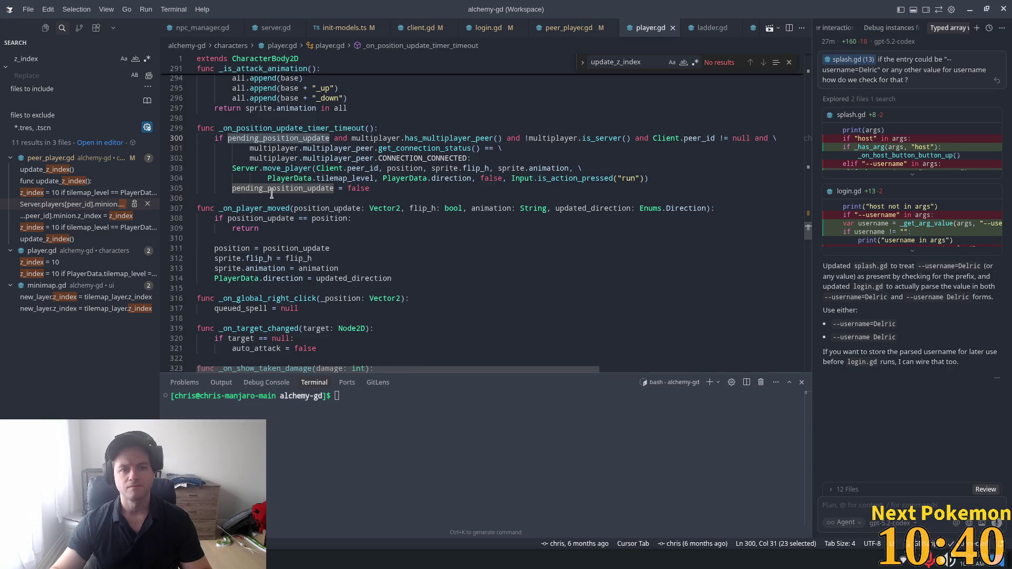
click(282, 168)
double_click(282, 166)
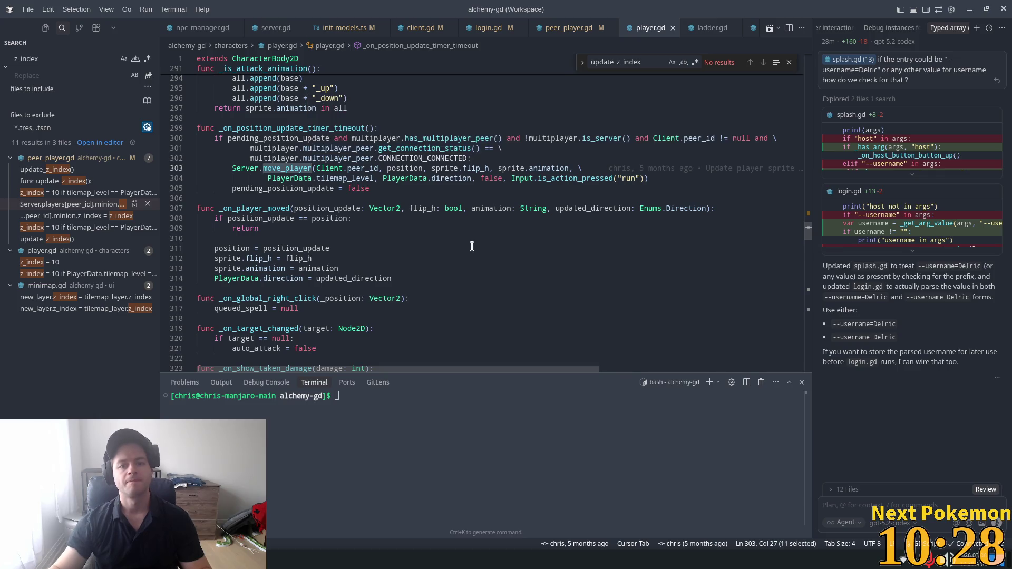
- Select the whole Server.move_player call, then quick-search files for 'ladder'
scroll(449, 273, up, 2)
click(304, 213)
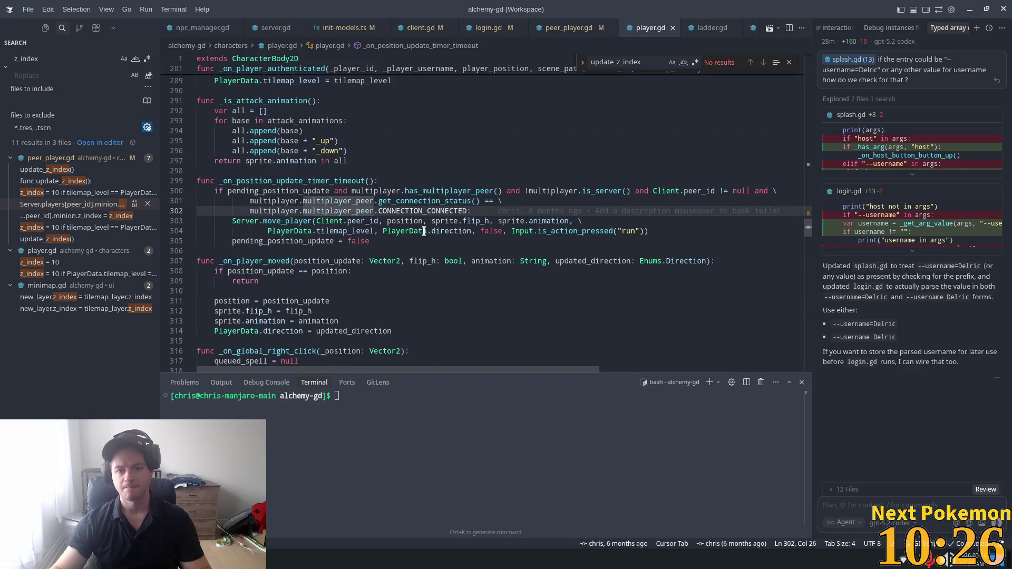
click(343, 222)
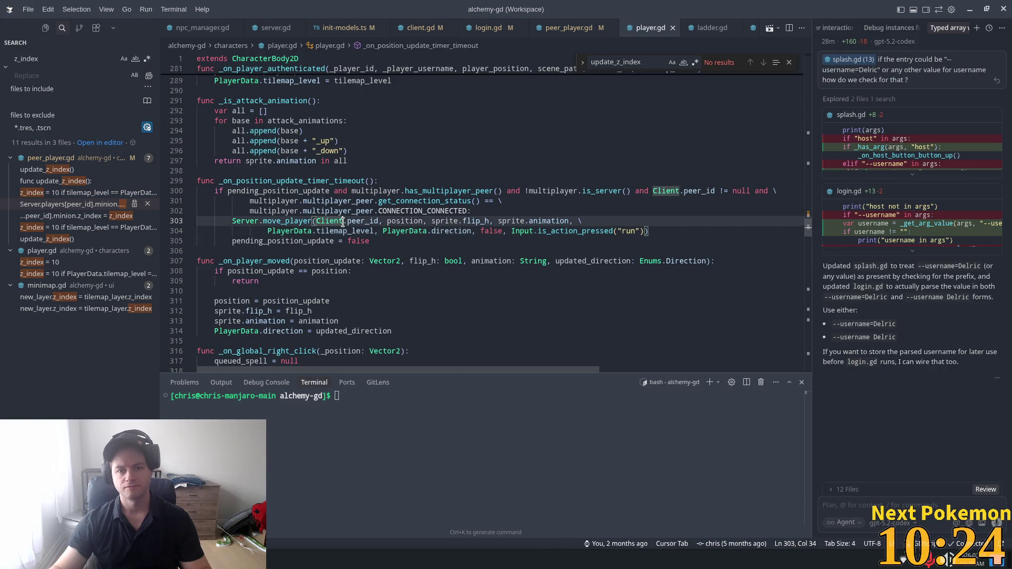
double_click(344, 222)
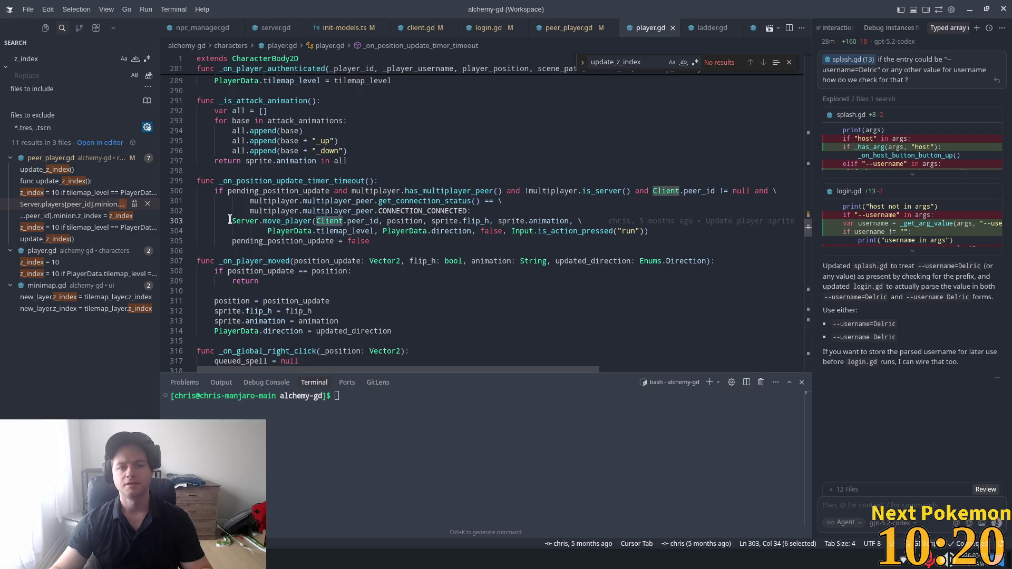
drag(230, 219, 691, 227)
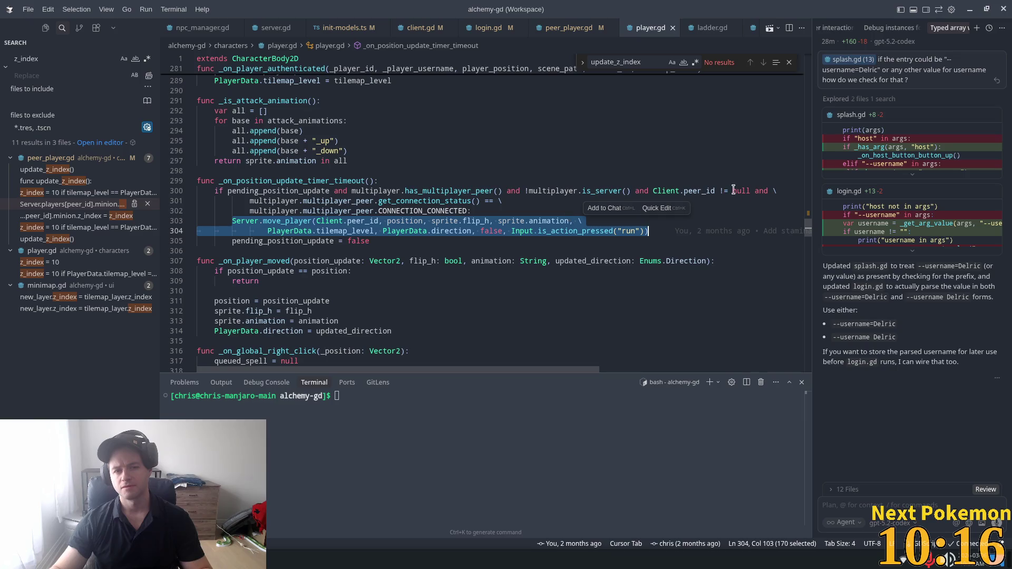
key(ctrl+p)
text(la)
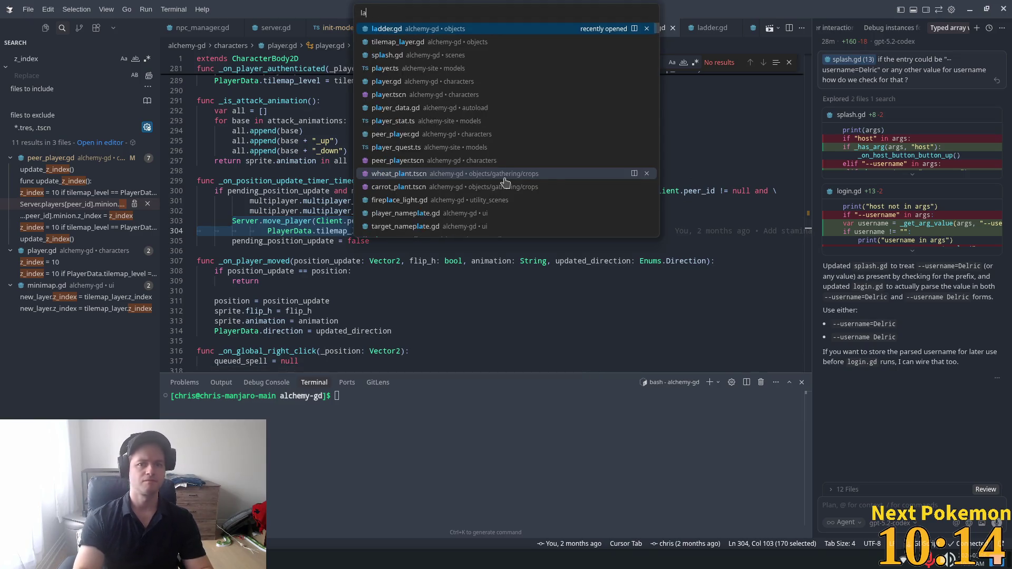
text(dder)
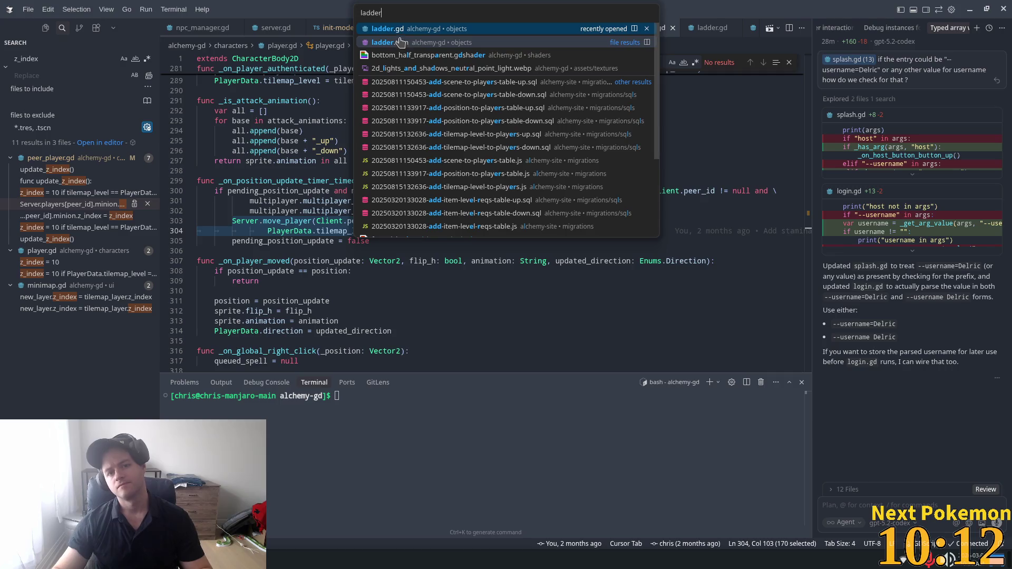
- Open ladder.gd and inspect its PlayerData tilemap_level line and warp_player call
key(Return)
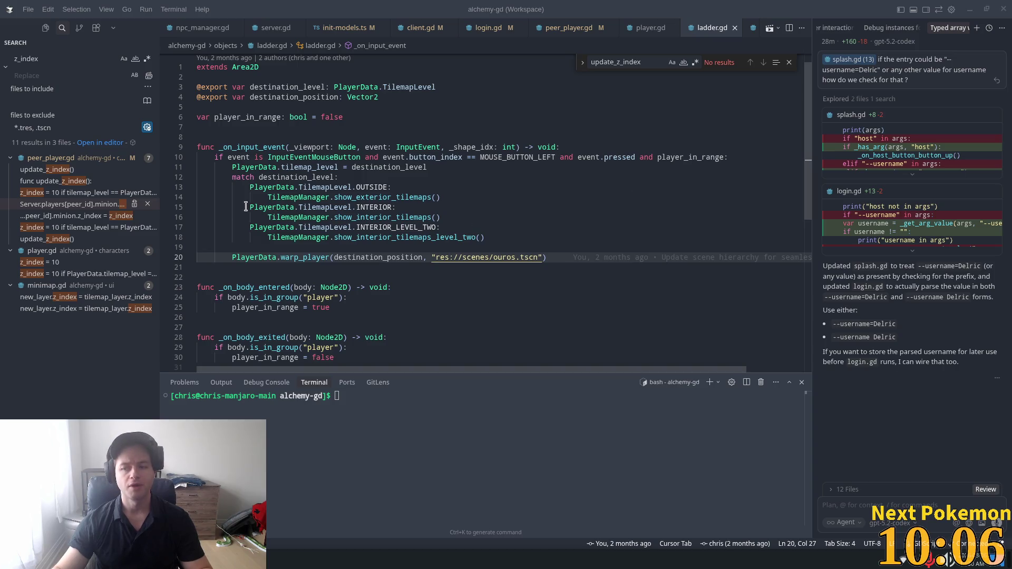
click(273, 188)
mouse_move(278, 204)
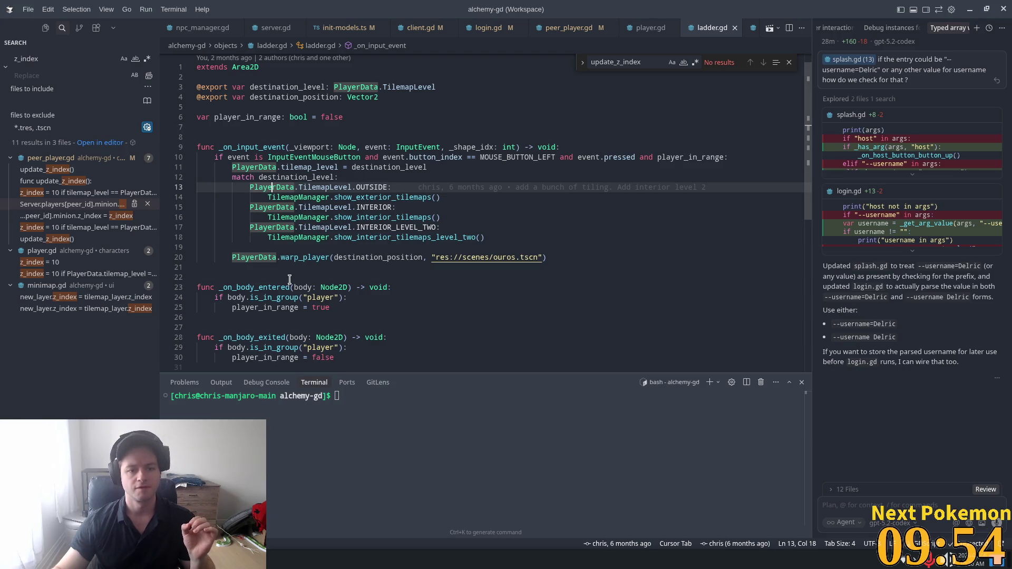
click(288, 257)
double_click(288, 257)
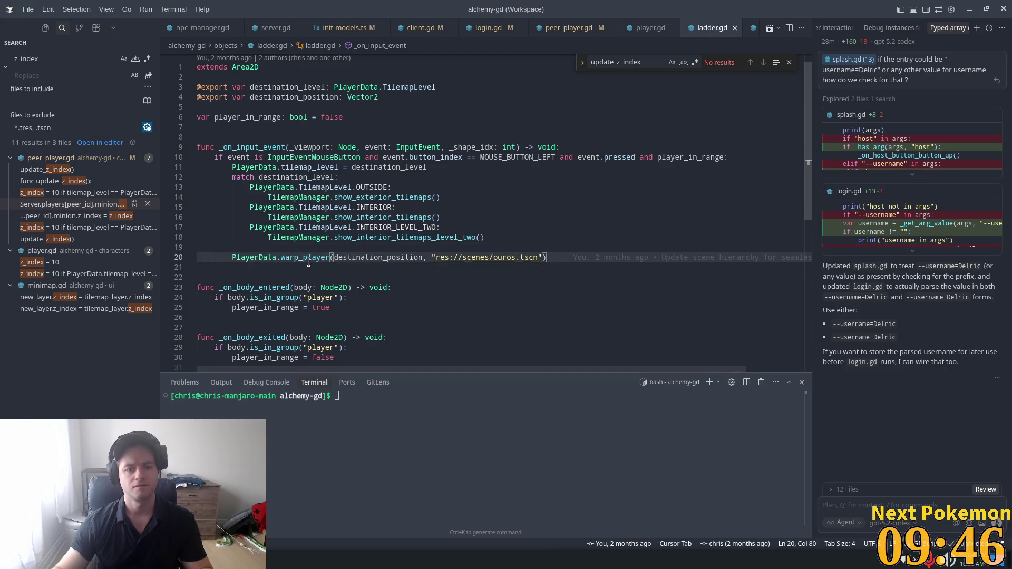
- Follow warp_player to its definition and examine request_warp_player
ctrl+click(296, 258)
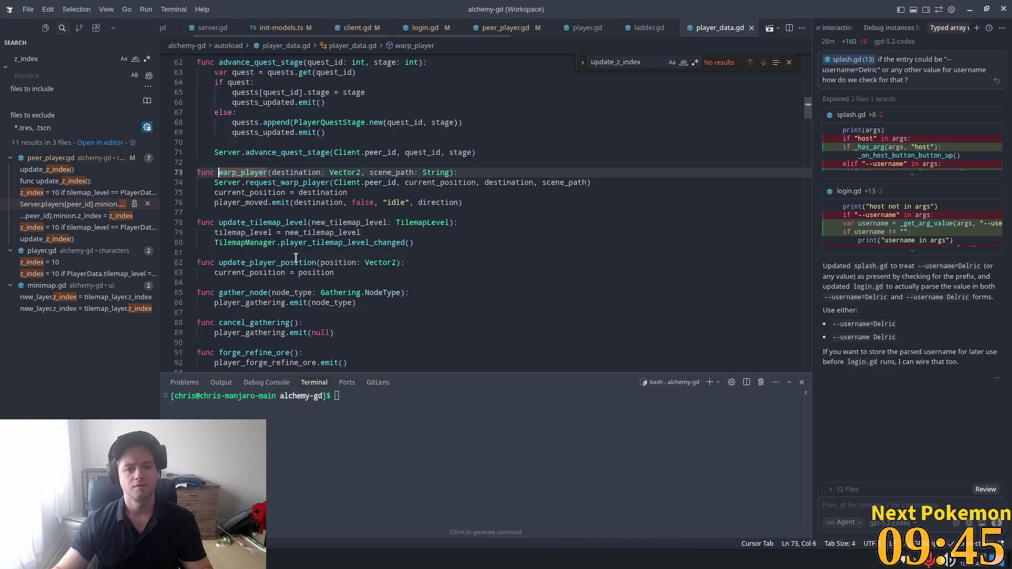
double_click(254, 182)
scroll(335, 278, up, 5)
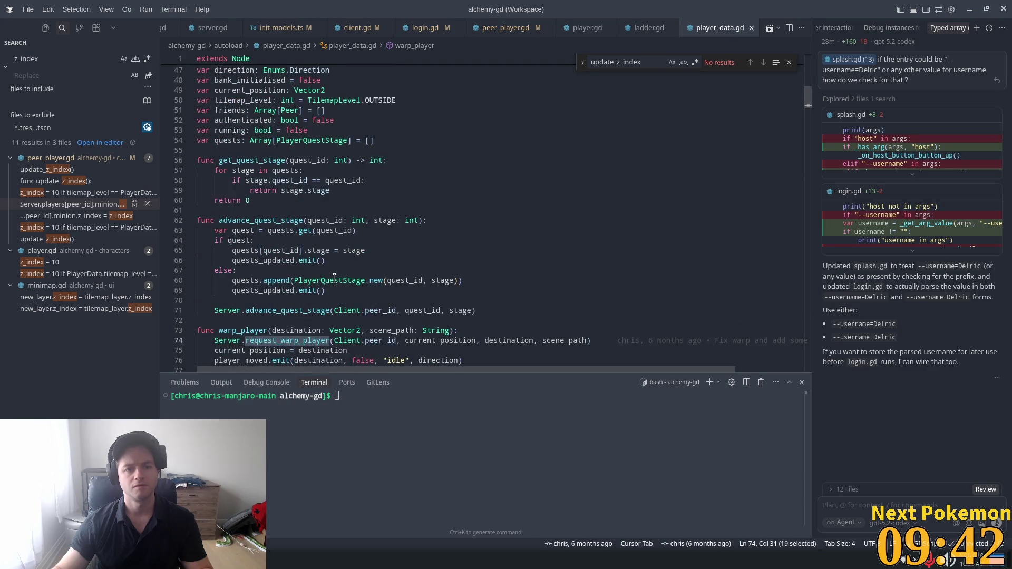
scroll(351, 232, down, 3)
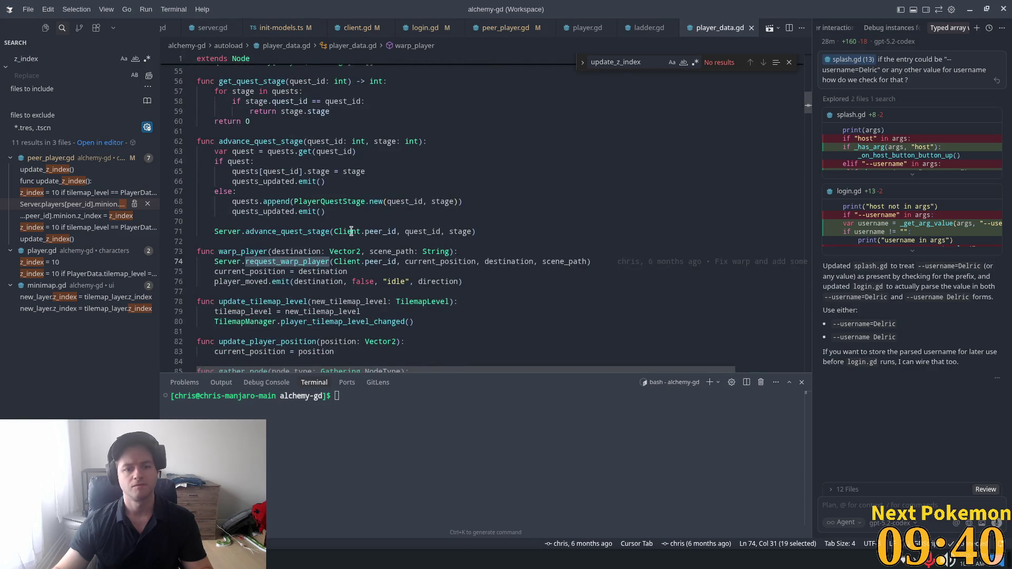
mouse_move(374, 232)
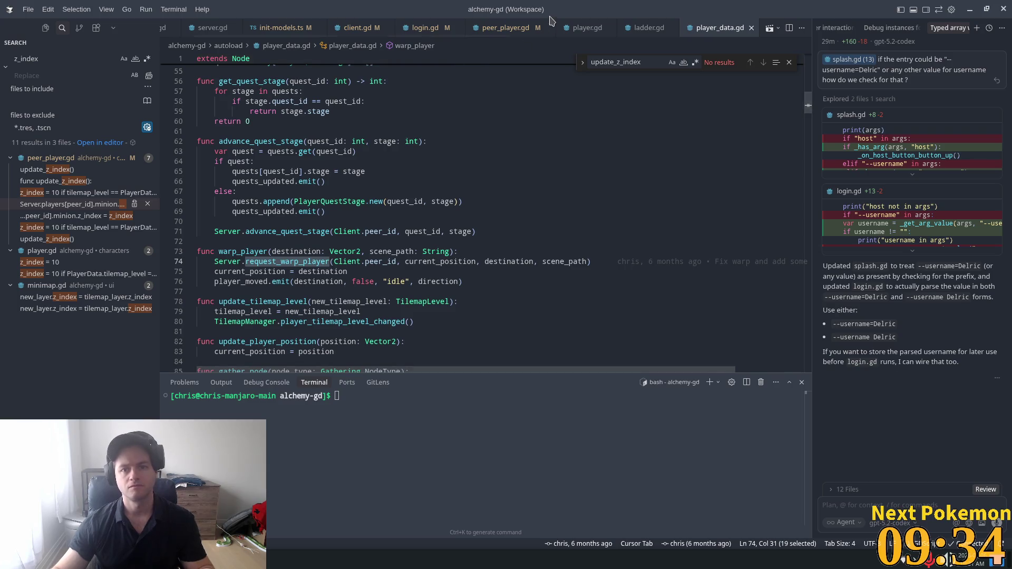
click(667, 29)
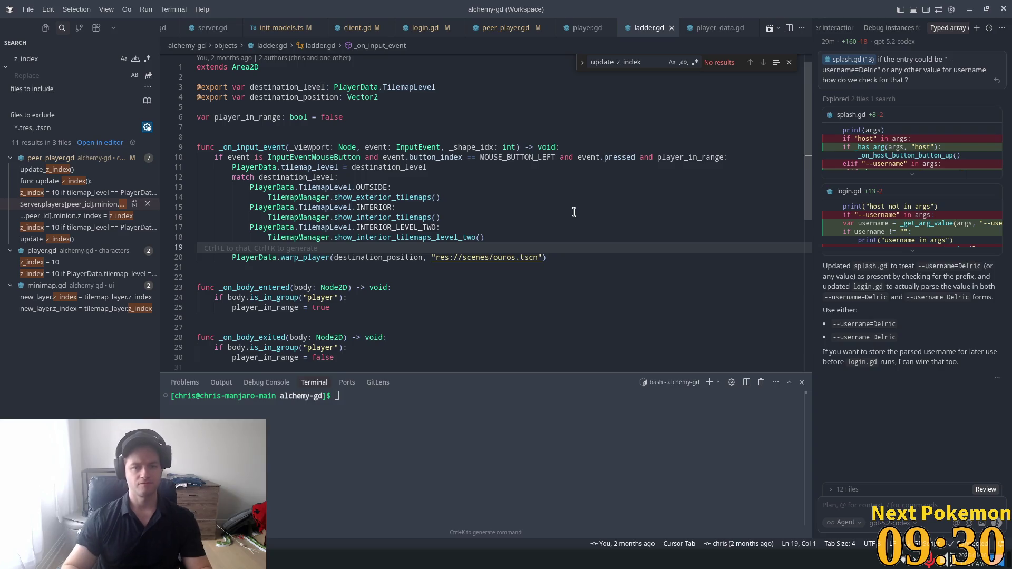
- Comment out the warp_player call on line 20 and insert the suggested Server.move_player call below it
key(Down)
key(Home)
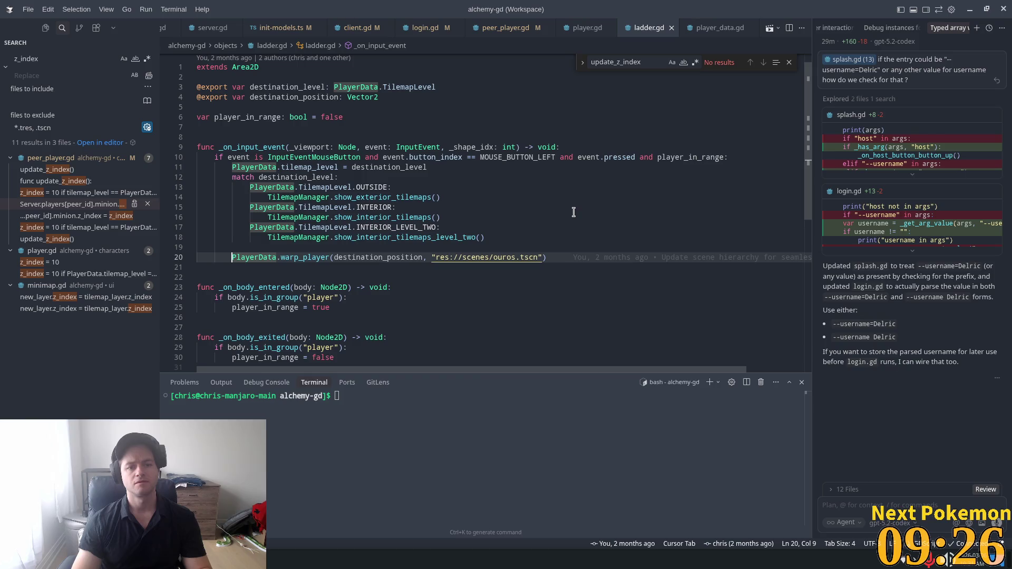
key(End)
key(ctrl+slash)
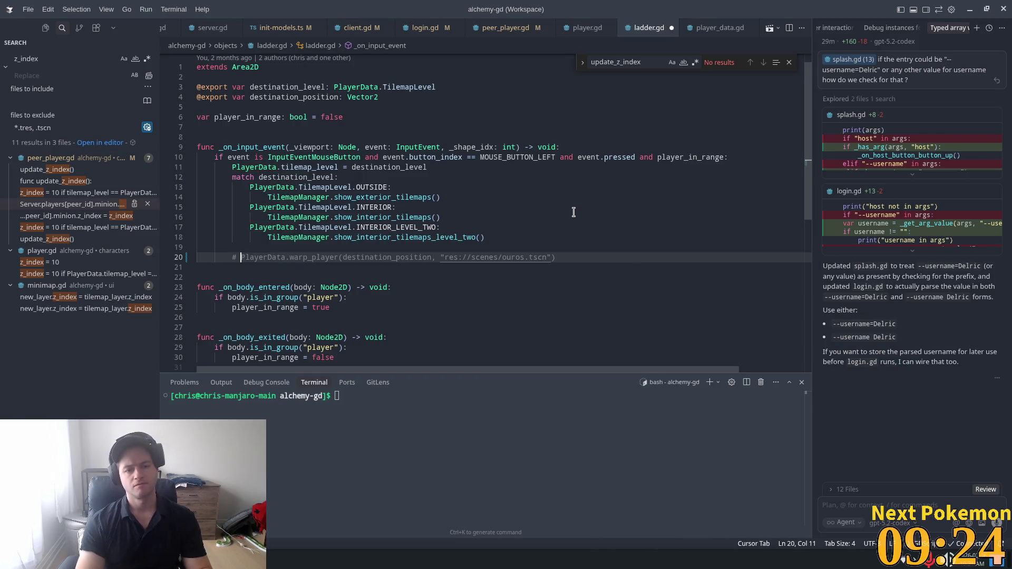
key(Return)
key(Tab)
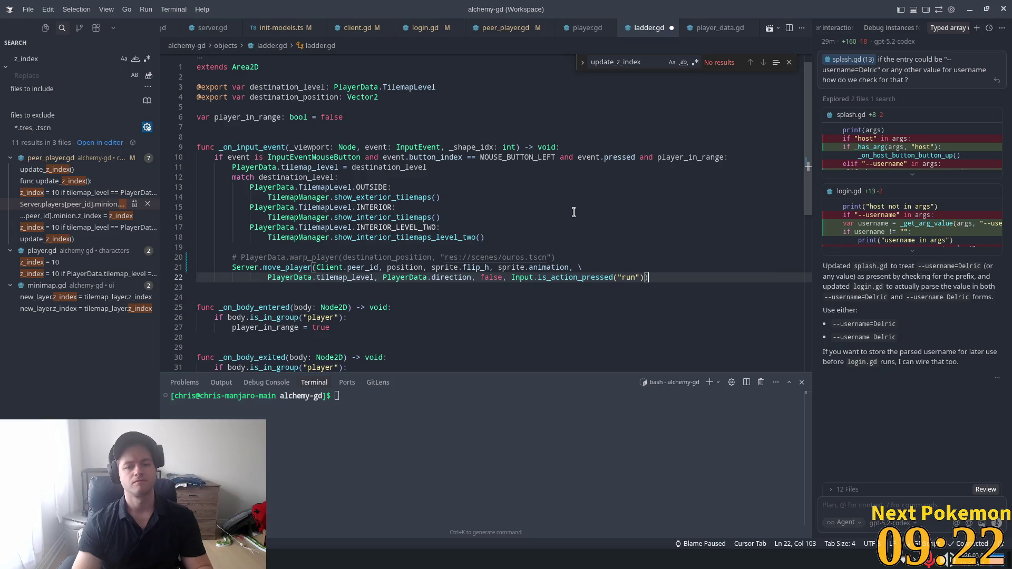
- Prefix the move_player arguments with PlayerData via the suggested completion
double_click(329, 268)
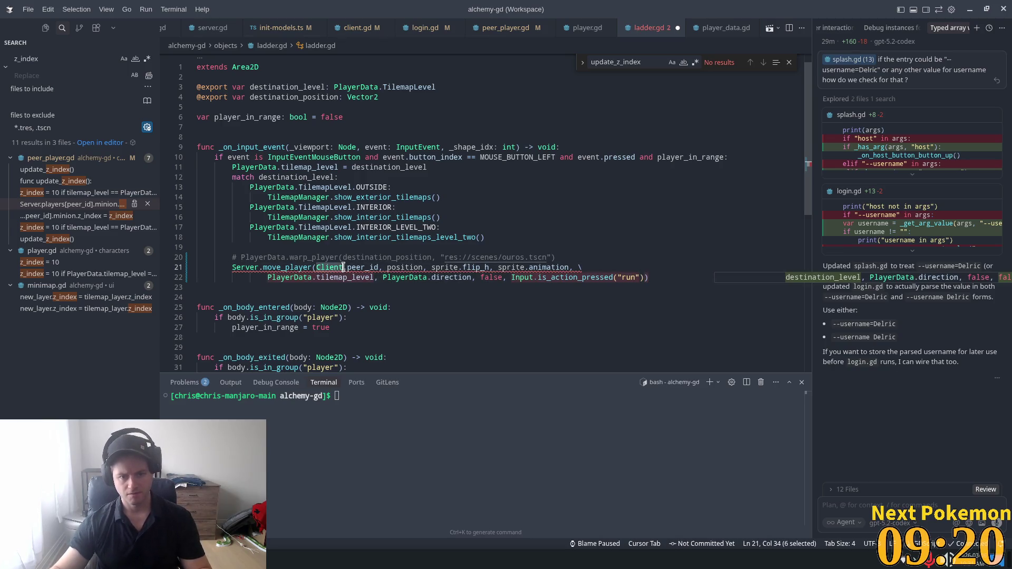
click(339, 268)
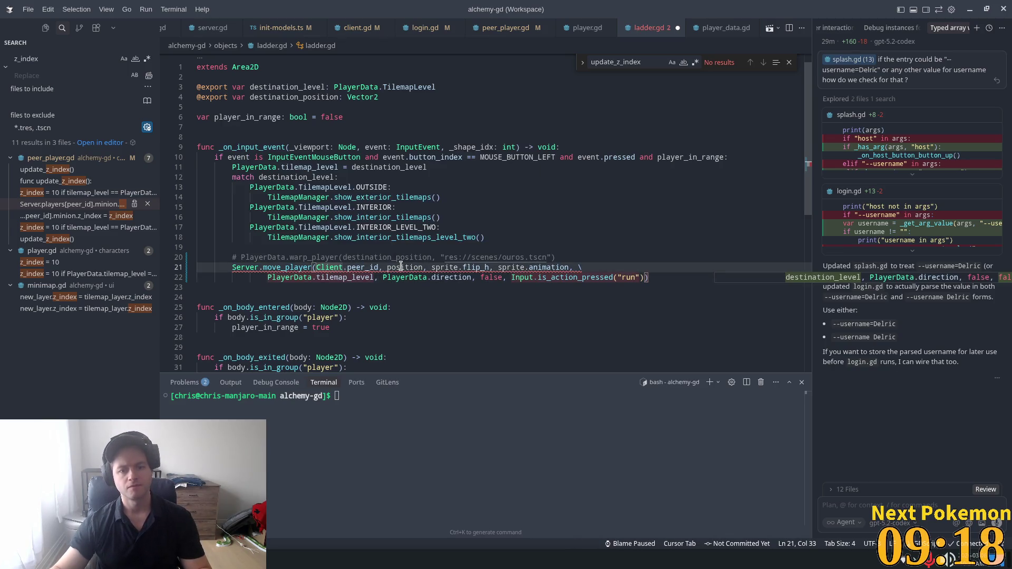
double_click(400, 267)
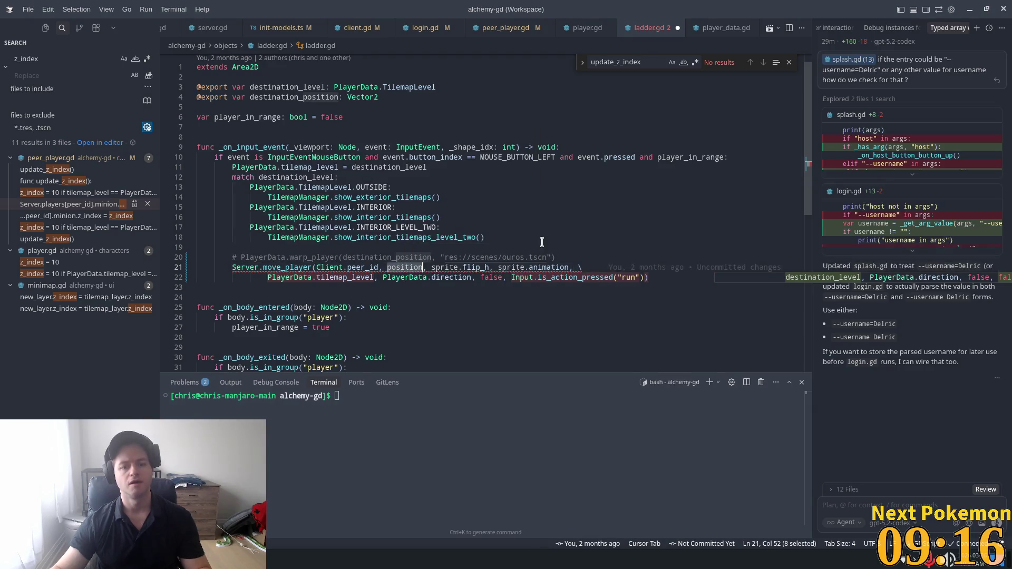
key(Left)
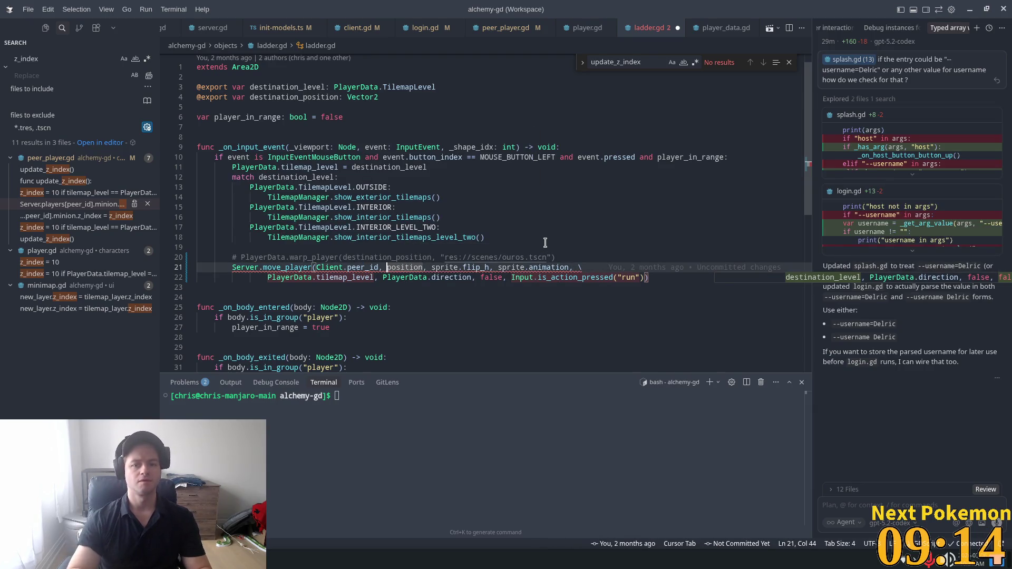
text(Pla)
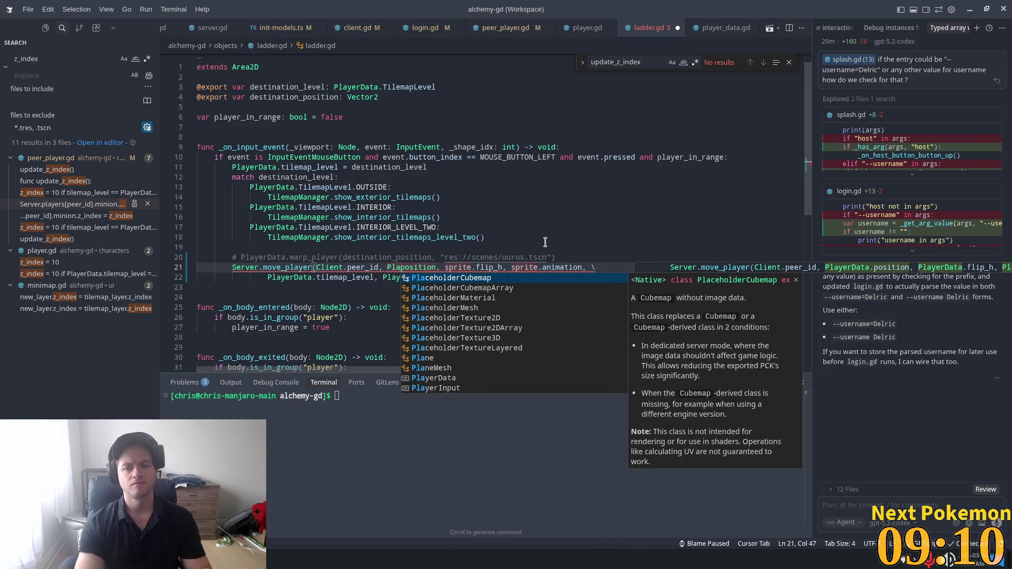
key(Tab)
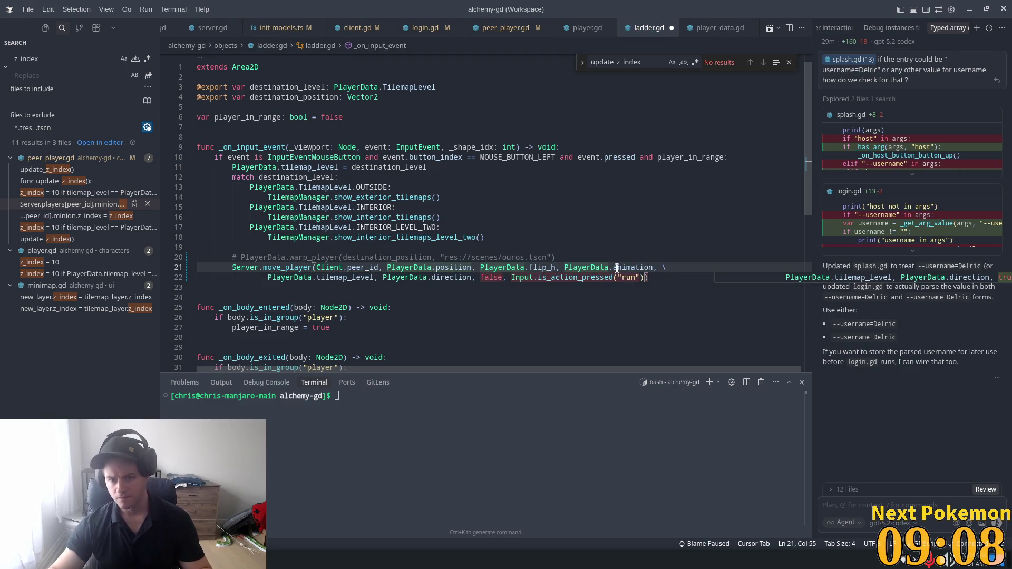
- Review the PlayerData-prefixed position, animation and direction arguments on lines 21–22
click(614, 268)
double_click(433, 277)
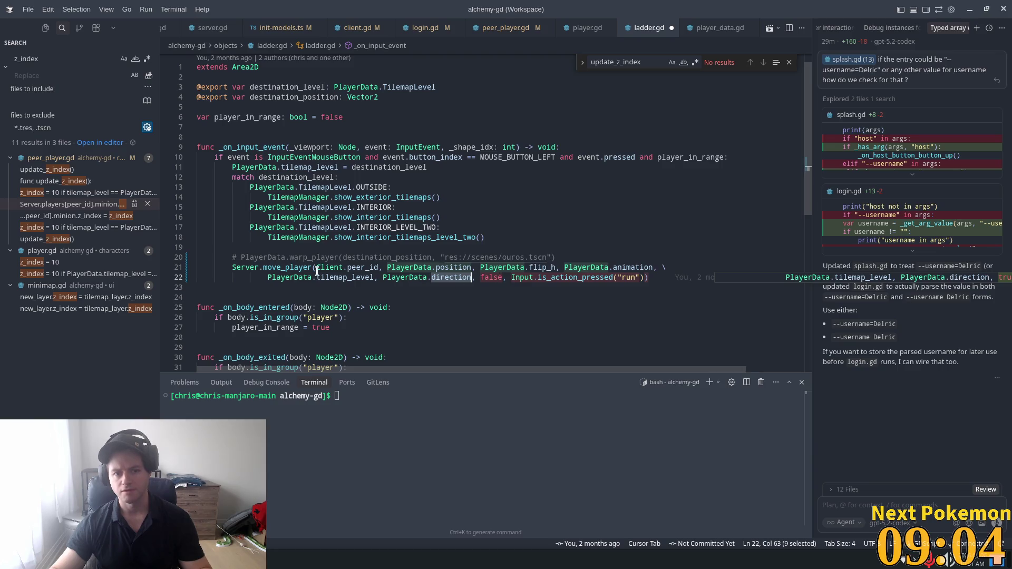
mouse_move(299, 267)
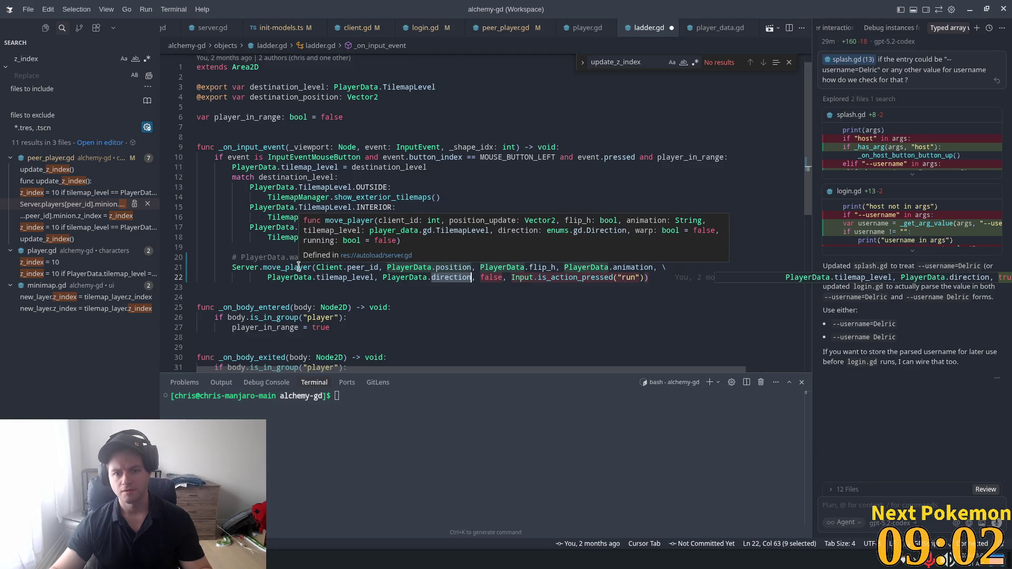
click(538, 281)
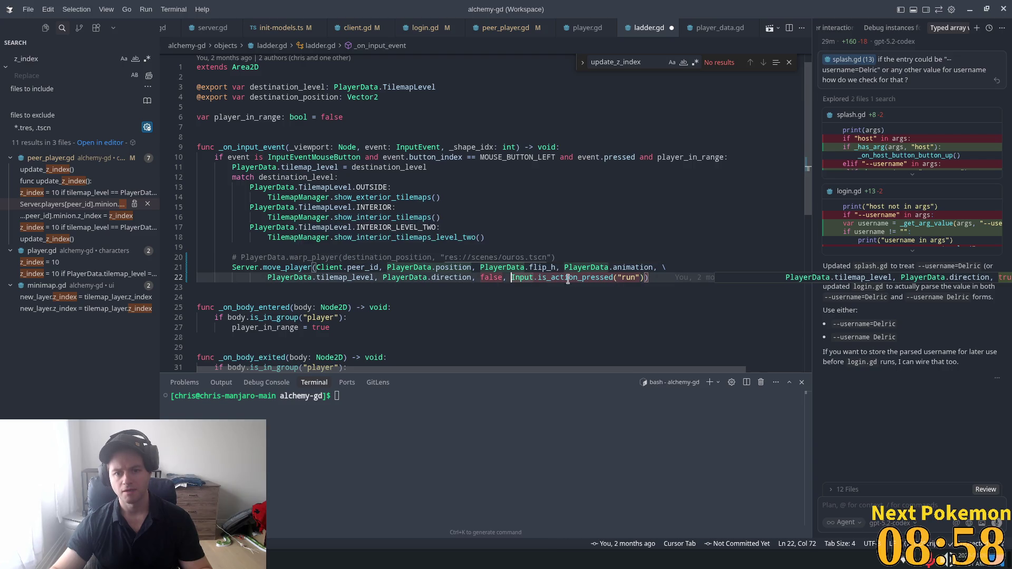
click(660, 281)
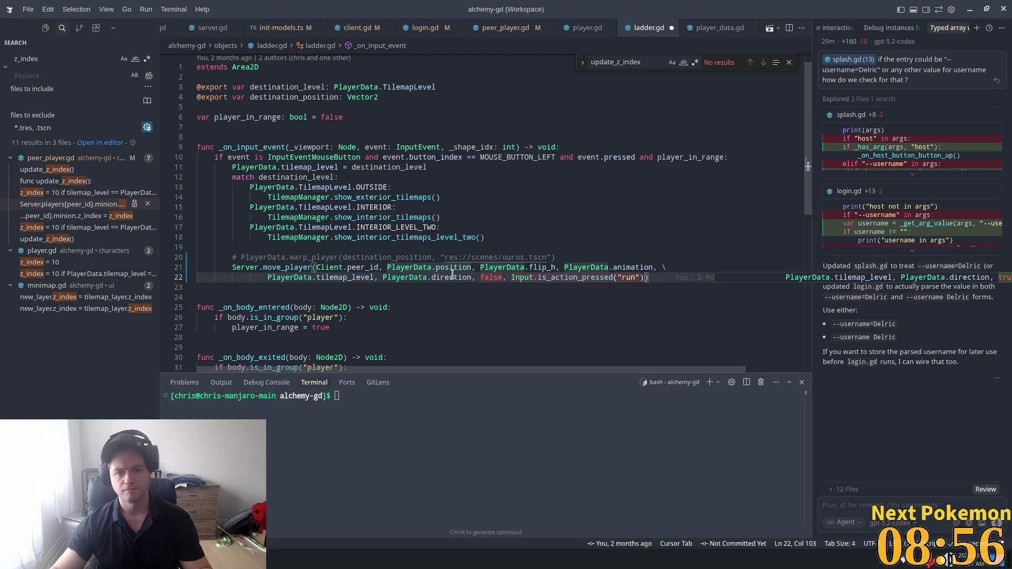
mouse_move(304, 269)
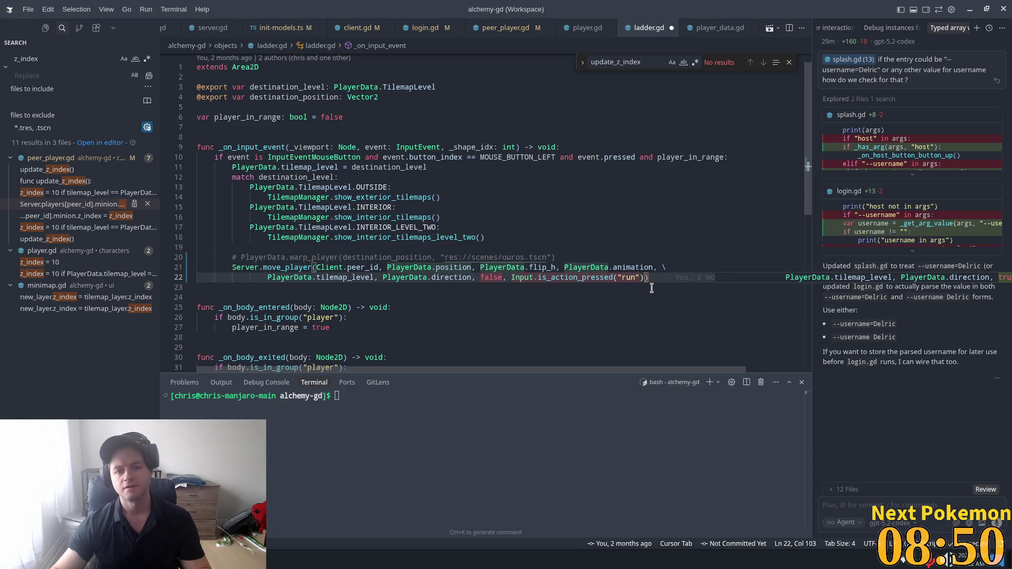
key(Up)
key(Up)
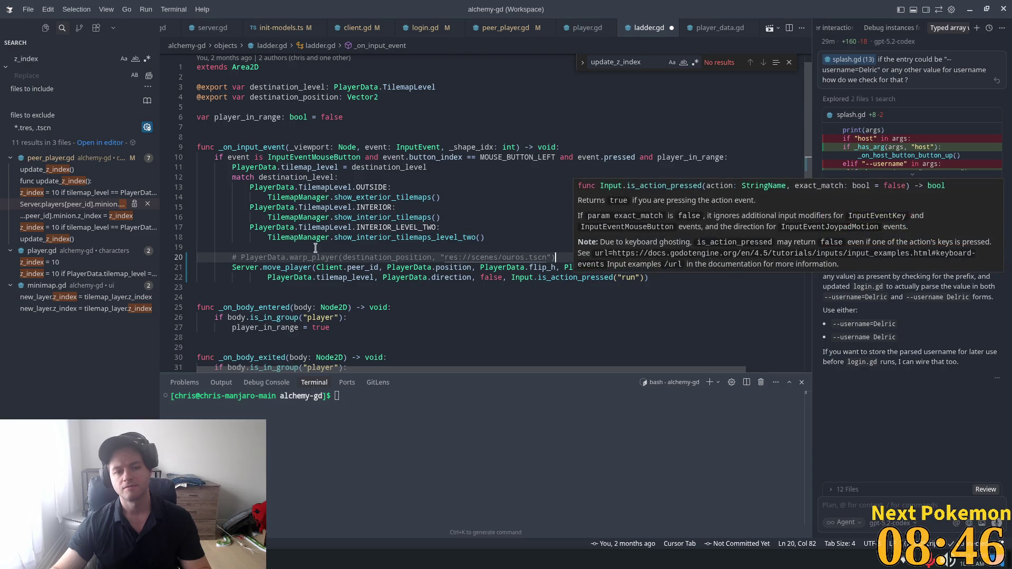
click(463, 265)
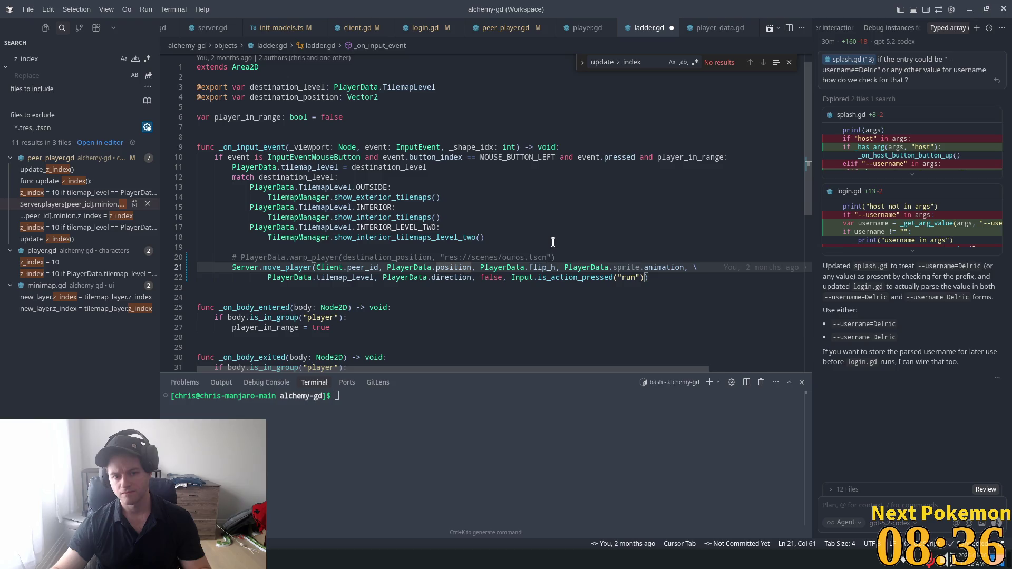
key(alt+Tab)
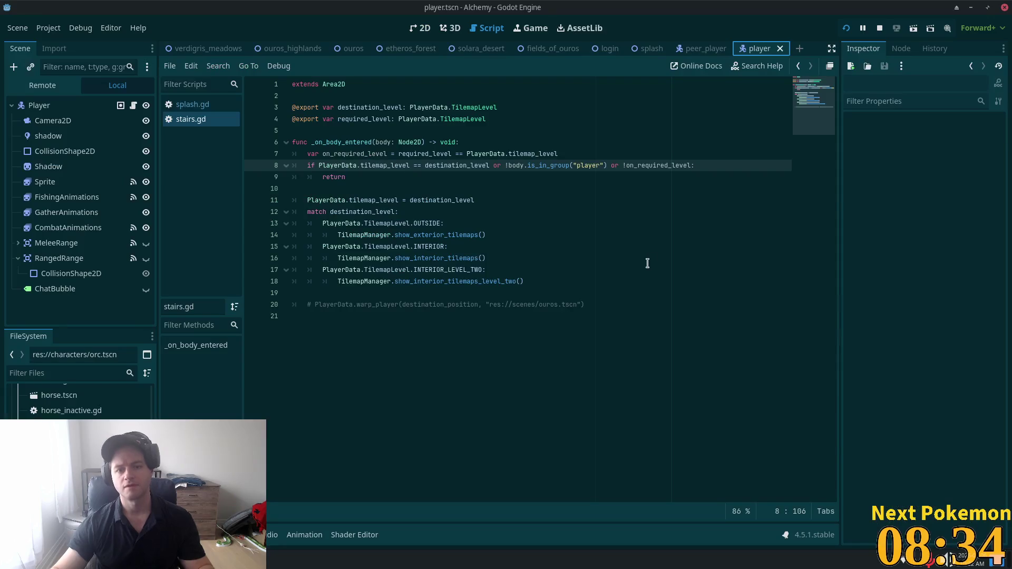
- Run the project, arrange both Alchemy (DEBUG) windows, and click the ladder in the town window
key(alt+Tab)
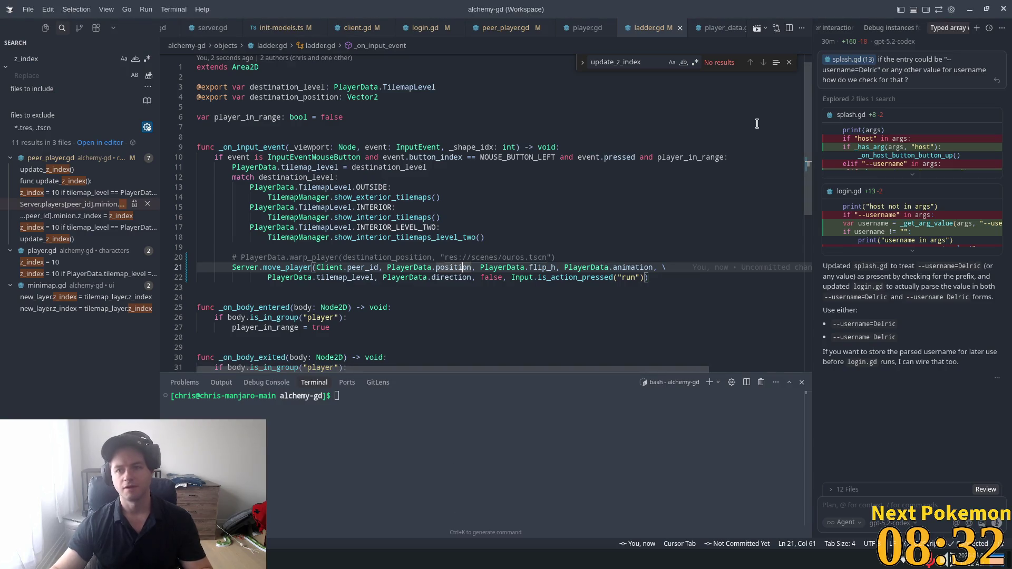
key(alt+Tab)
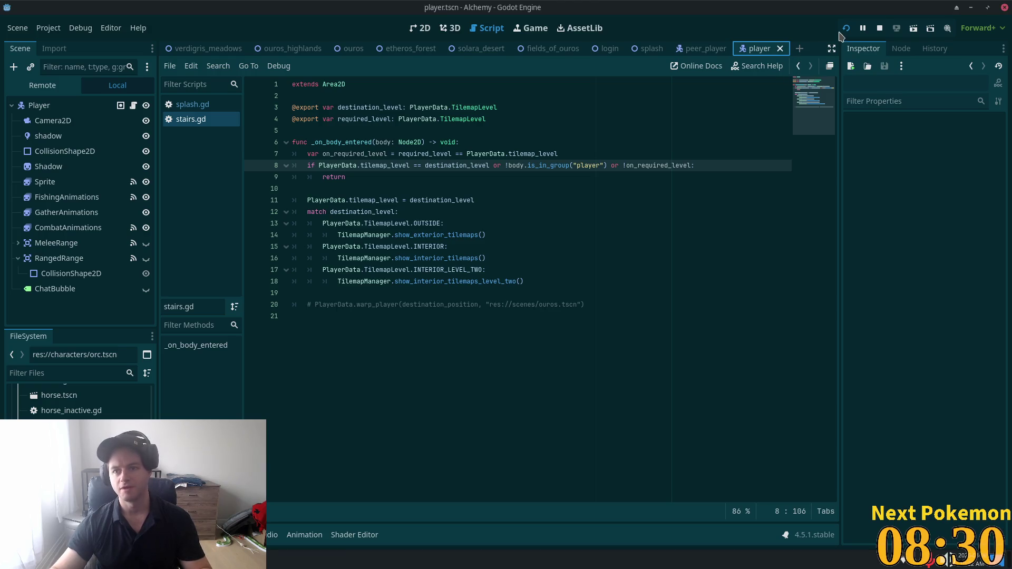
click(846, 29)
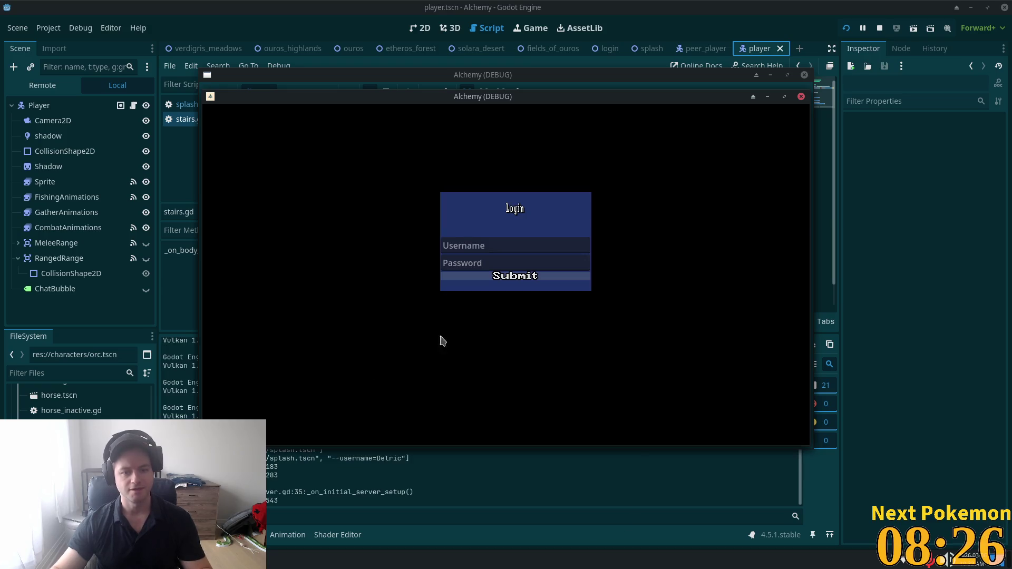
mouse_move(413, 92)
mouse_down()
mouse_move(318, 136)
mouse_move(272, 78)
mouse_move(217, 44)
mouse_up()
mouse_move(687, 100)
mouse_down()
mouse_move(898, 180)
mouse_move(860, 194)
mouse_up()
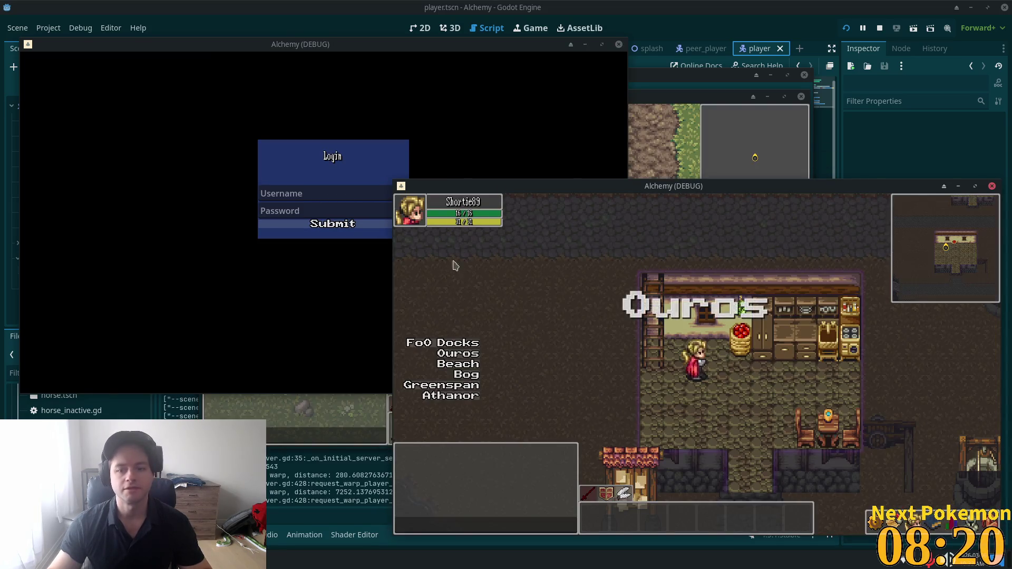
click(164, 205)
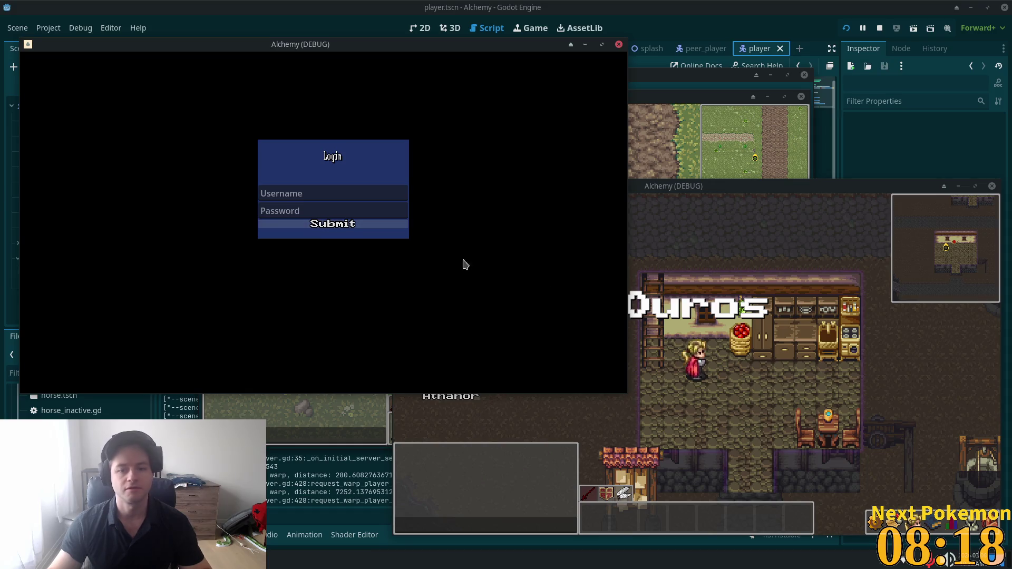
click(702, 395)
click(702, 414)
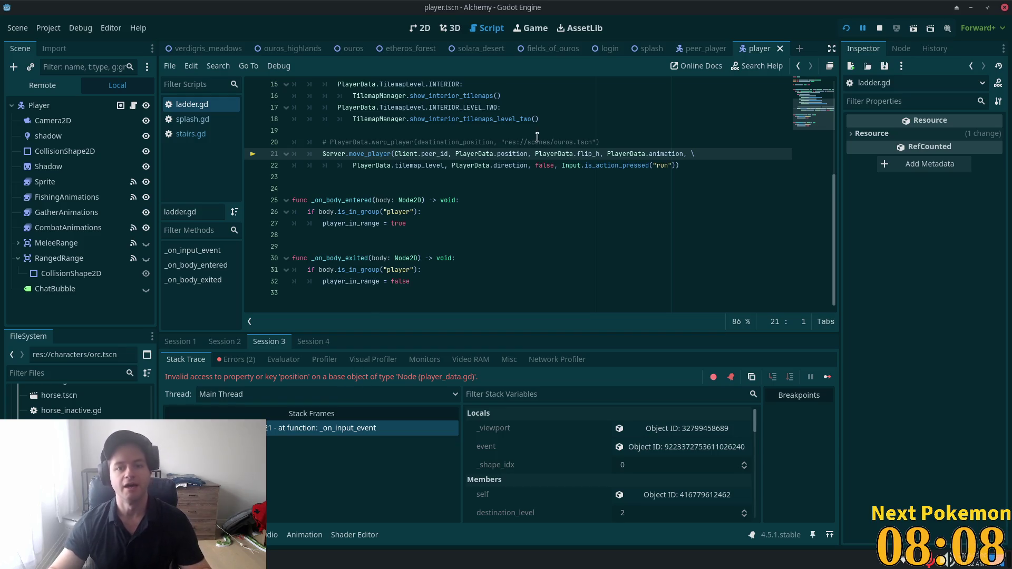
- Open player_data.gd from the PlayerData reference and search 'positi' to find current_position
click(498, 157)
click(505, 154)
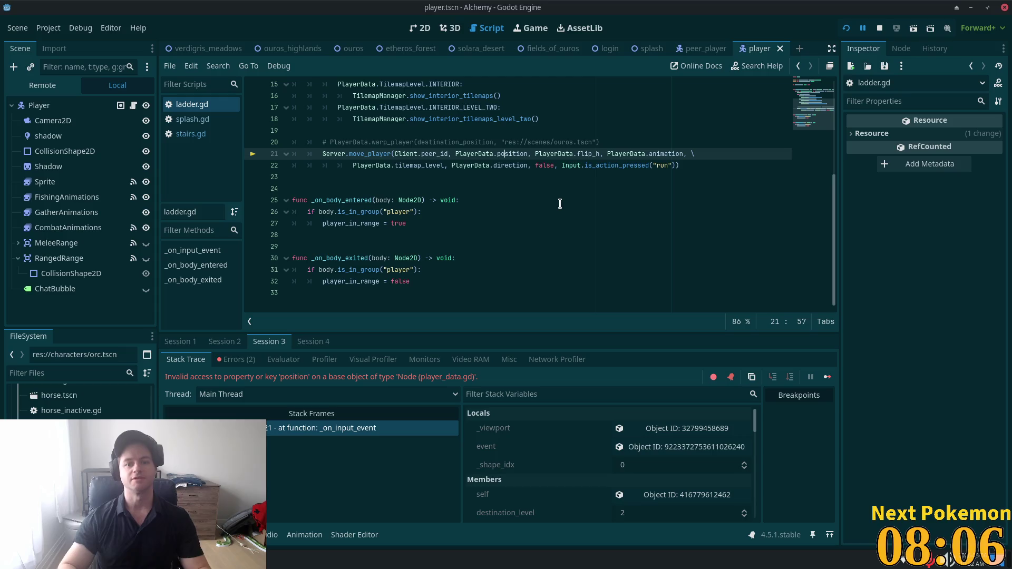
key(Left)
key(Left)
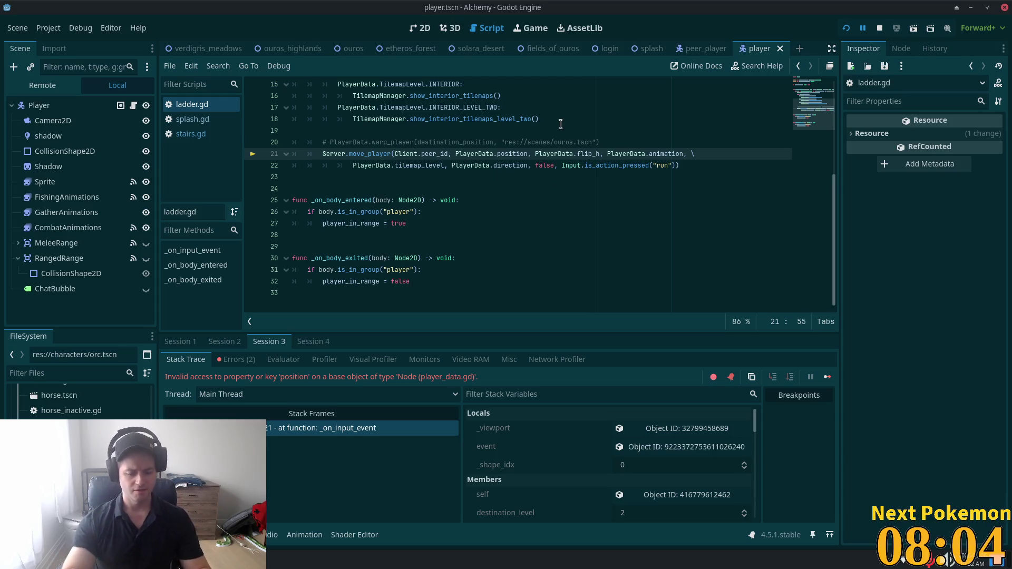
text(player_)
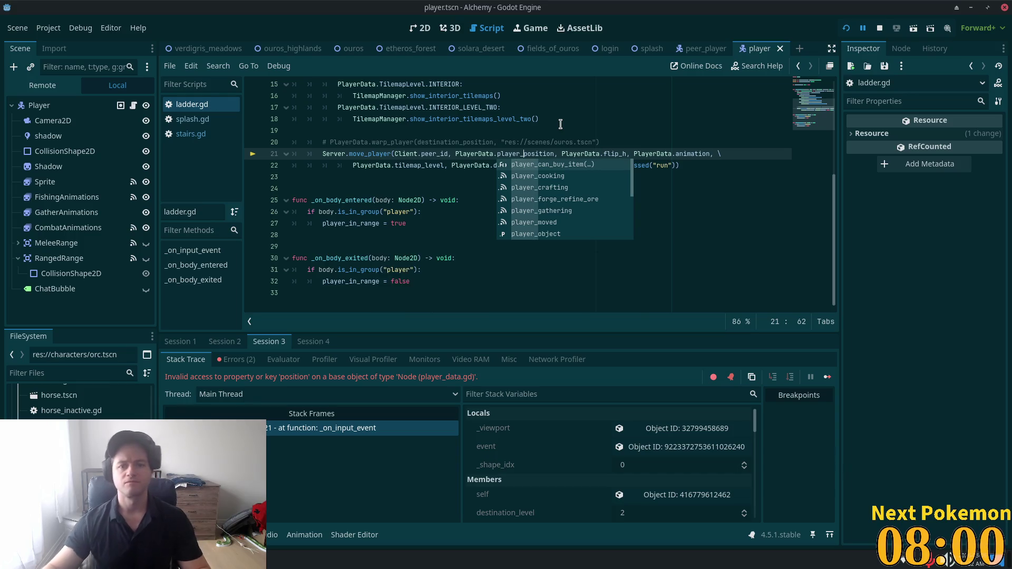
key(Escape)
ctrl+click(481, 153)
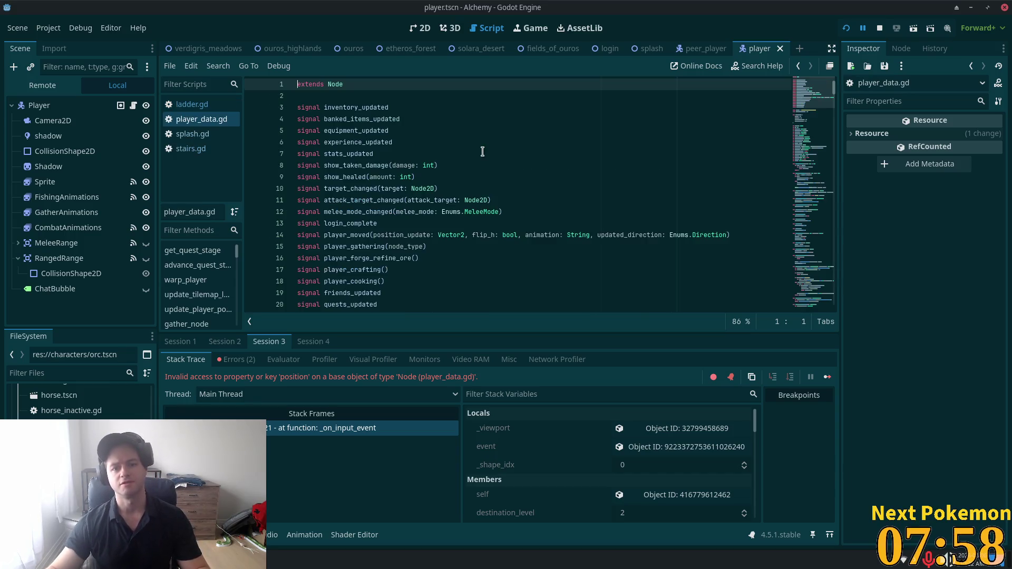
click(482, 151)
key(ctrl+f)
text(po)
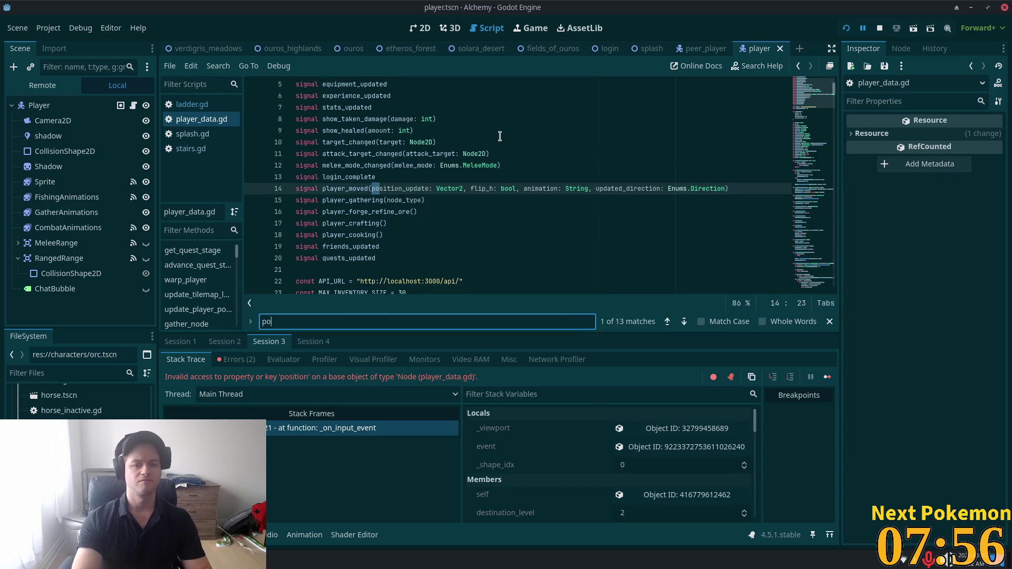
text(siti)
key(Return)
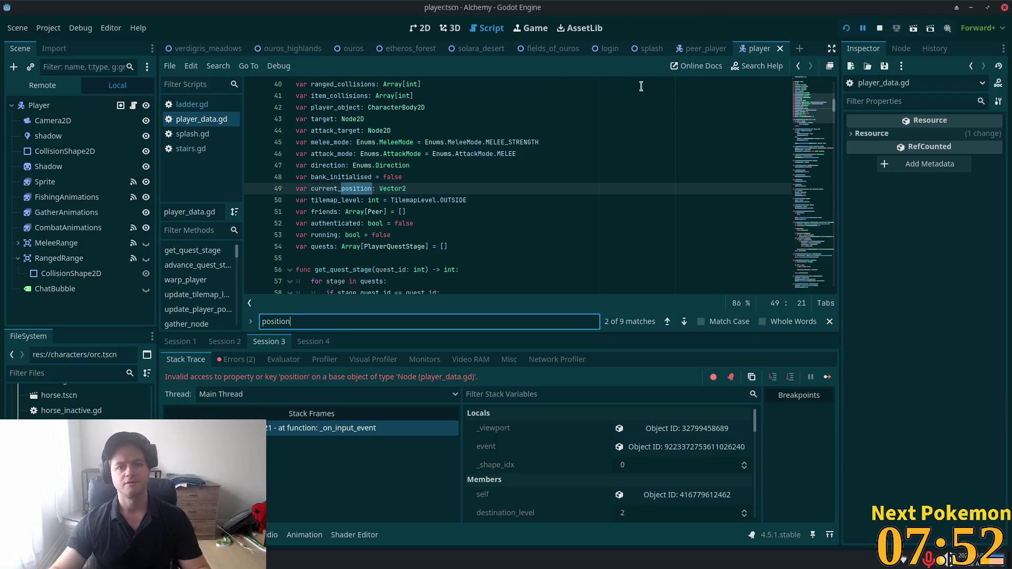
- Change player_position to current_position in ladder.gd's move_player call on line 21
key(alt+Tab)
click(493, 267)
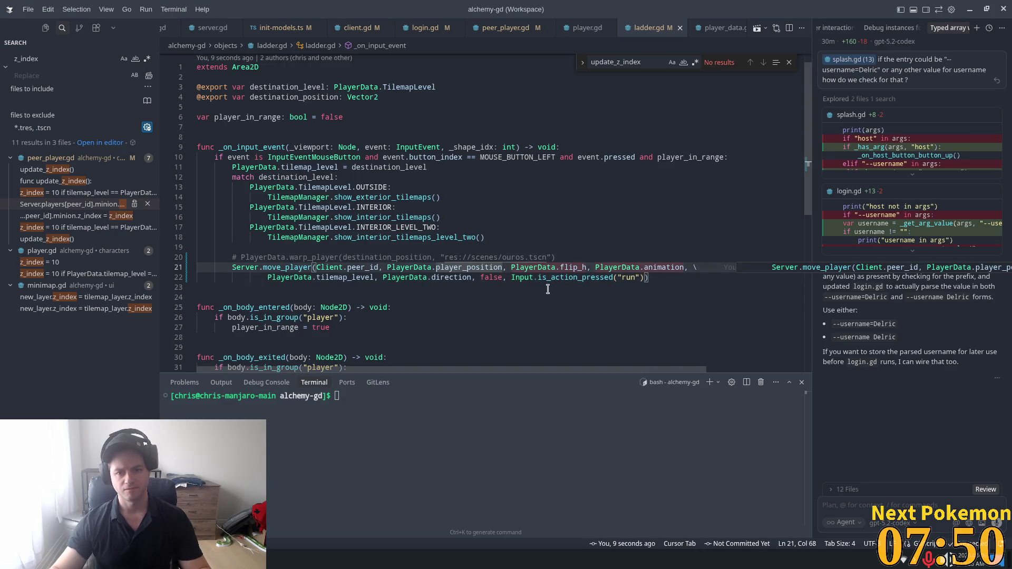
double_click(490, 267)
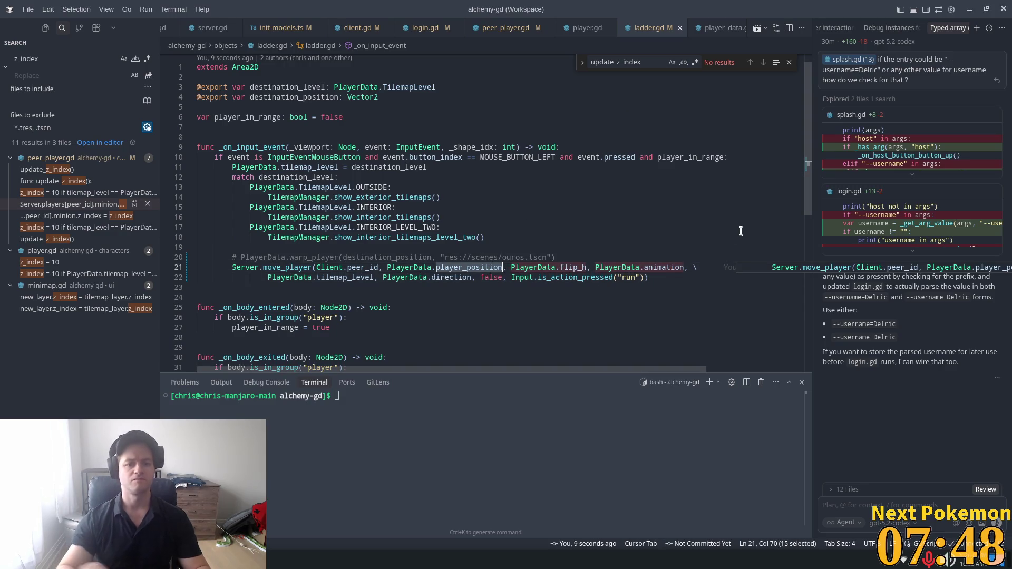
key(shift+Left)
key(shift+Left)
key(shift+Left)
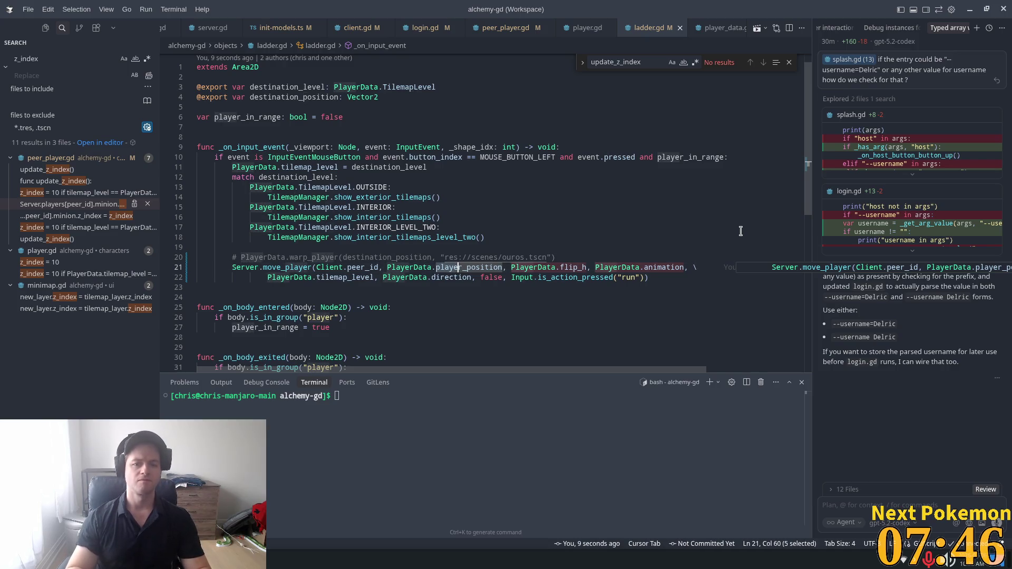
text(current)
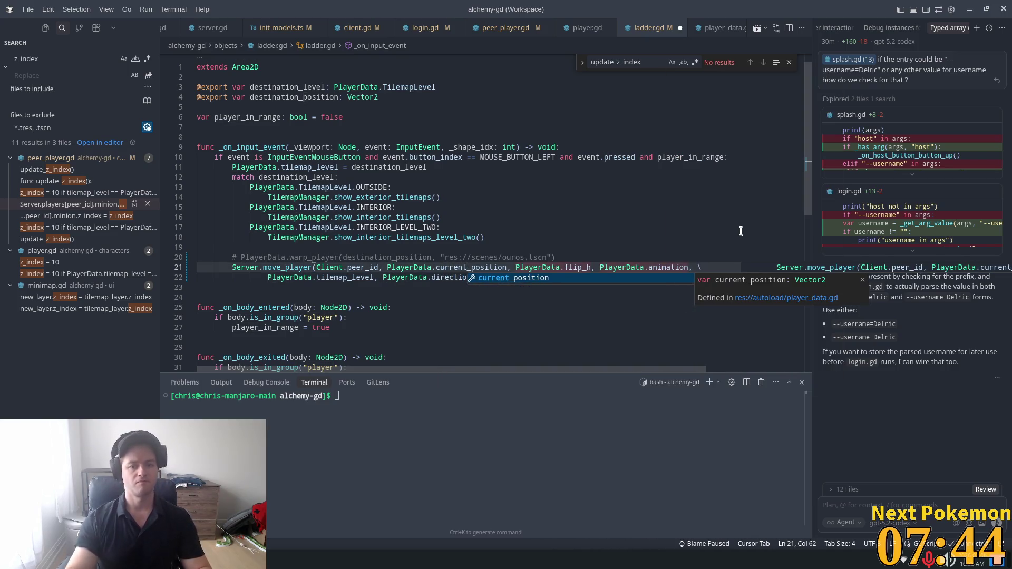
key(alt+Tab)
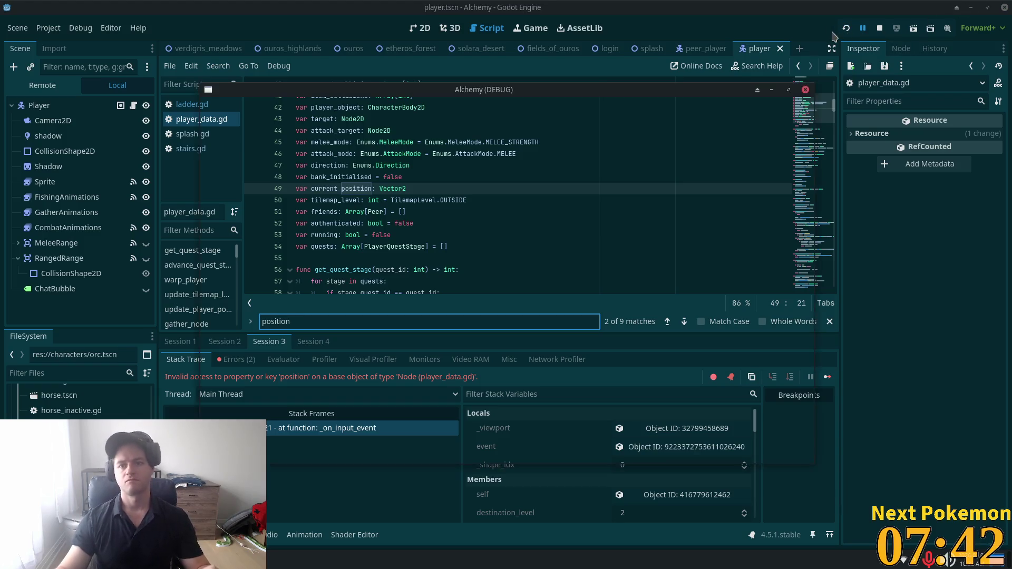
- Relaunch the game, warp the first player to Ouros, and click the ladder in the second window
click(846, 28)
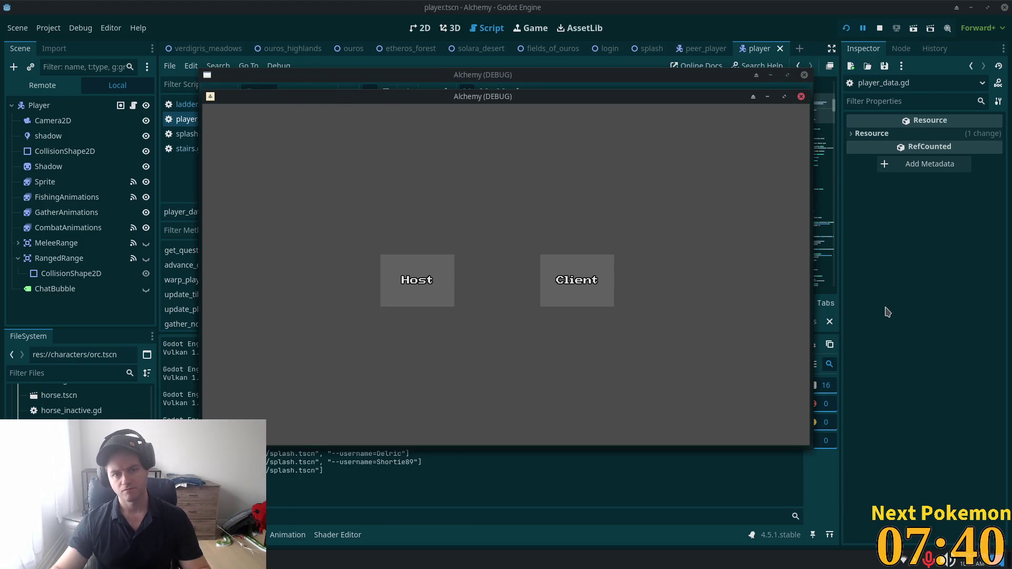
key(alt+Tab)
key(alt+Tab)
key(alt+Tab)
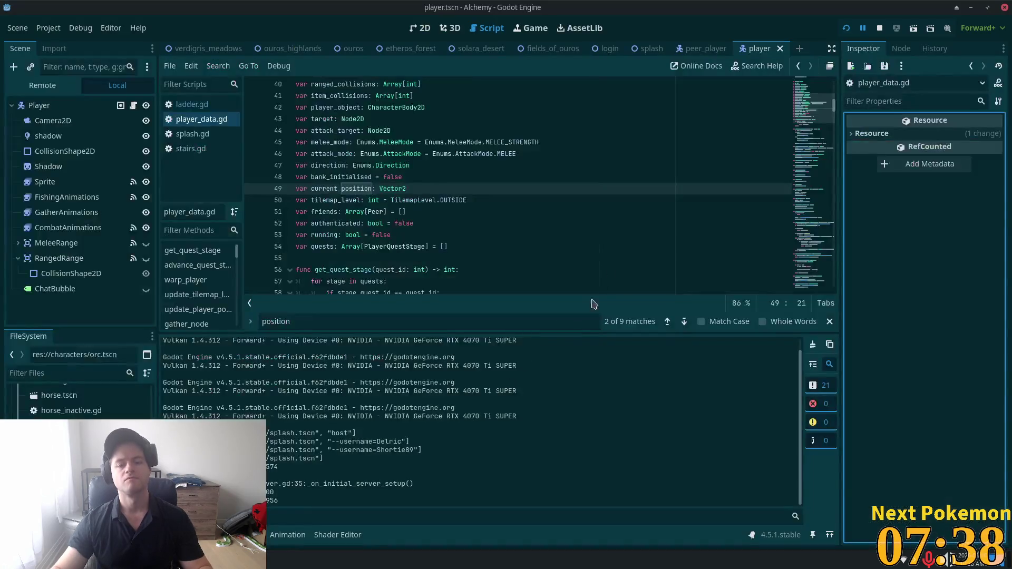
click(295, 483)
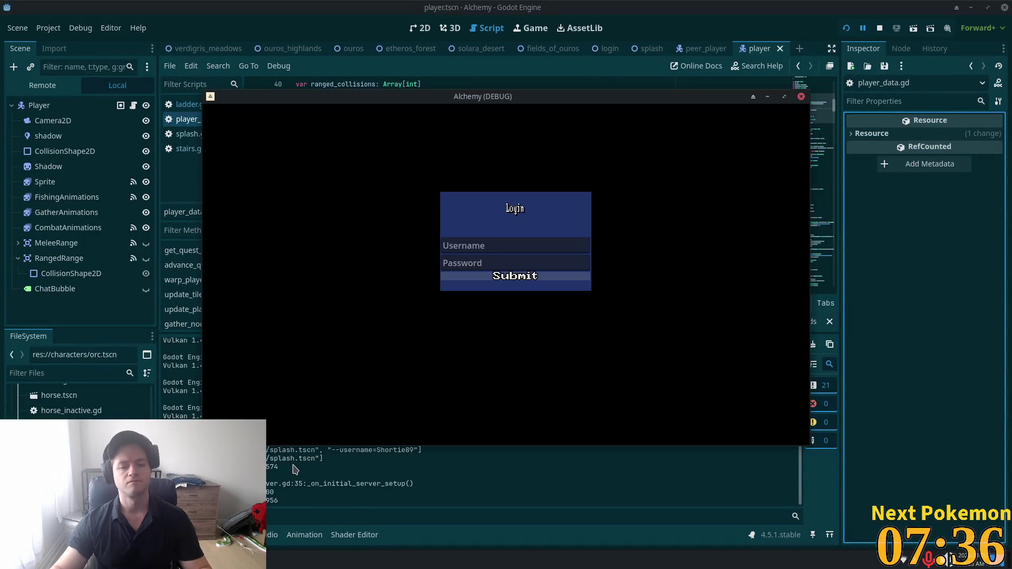
mouse_move(438, 103)
mouse_down()
mouse_move(399, 153)
mouse_move(352, 138)
mouse_up()
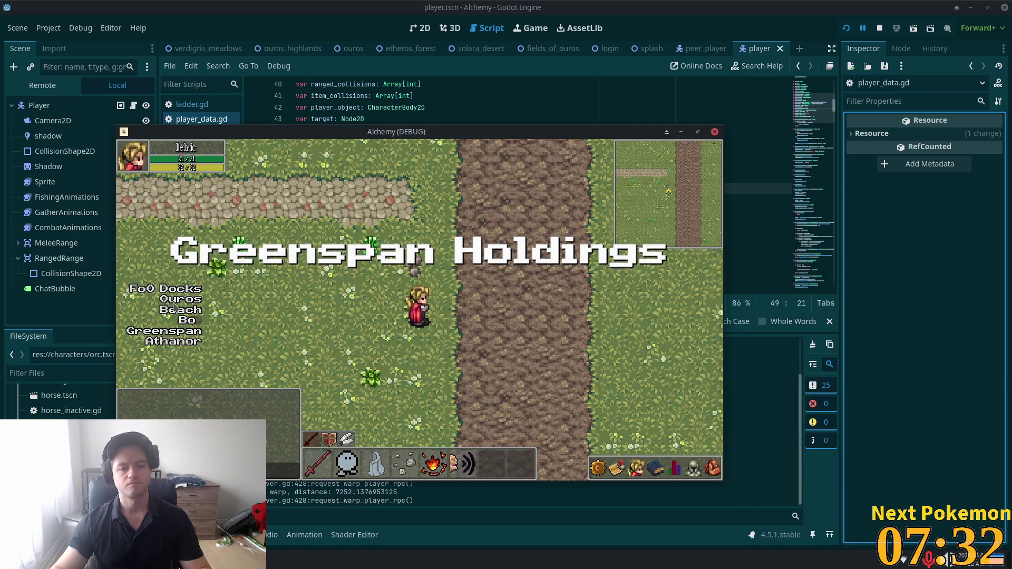
click(179, 299)
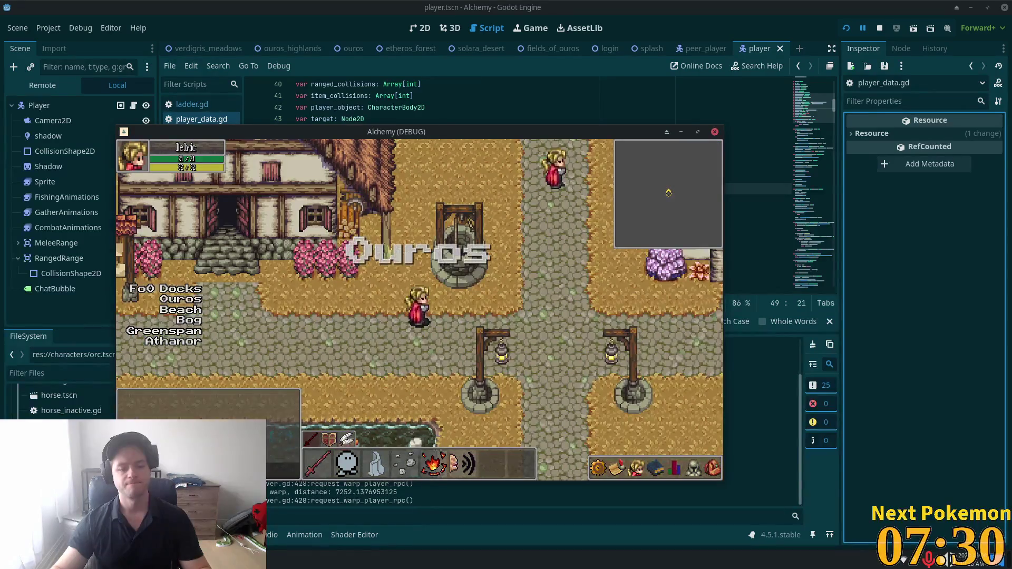
click(295, 493)
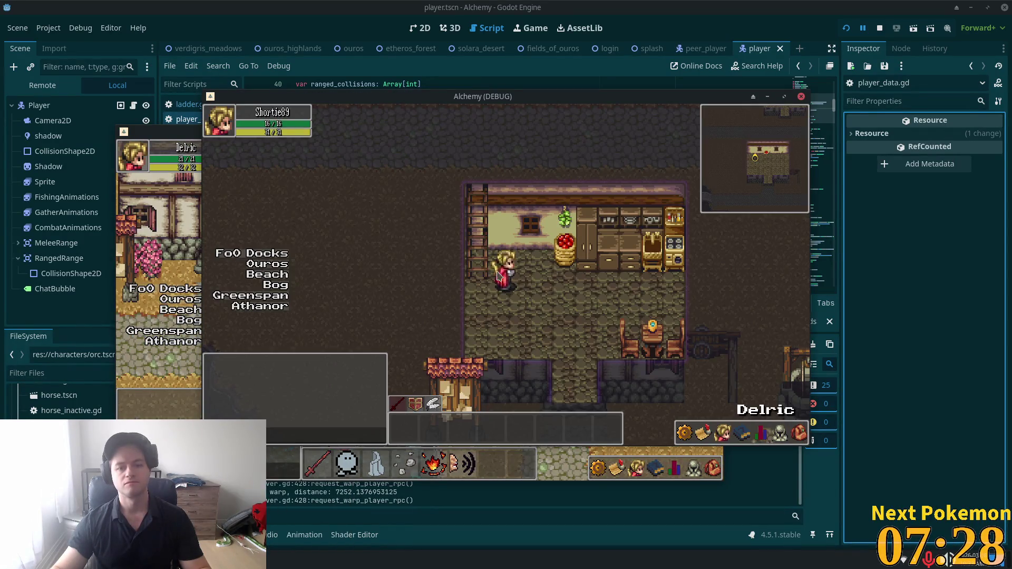
click(482, 279)
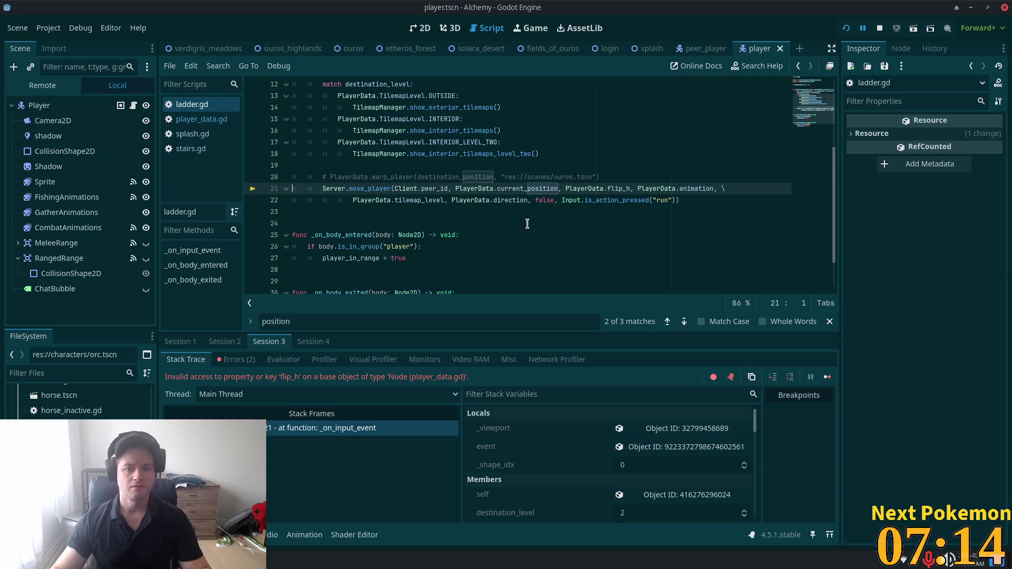
- Open player_data.gd from the PlayerData reference and locate its direction variable on line 47
click(464, 201)
click(527, 189)
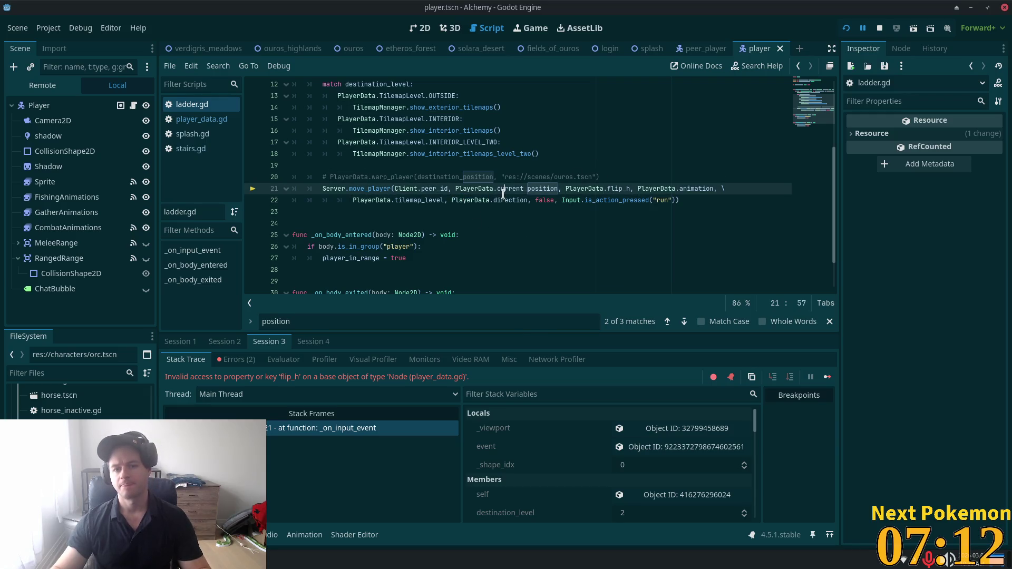
click(507, 201)
double_click(587, 189)
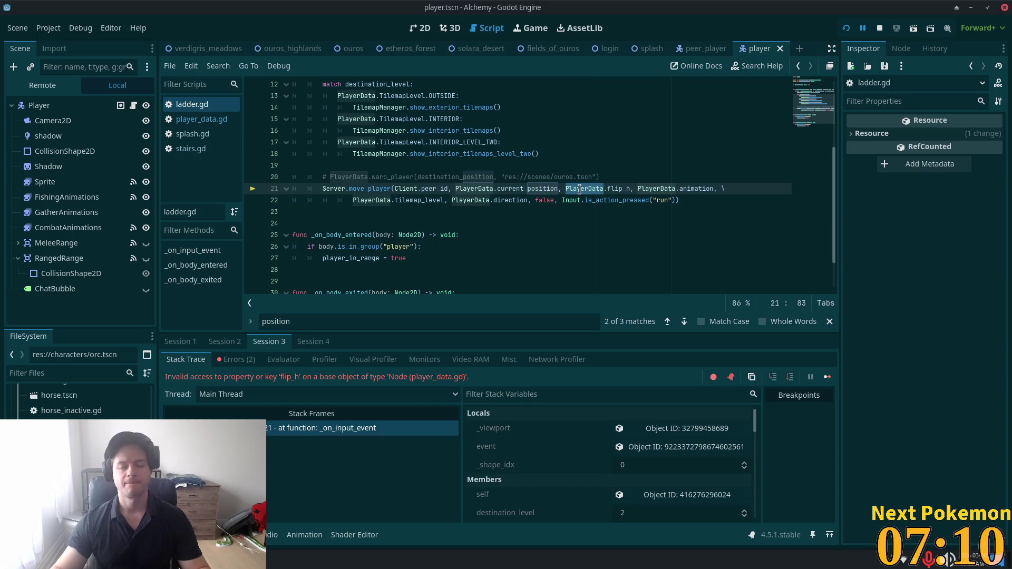
ctrl+click(579, 189)
scroll(531, 226, down, 9)
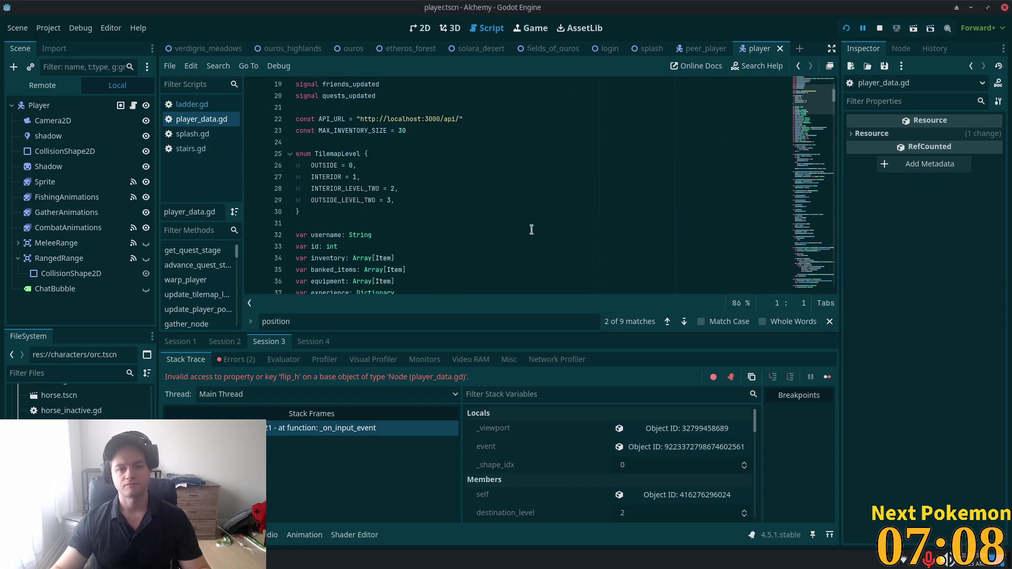
scroll(416, 214, down, 1)
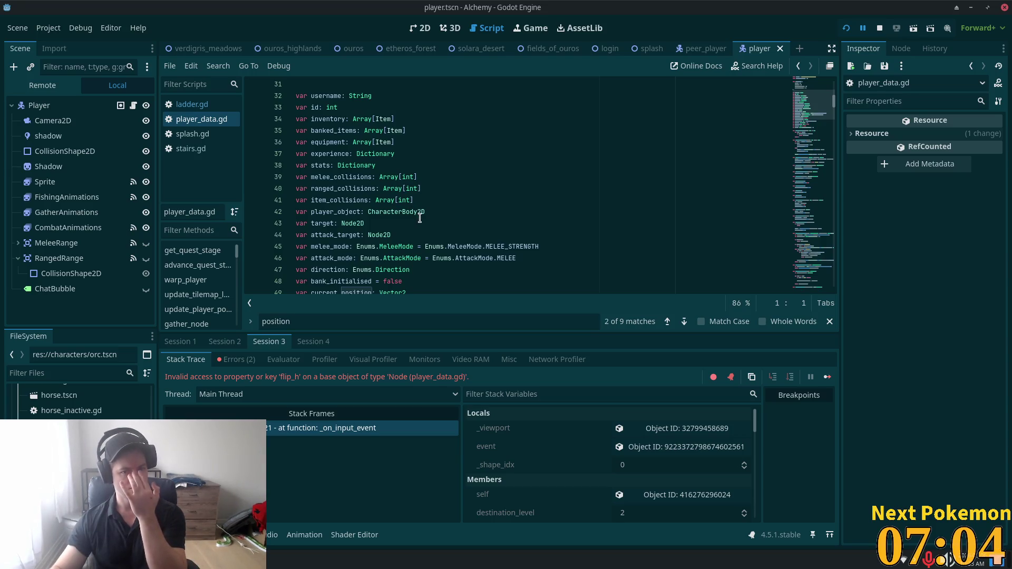
scroll(420, 218, down, 3)
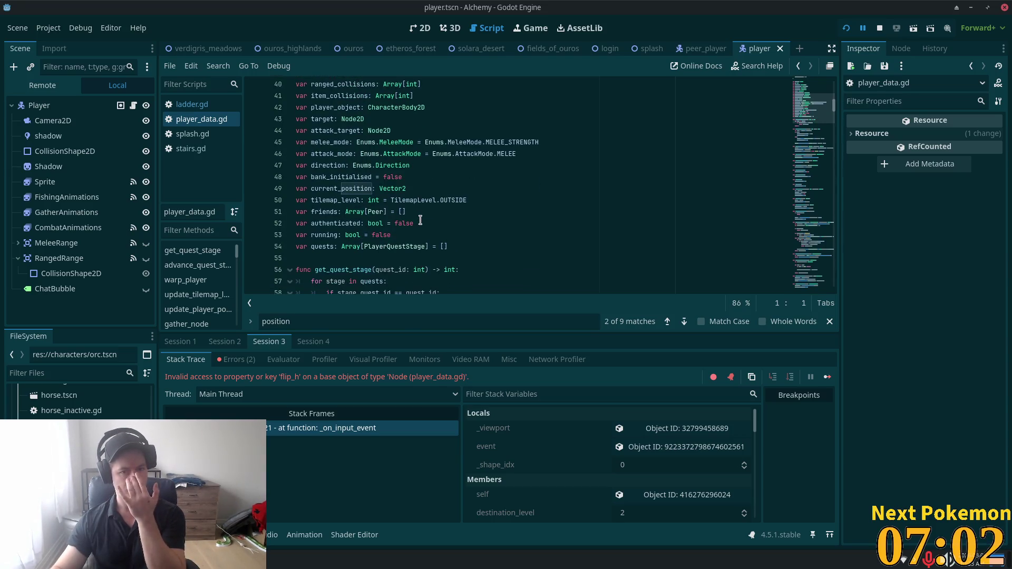
double_click(343, 165)
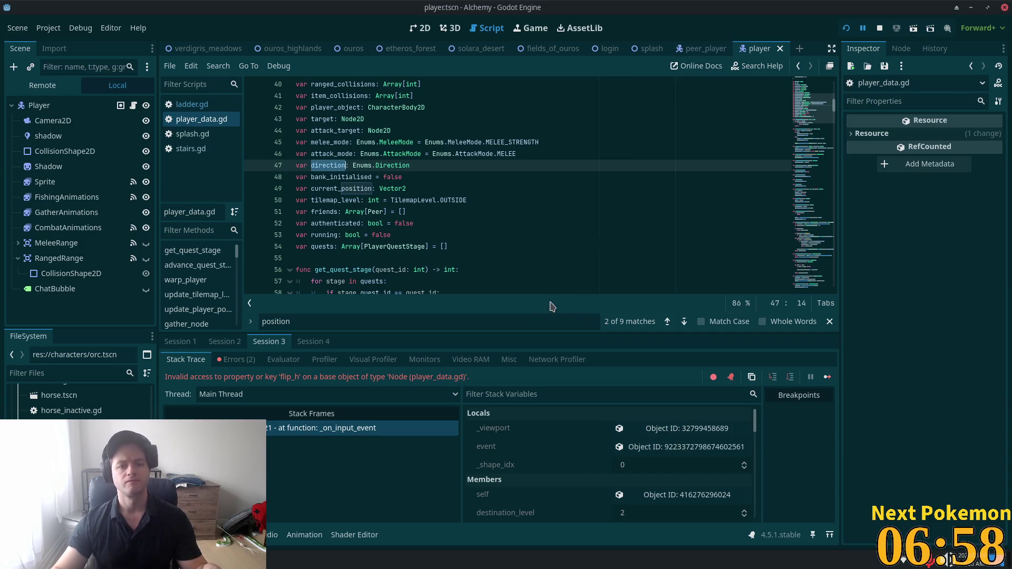
- Open the Direction enum in enums.gd, then select flip_h on ladder.gd line 21
ctrl+click(388, 165)
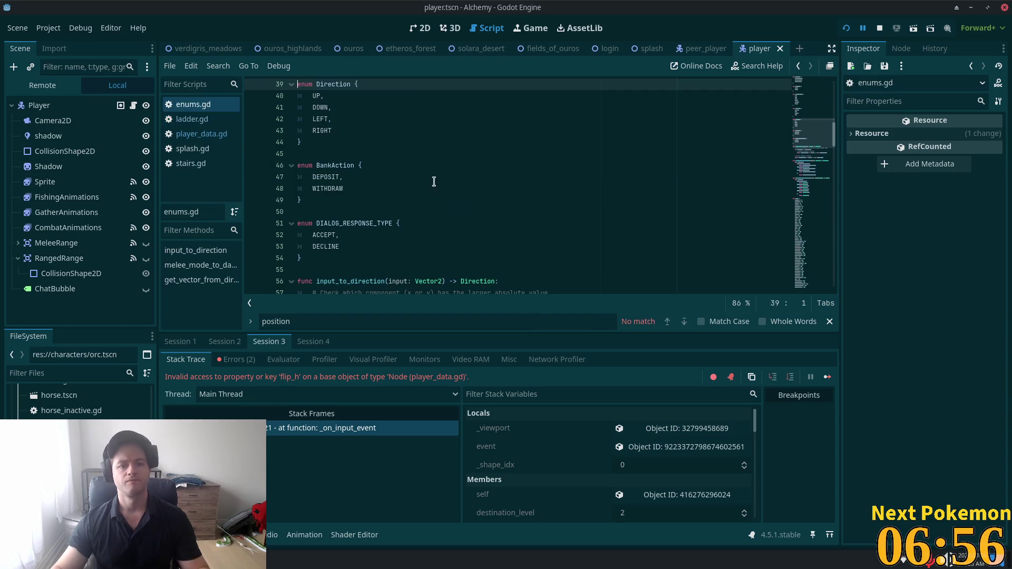
click(313, 117)
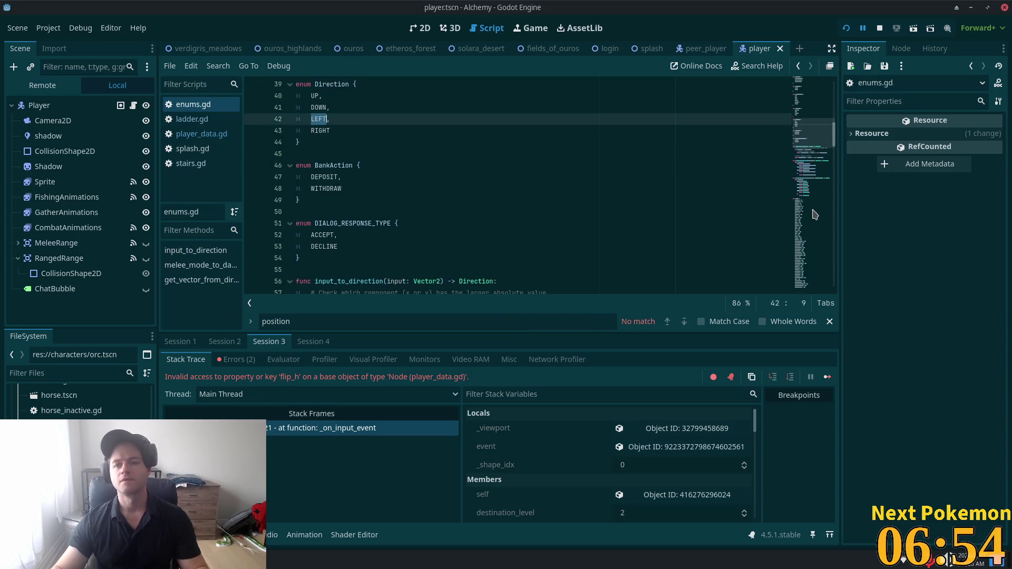
key(alt+Tab)
double_click(574, 267)
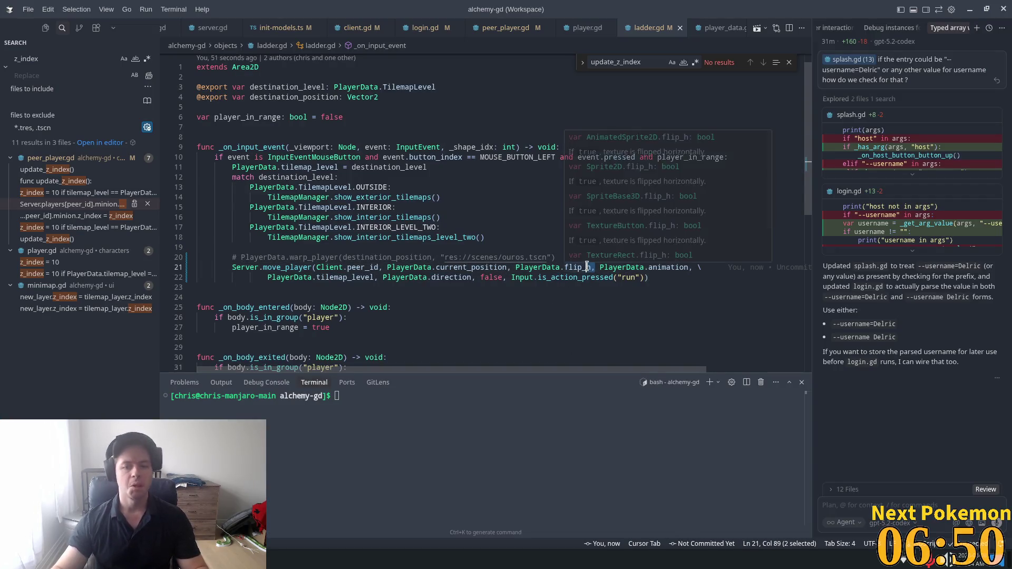
- Replace flip_h with PlayerData.direction in the move_player call on line 21
click(577, 267)
mouse_move(592, 267)
mouse_down()
mouse_move(518, 268)
mouse_move(565, 267)
mouse_up()
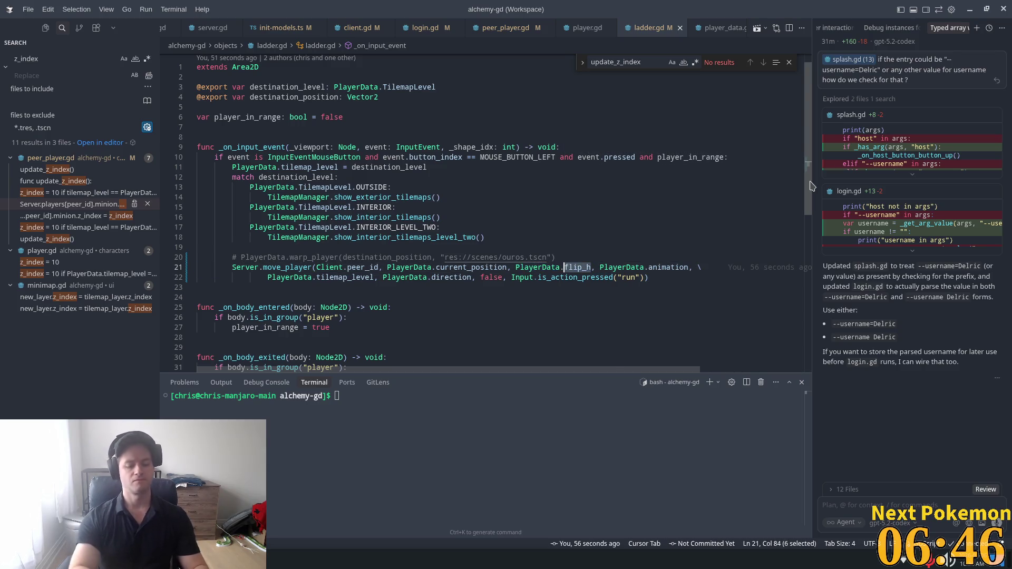
text(direc)
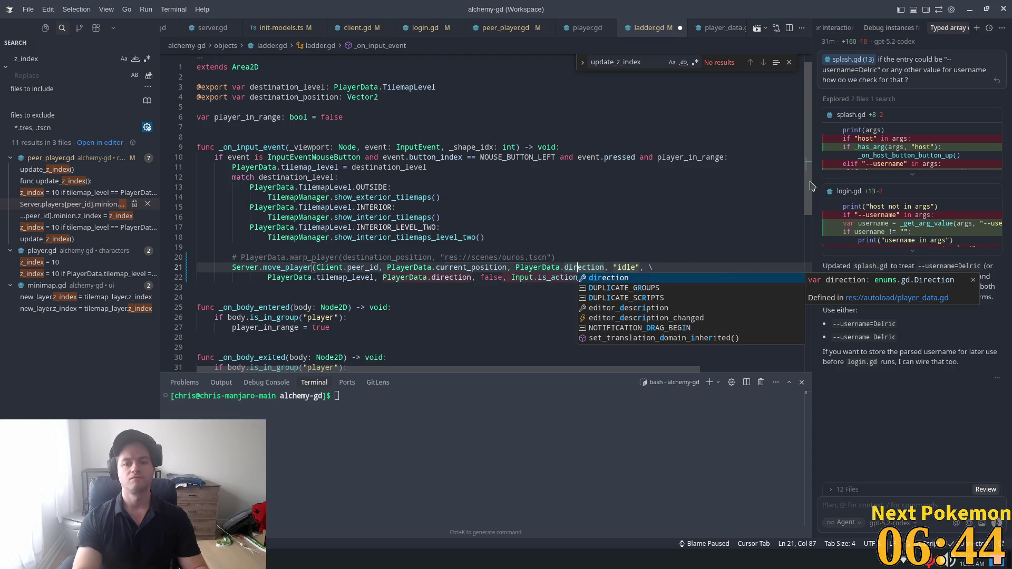
key(Tab)
key(Tab)
text(f)
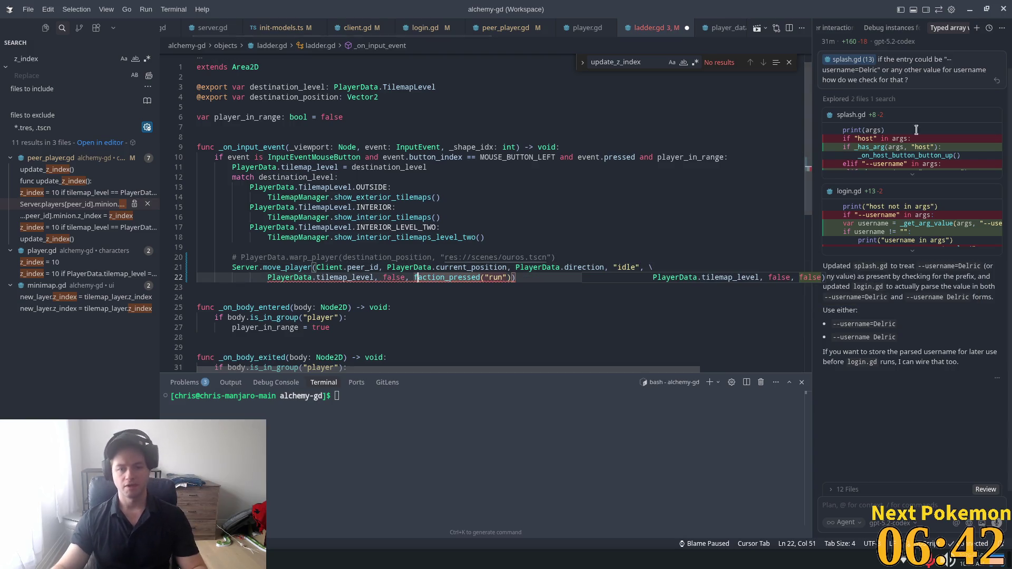
click(610, 268)
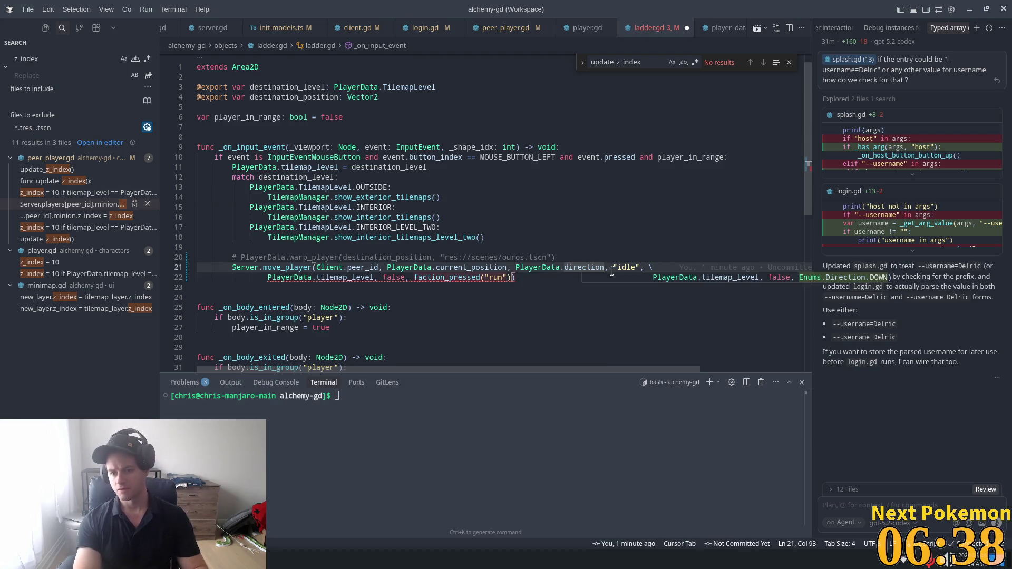
key(BackSpace)
key(BackSpace)
text(=)
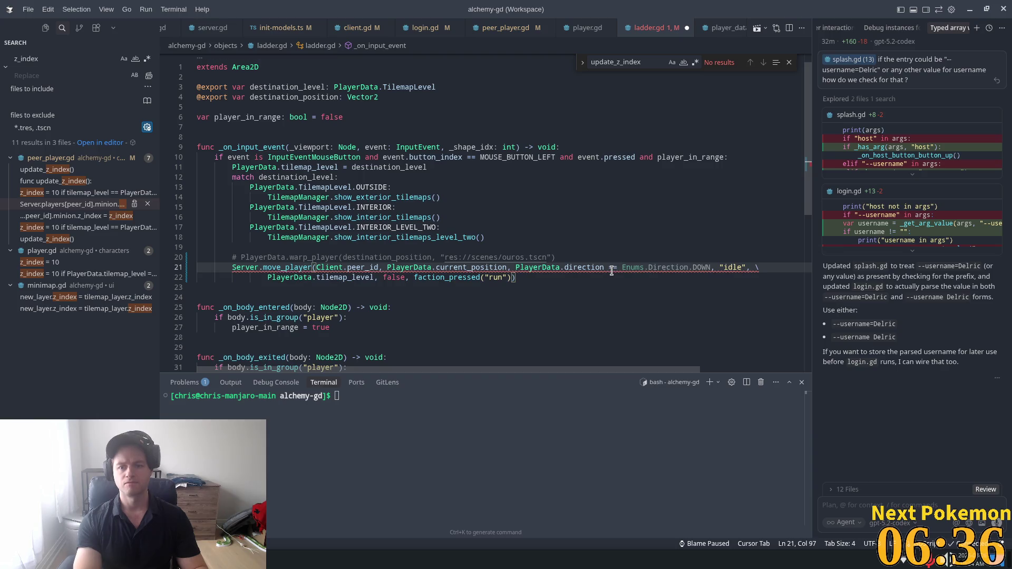
key(Tab)
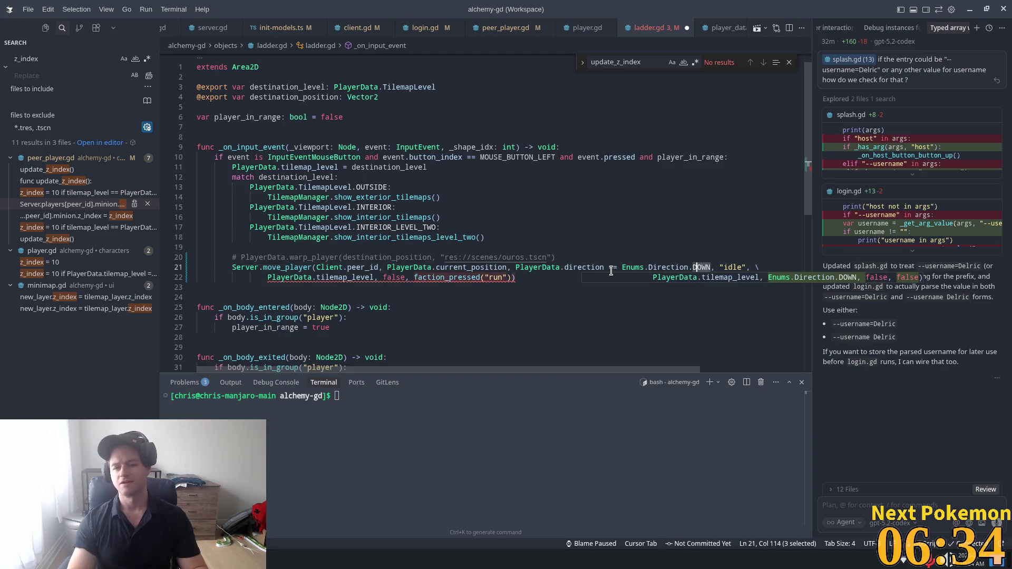
text(LEFT)
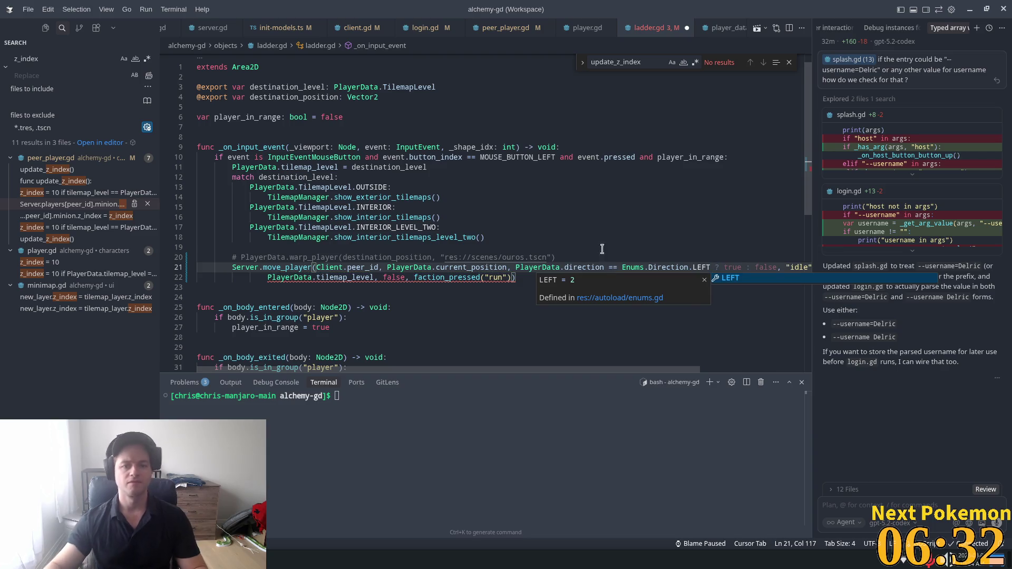
key(Escape)
- Fix faction_pressed("run") to Input.is_action_pressed("run") using Cursor's suggested edits
click(520, 278)
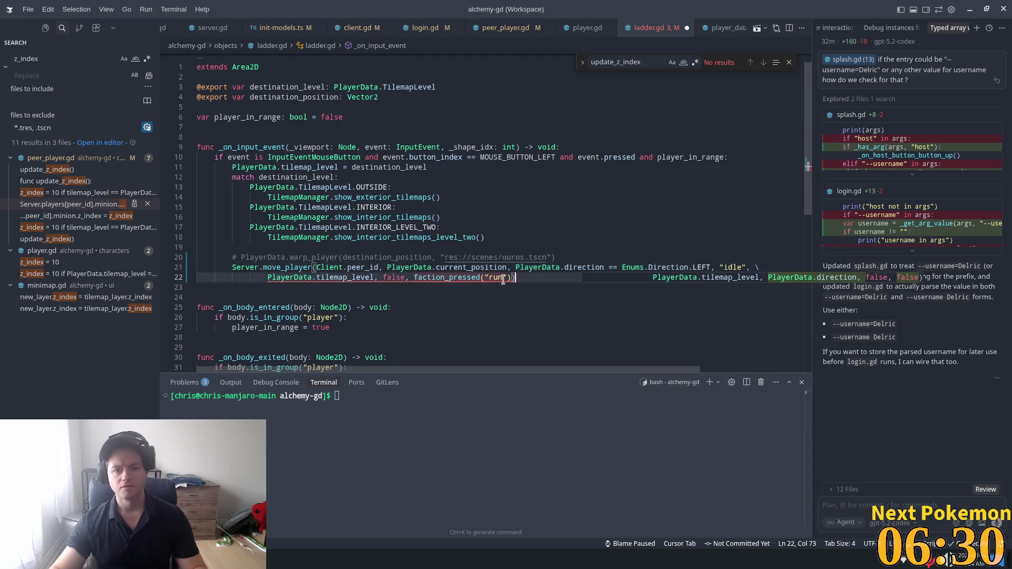
click(730, 237)
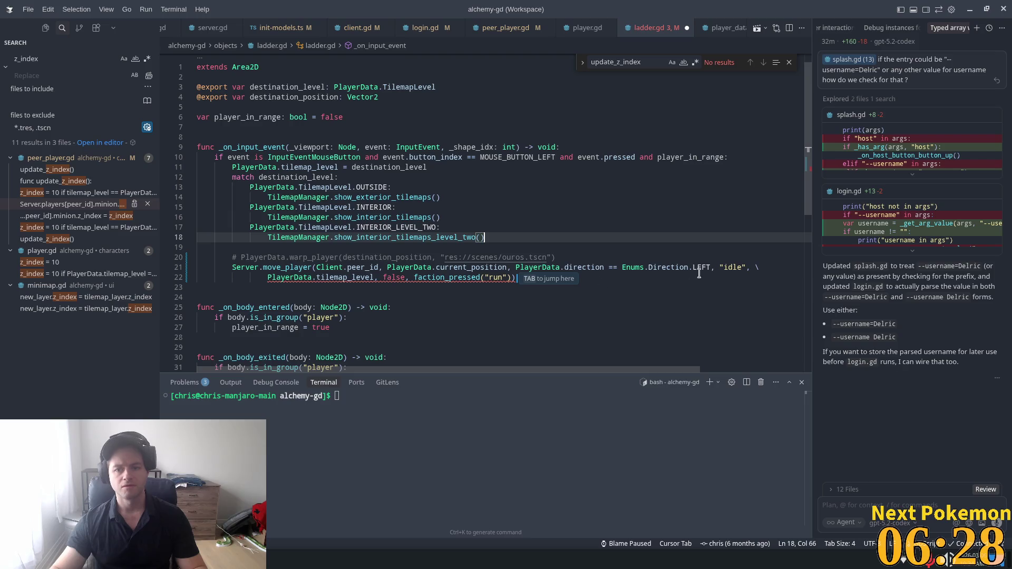
mouse_move(489, 281)
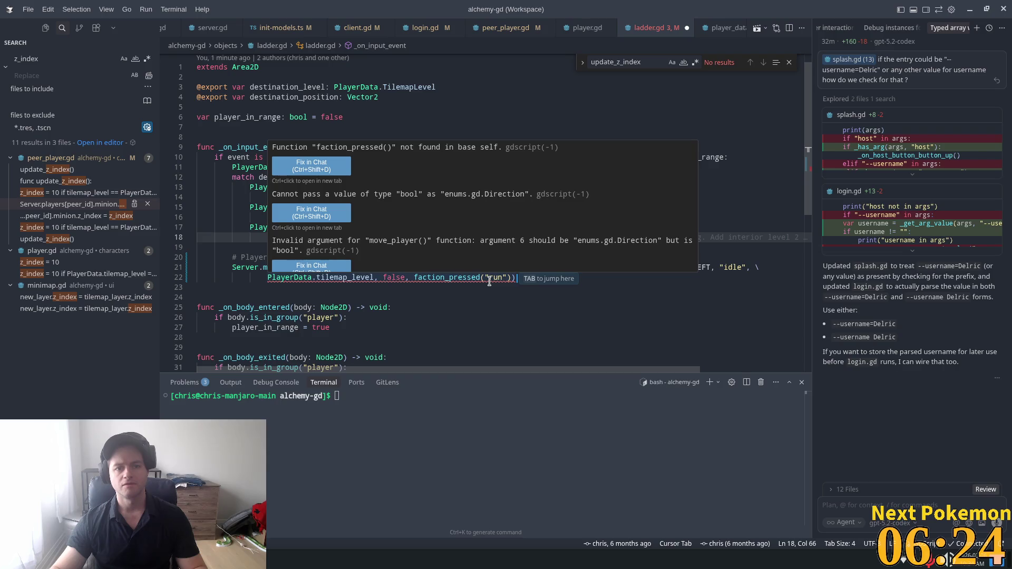
click(472, 281)
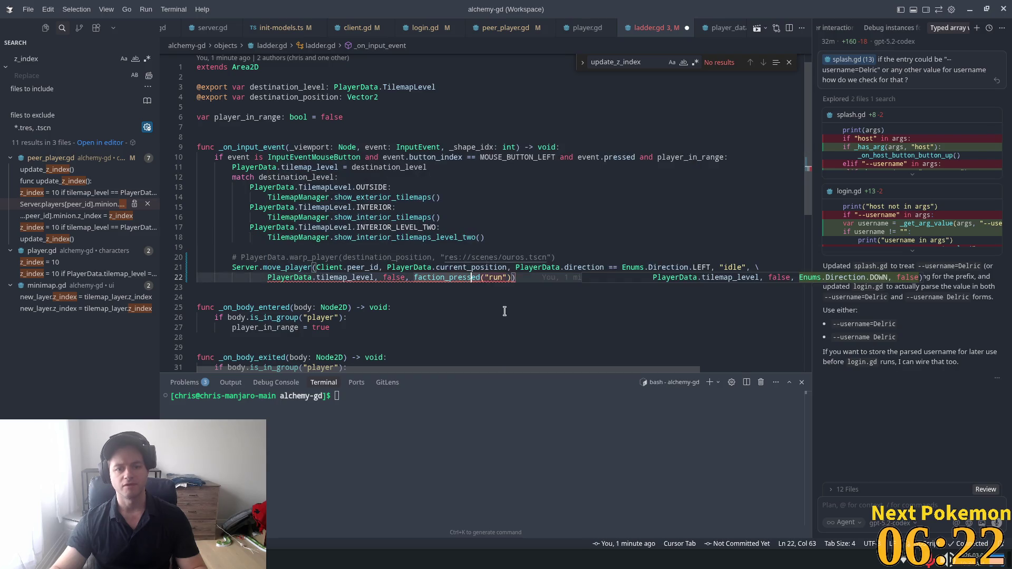
click(424, 277)
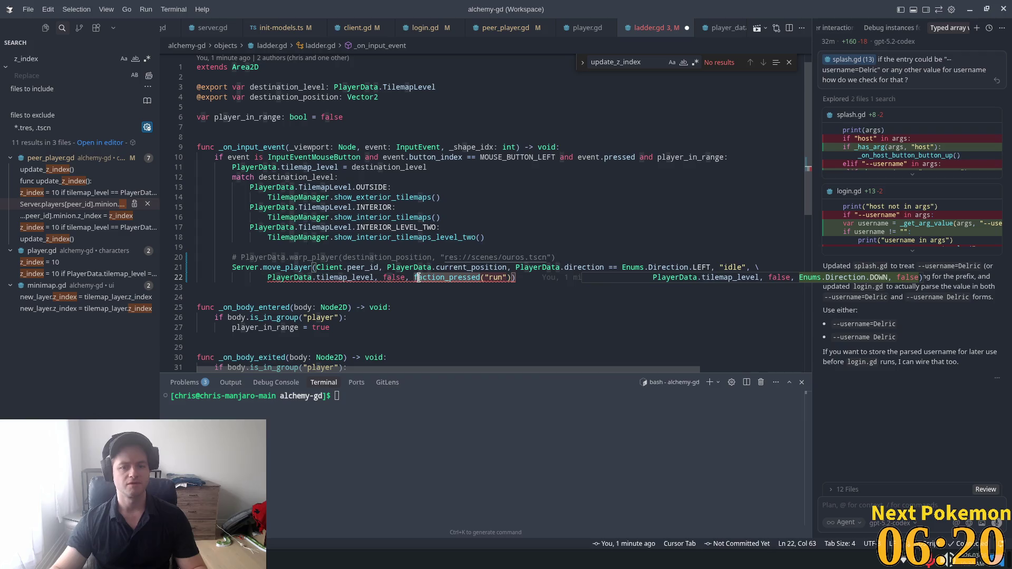
key(BackSpace)
key(BackSpace)
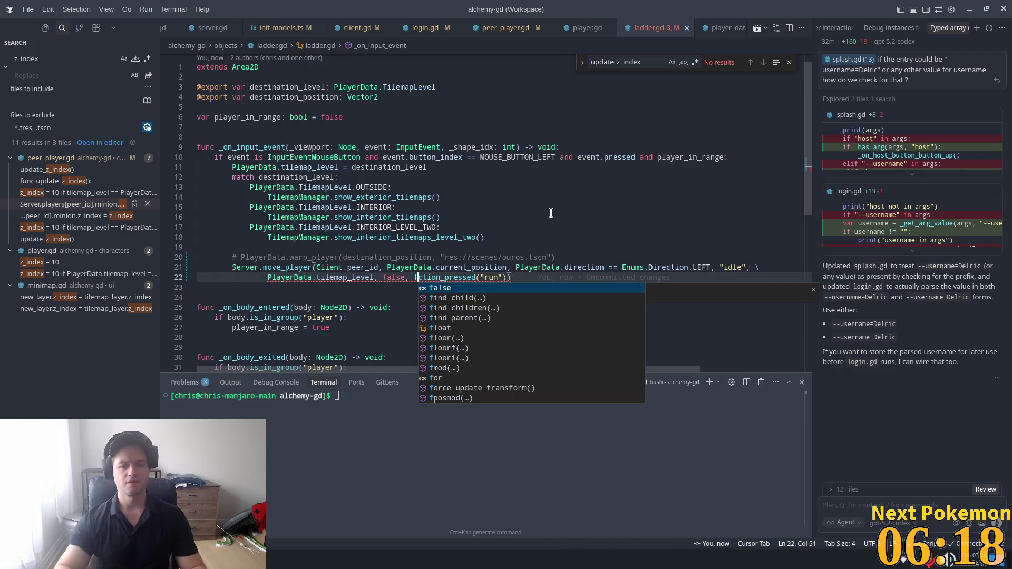
text(a)
key(Escape)
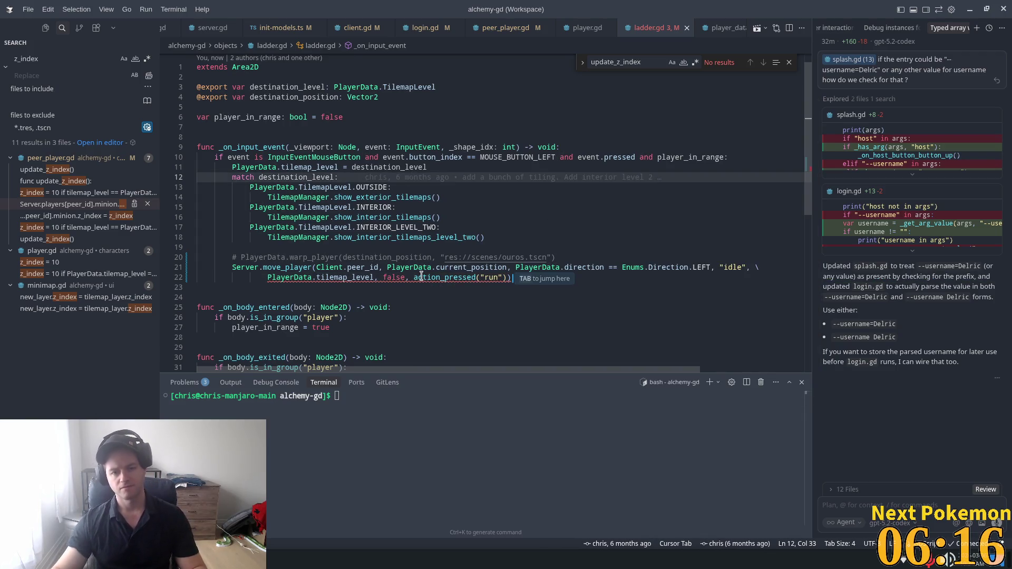
mouse_move(422, 275)
key(ctrl+z)
key(ctrl+z)
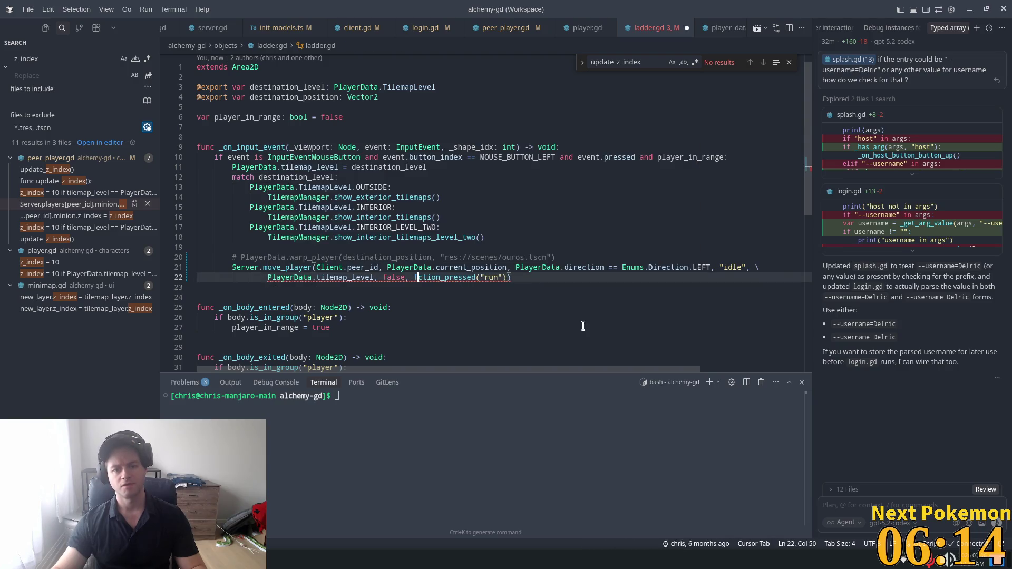
key(Tab)
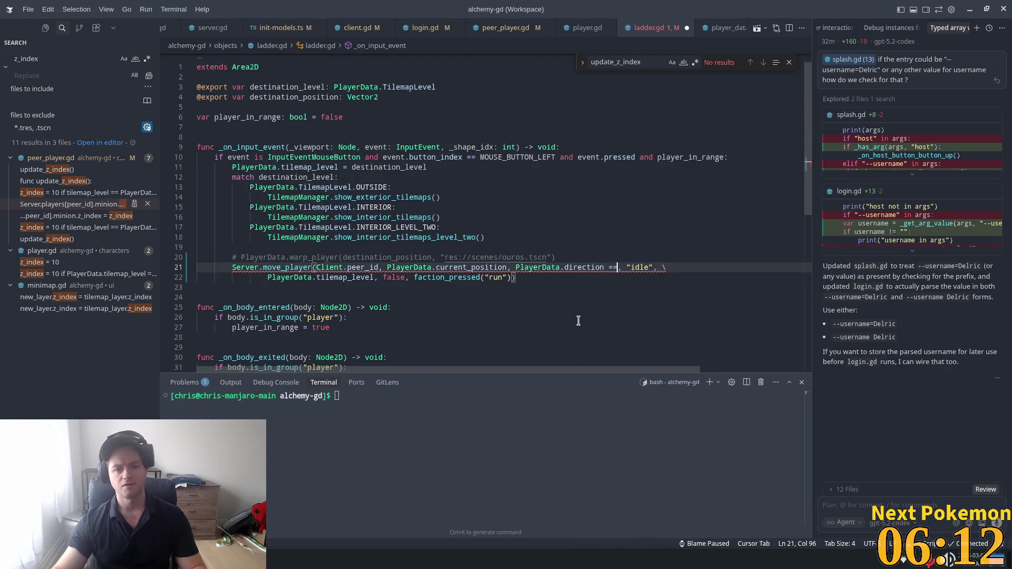
key(ctrl+z)
key(ctrl+z)
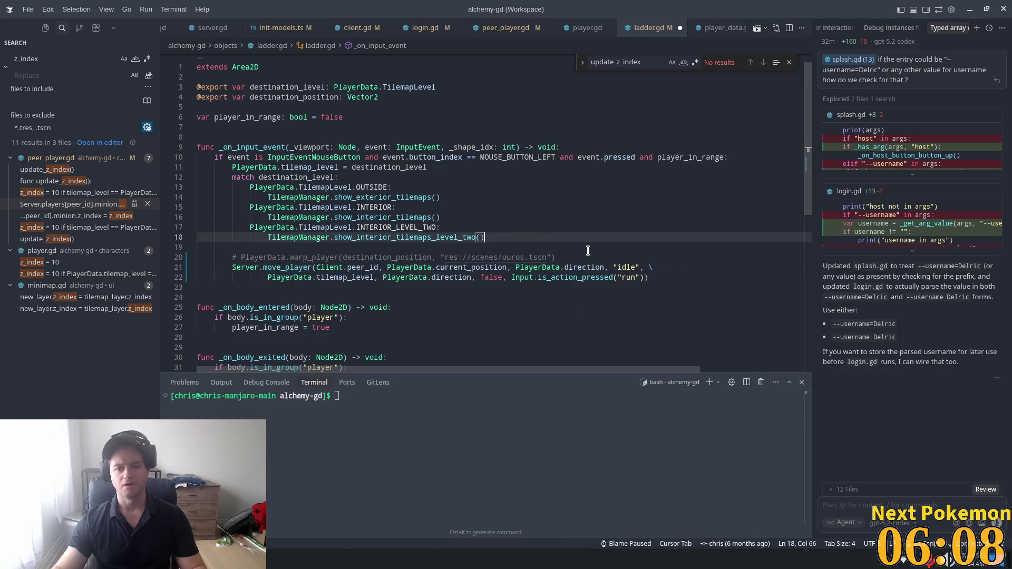
- Append == Enums.Direction.LEFT after PlayerData.direction on line 21 and save ladder.gd
key(Tab)
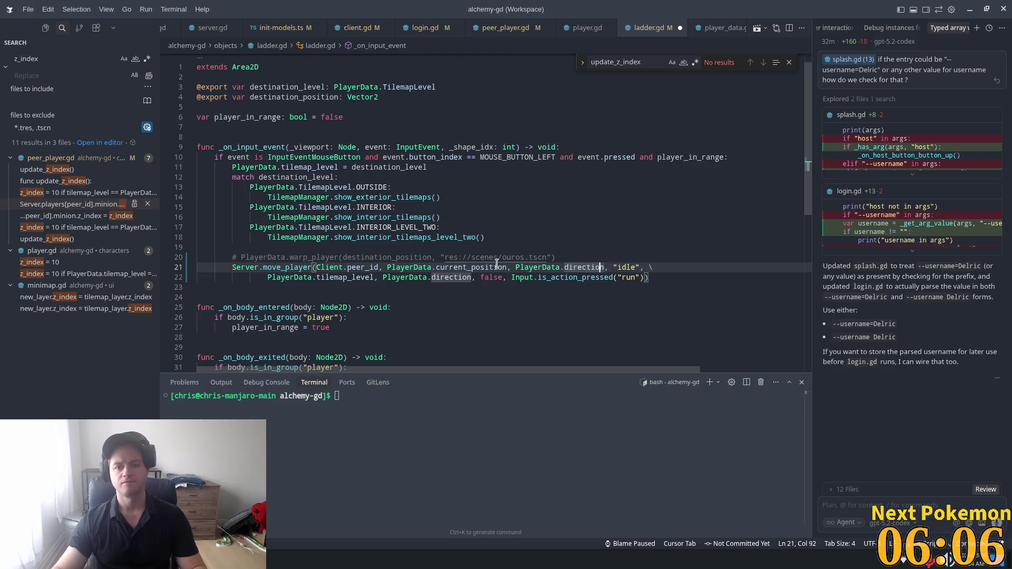
click(486, 268)
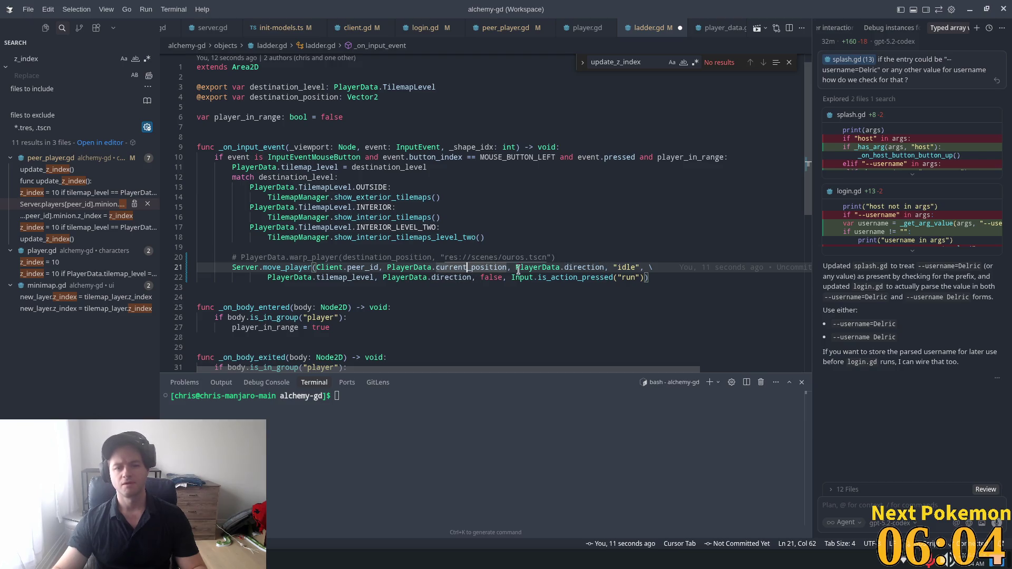
click(605, 268)
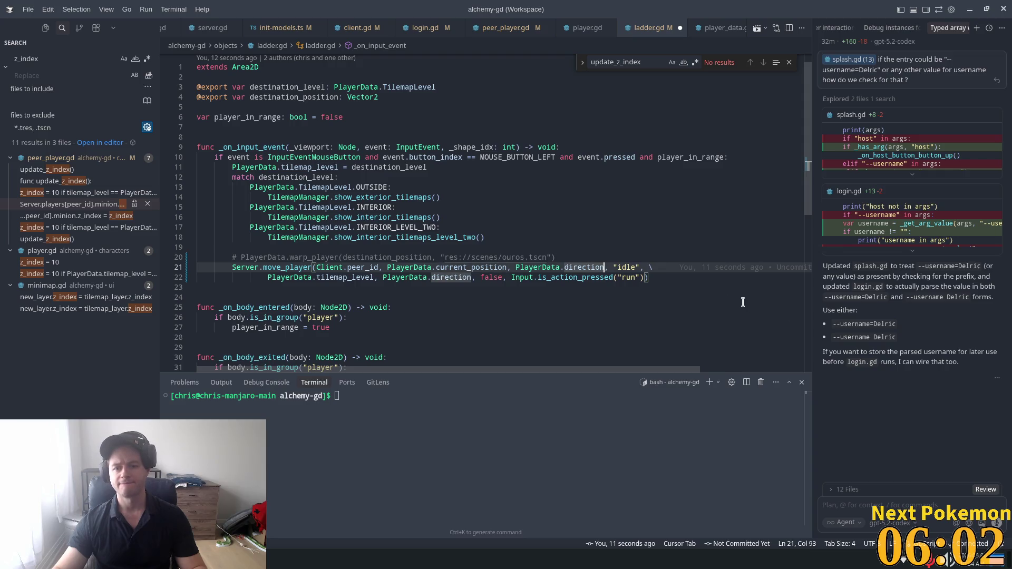
drag(578, 268, 564, 268)
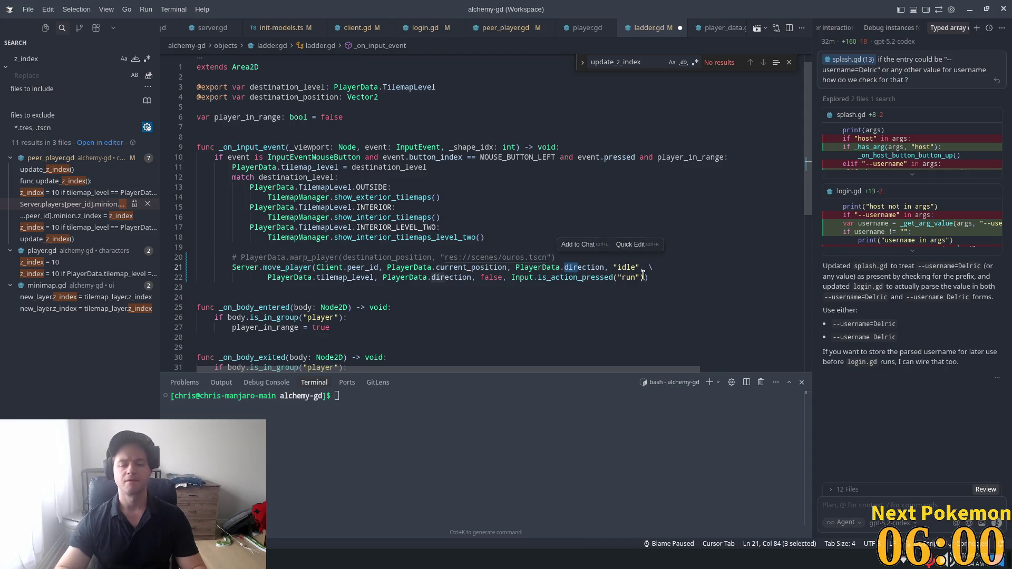
key(ctrl+Right)
text(== )
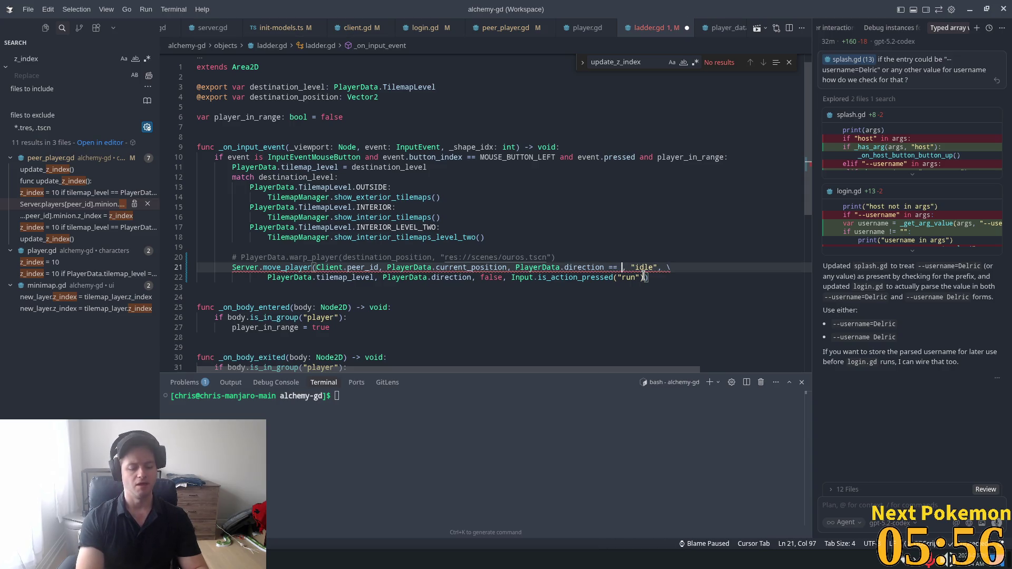
text(Enums.)
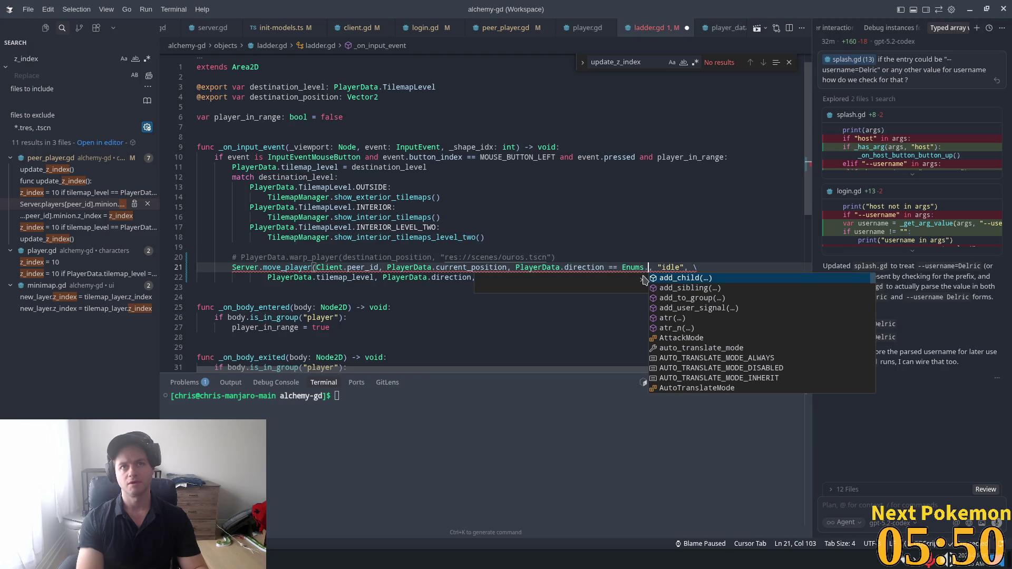
text(Direction)
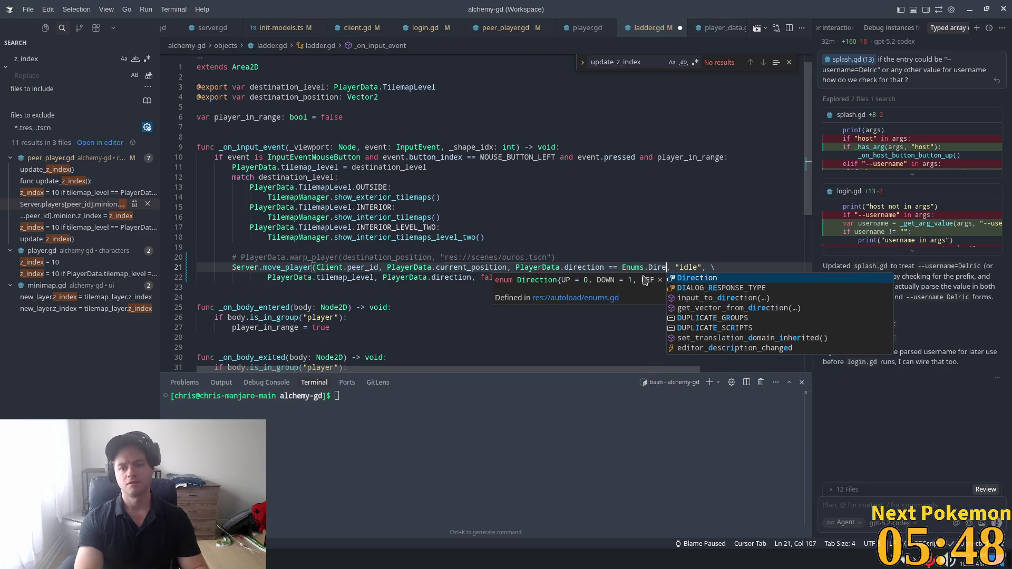
key(Tab)
text(.LEF)
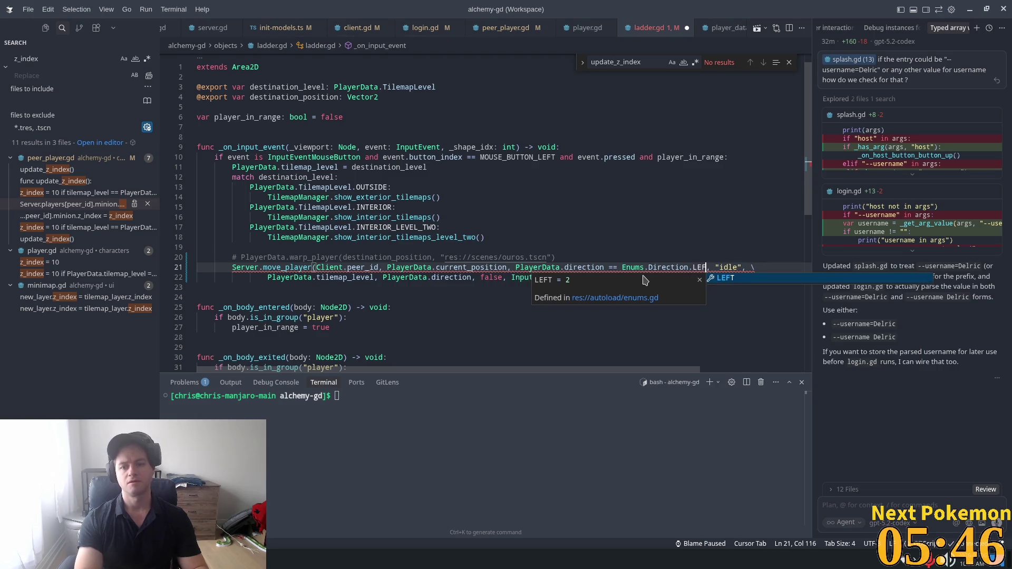
key(Tab)
key(ctrl+s)
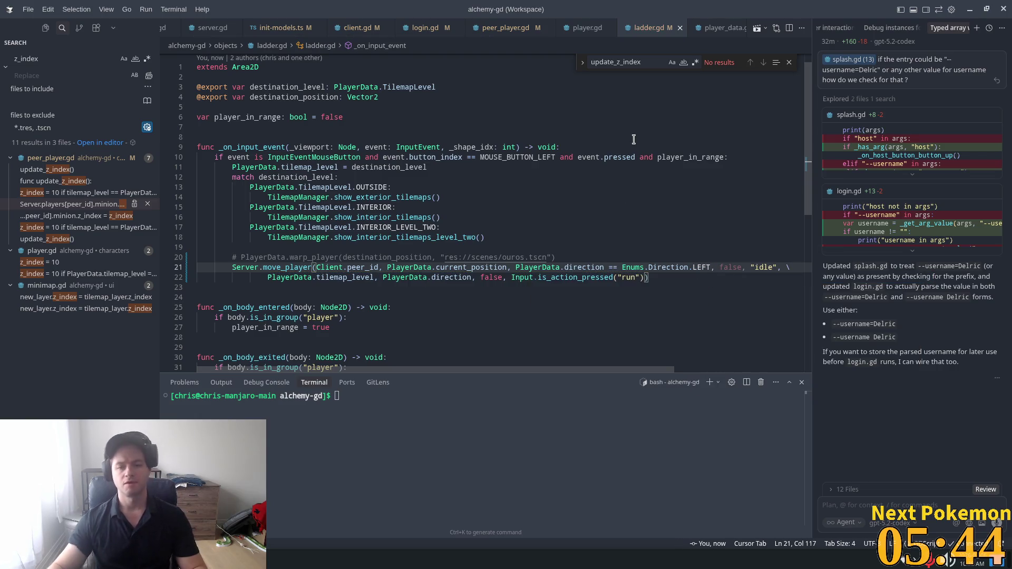
click(633, 139)
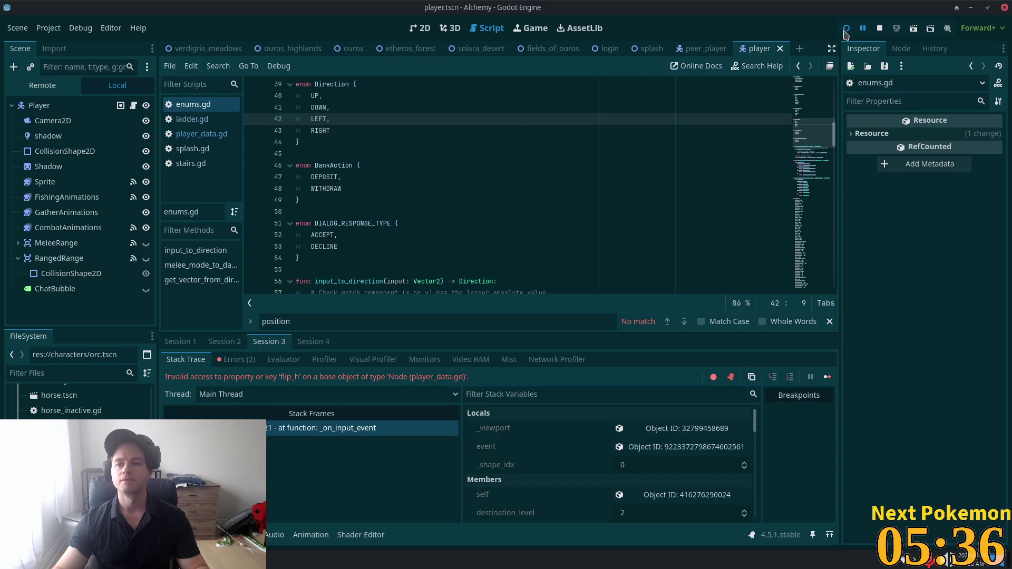
- Relaunch the game, walk into the house past the ladder, and warp to Ouros and back
click(846, 28)
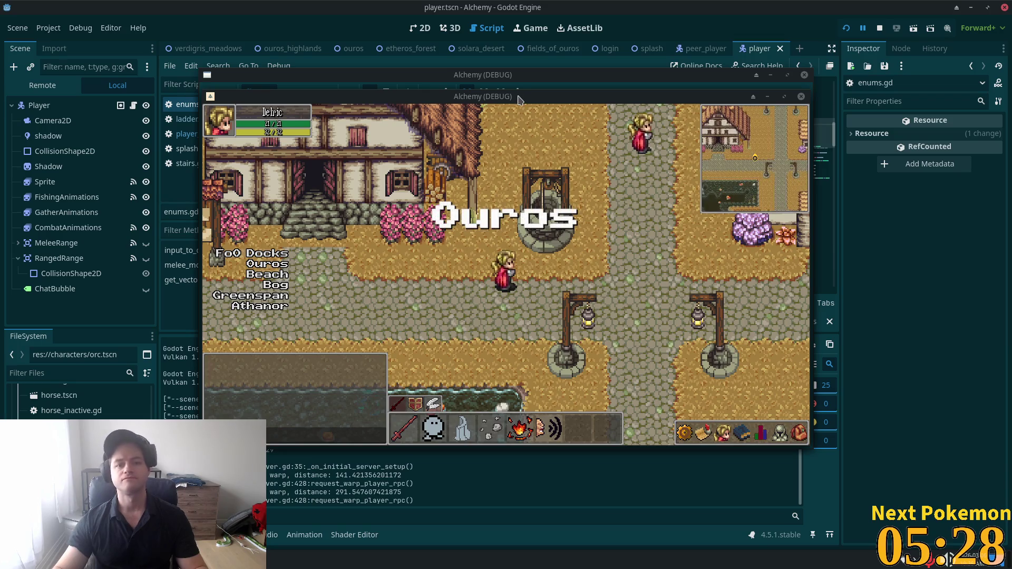
click(457, 175)
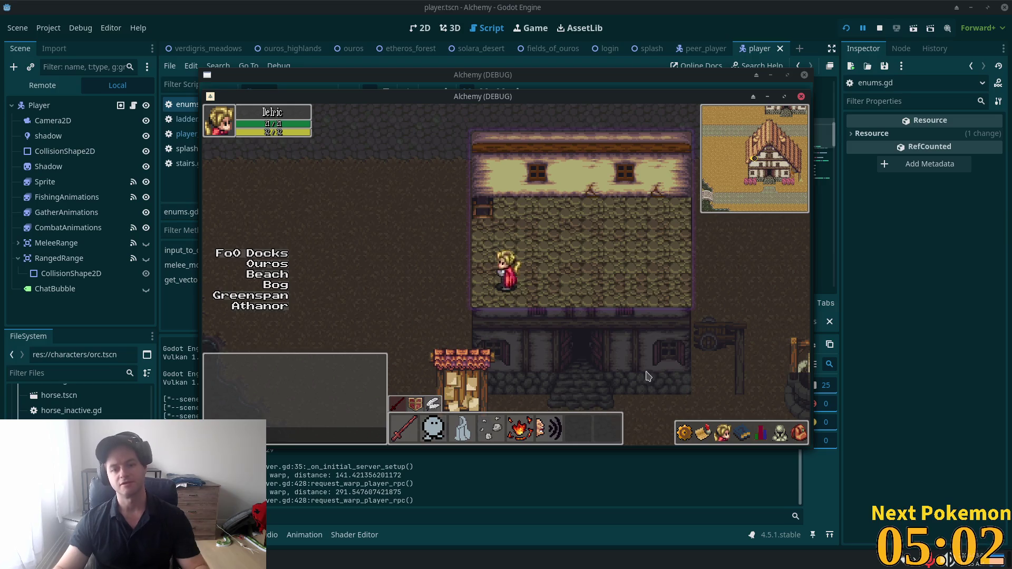
key(Up)
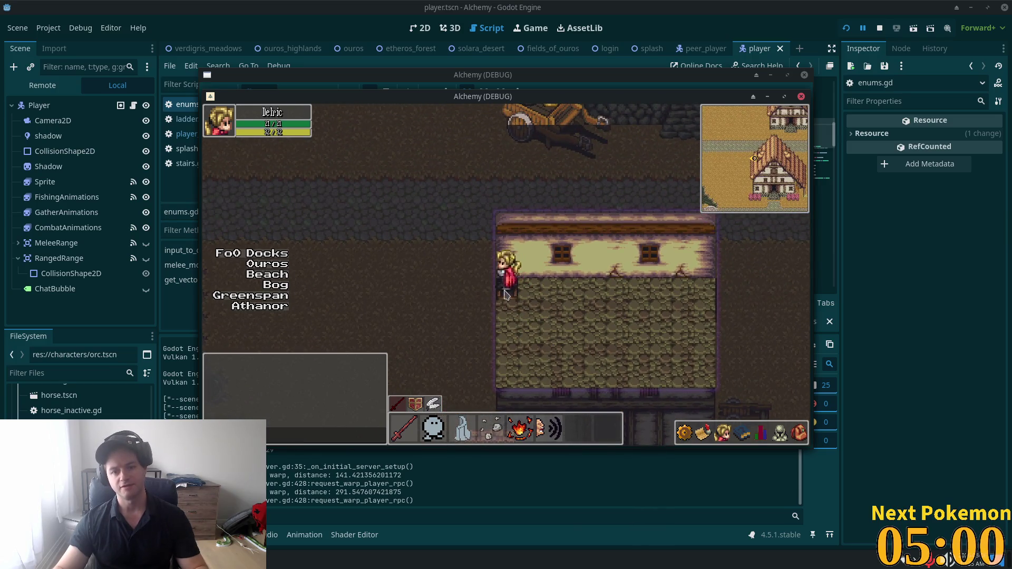
key(Down)
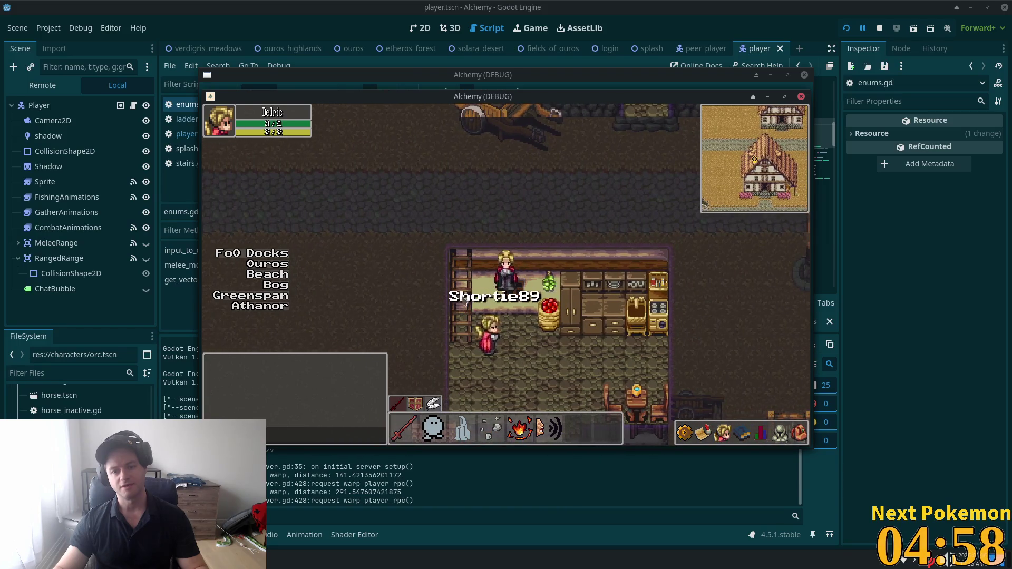
key(Left)
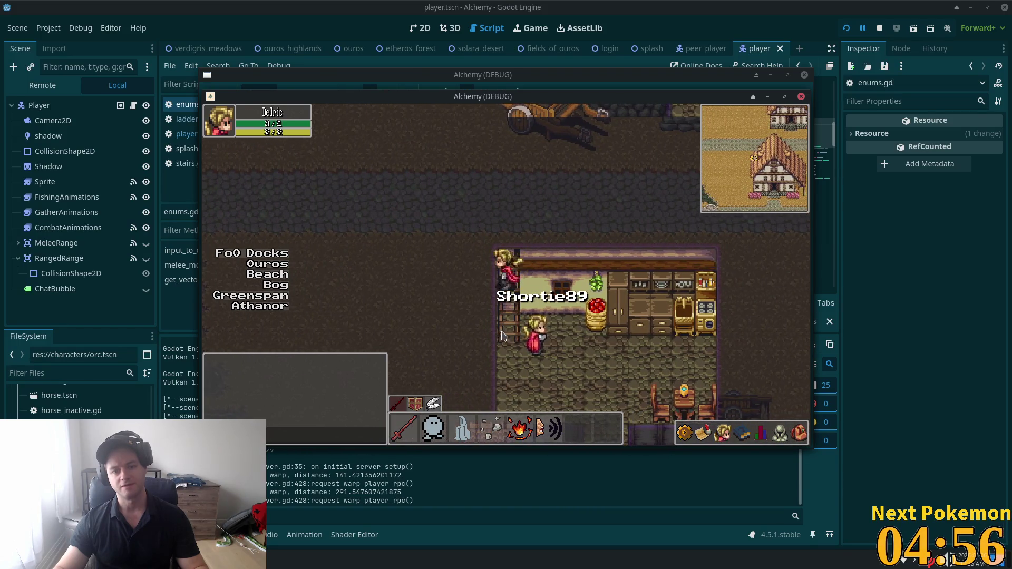
key(Right)
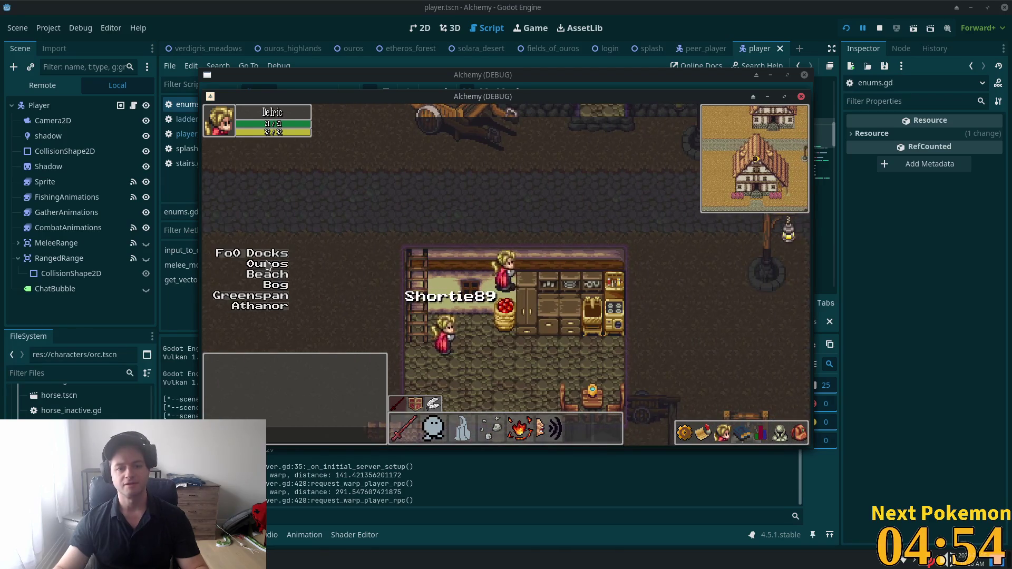
click(267, 264)
click(286, 297)
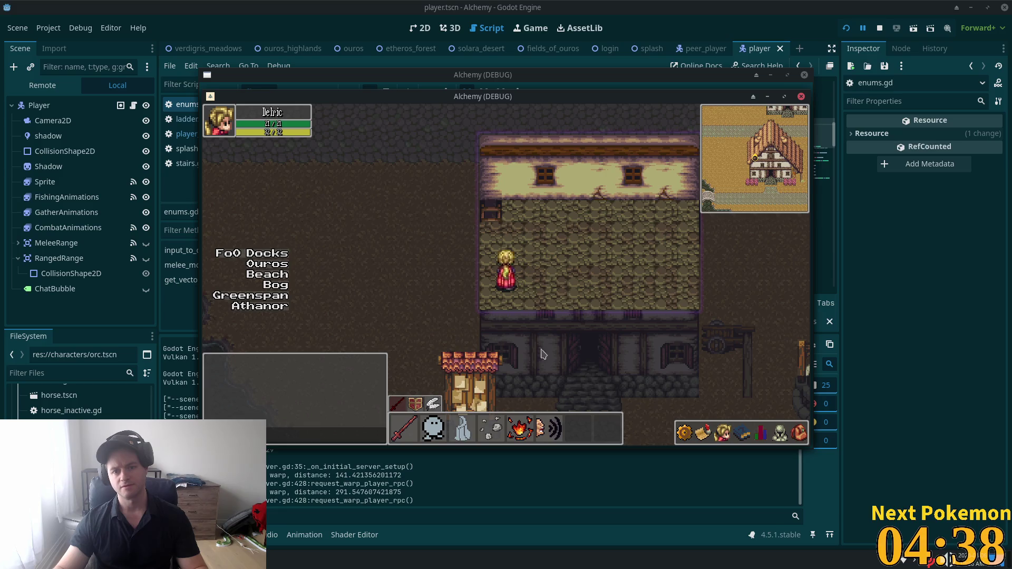
key(d)
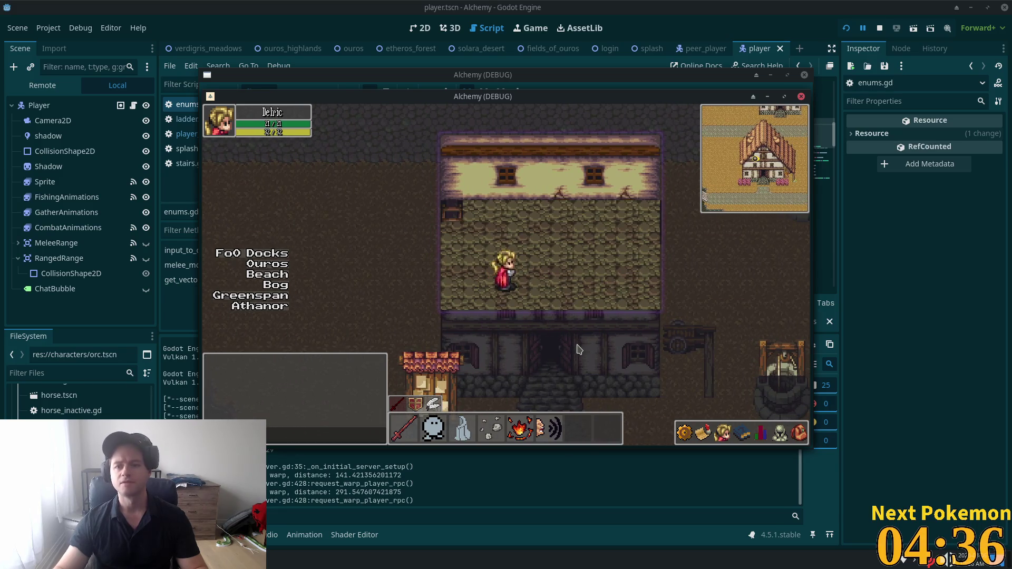